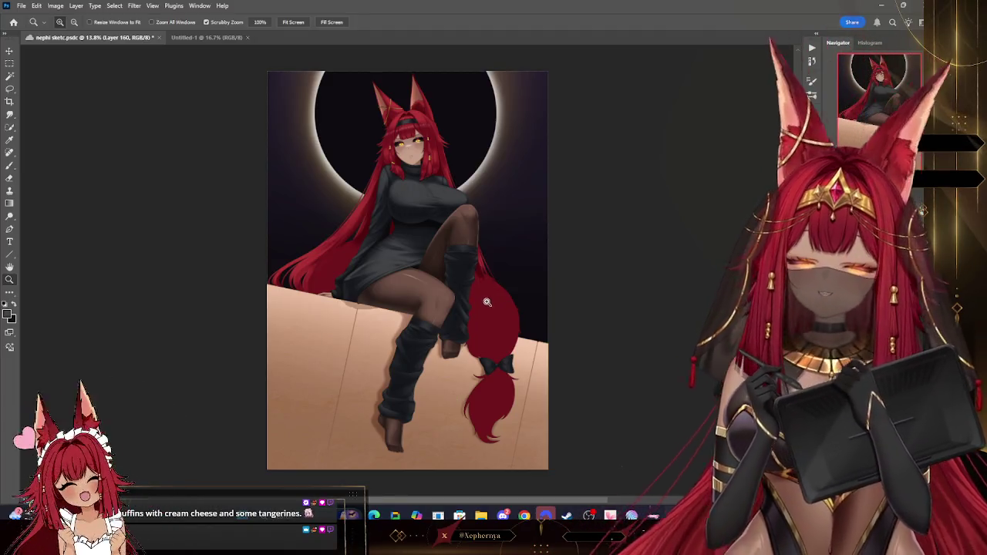
# Magnify the dress and legs, select the Brush tool, then switch to the browser.
pyautogui.scroll(5, 477, 303)
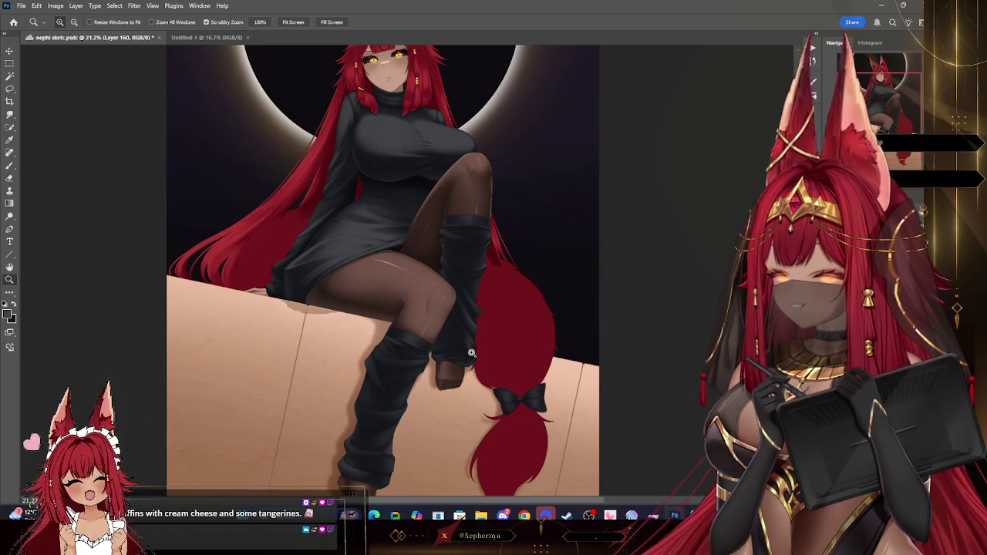
pyautogui.moveTo(404, 185); pyautogui.dragTo(440, 187)
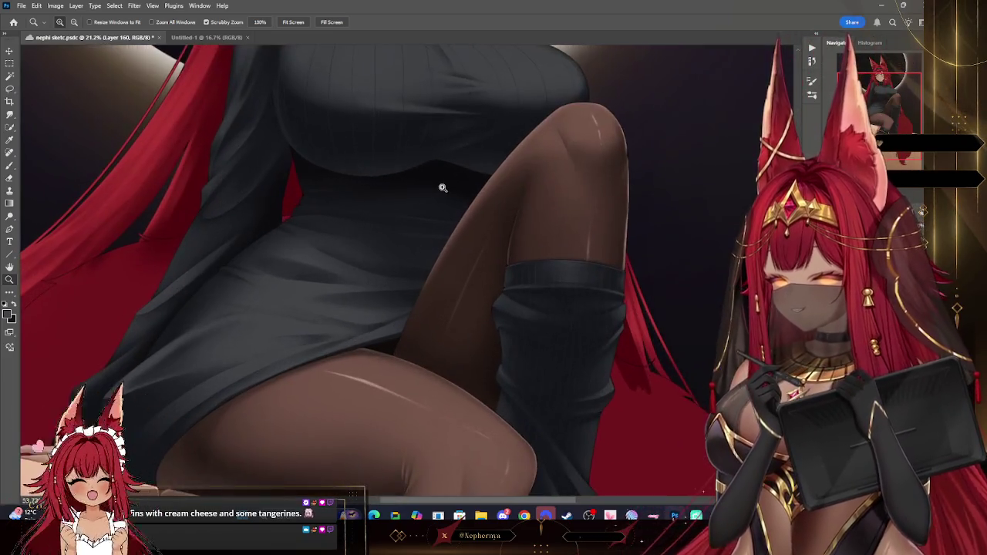
pyautogui.click(9, 165)
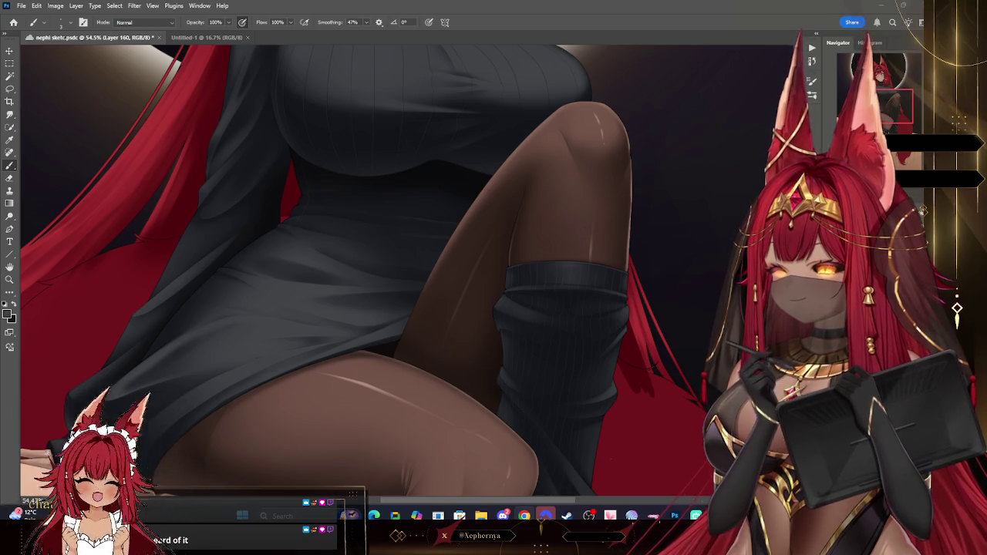
pyautogui.hotkey('alt', 'Tab')
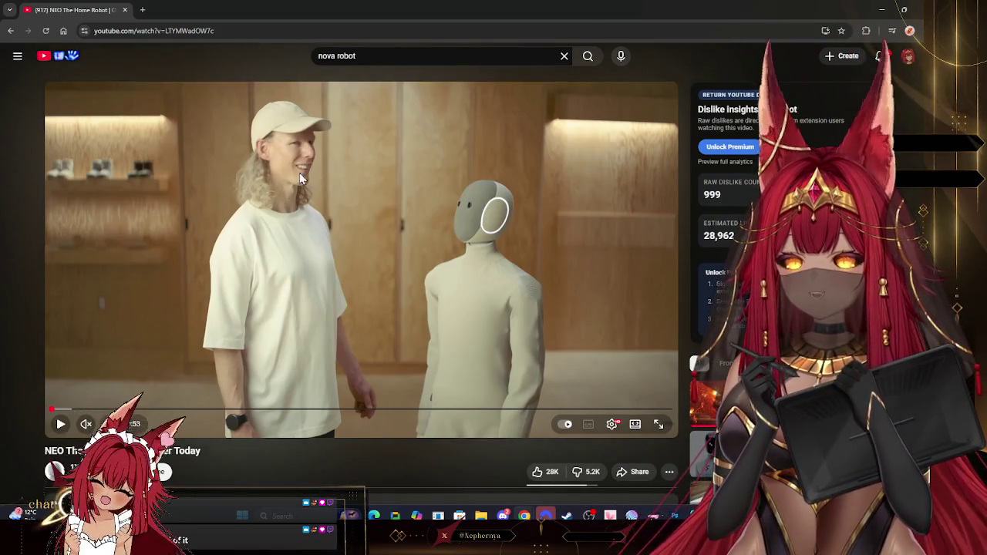
# Play the NEO robot video and seek to the living-room scene, pausing at 0:52.
pyautogui.click(366, 183)
pyautogui.click(289, 185)
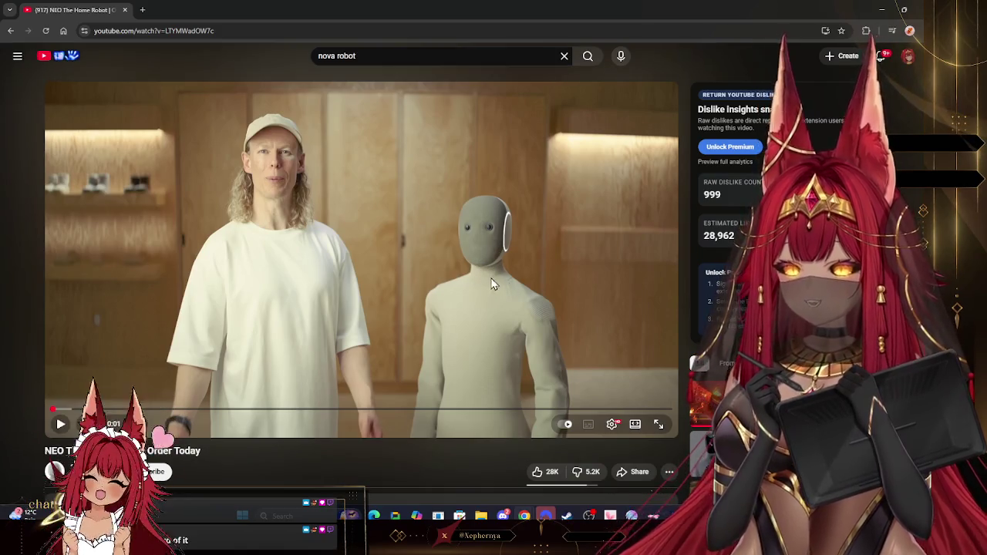
pyautogui.click(509, 302)
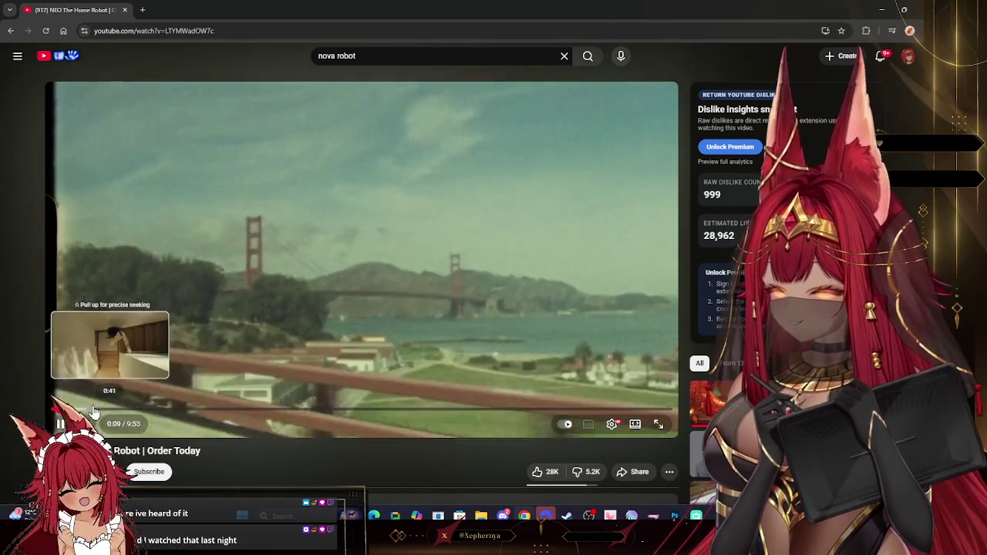
pyautogui.click(91, 409)
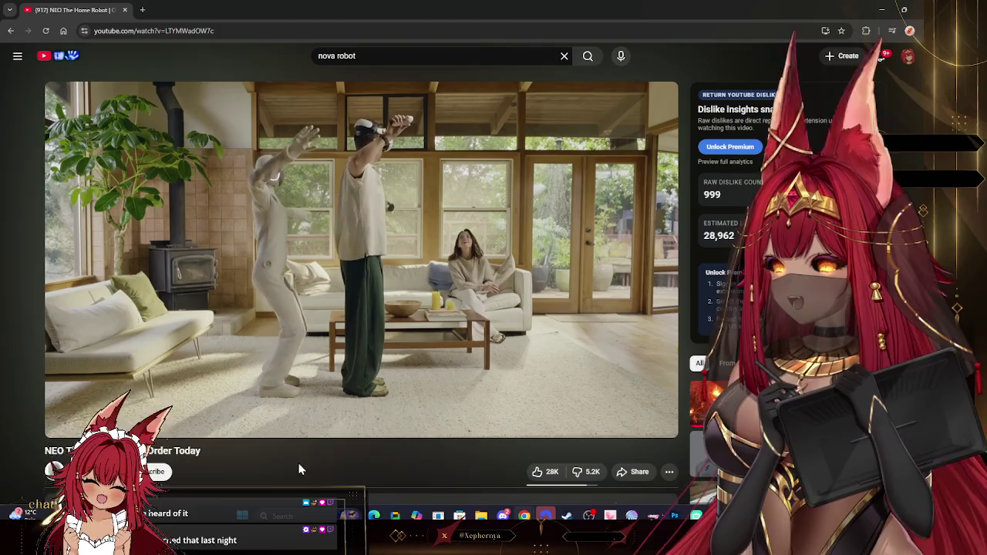
pyautogui.click(176, 198)
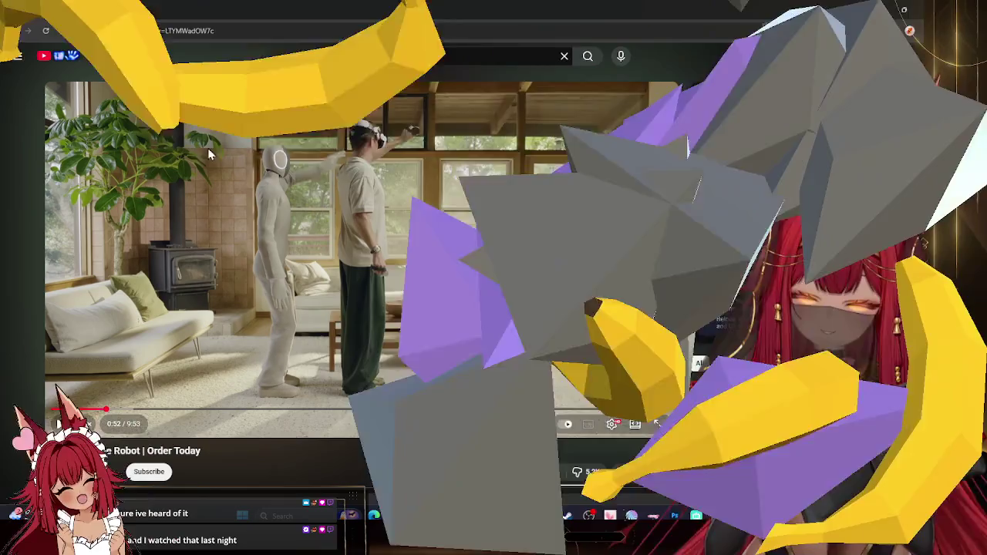
# Skip further into the robot video and pause on the beige, grey and black robots.
pyautogui.click(208, 154)
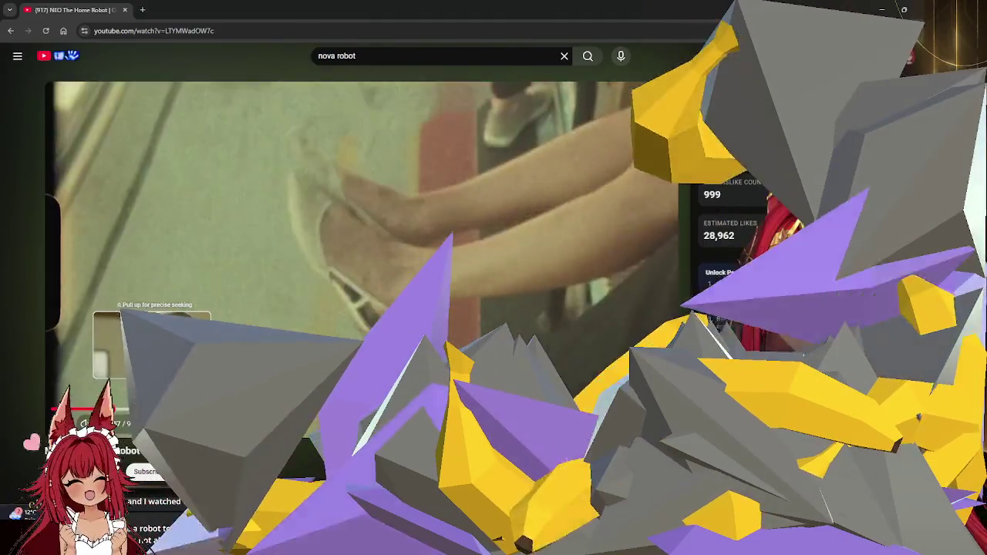
pyautogui.click(154, 409)
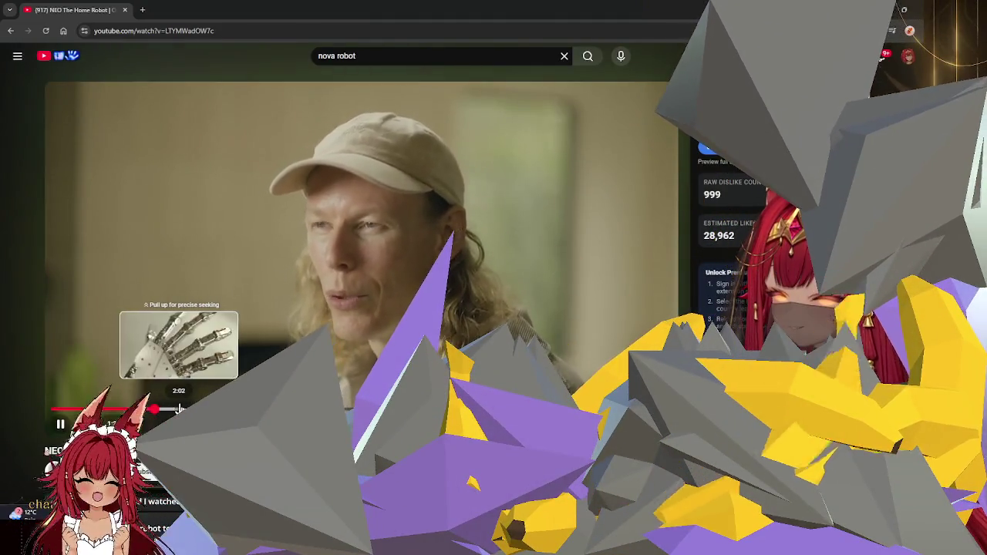
pyautogui.press('space')
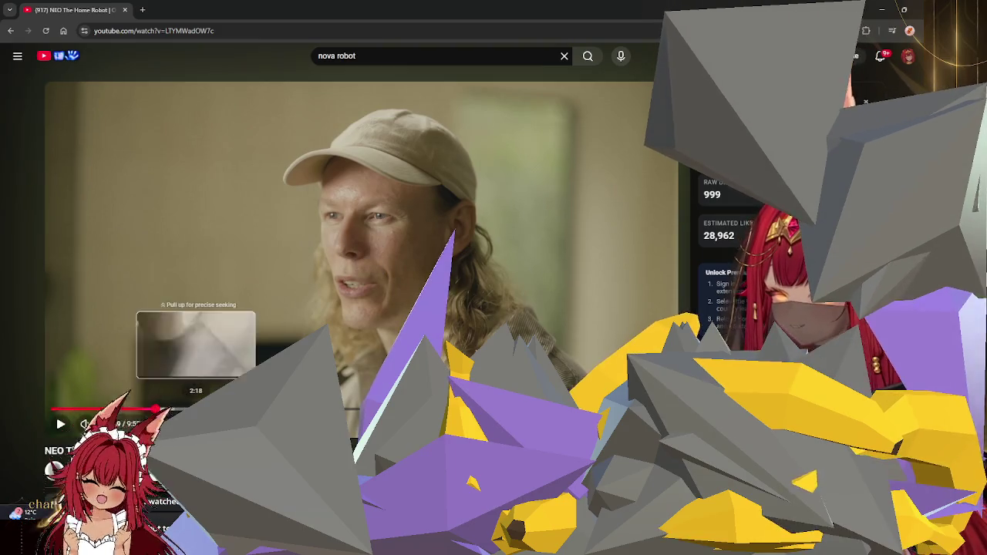
pyautogui.click(186, 408)
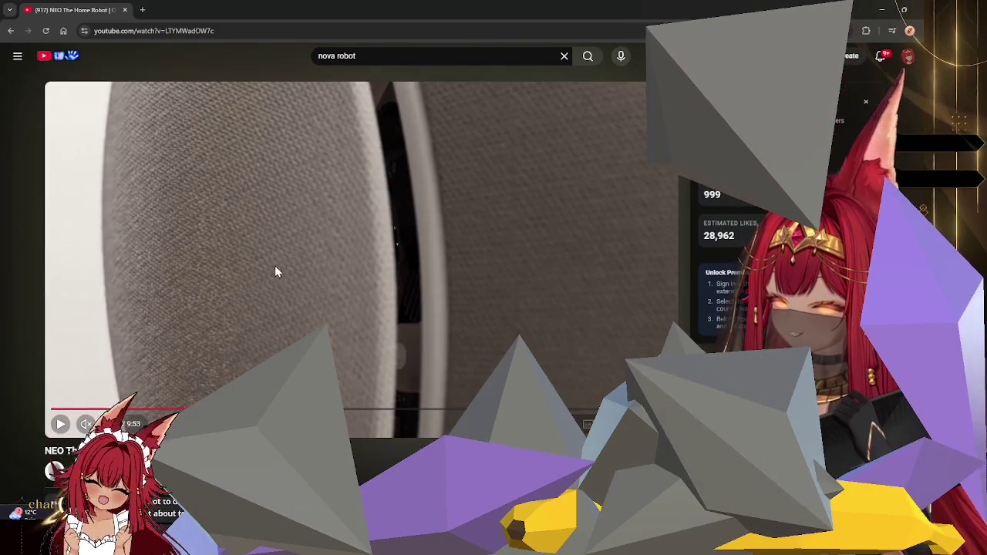
pyautogui.click(276, 272)
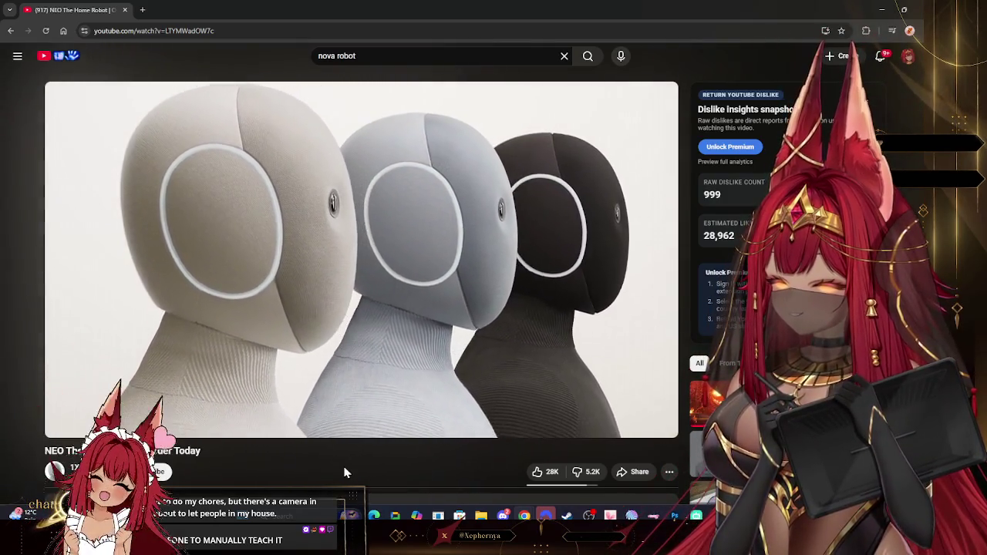
pyautogui.click(427, 354)
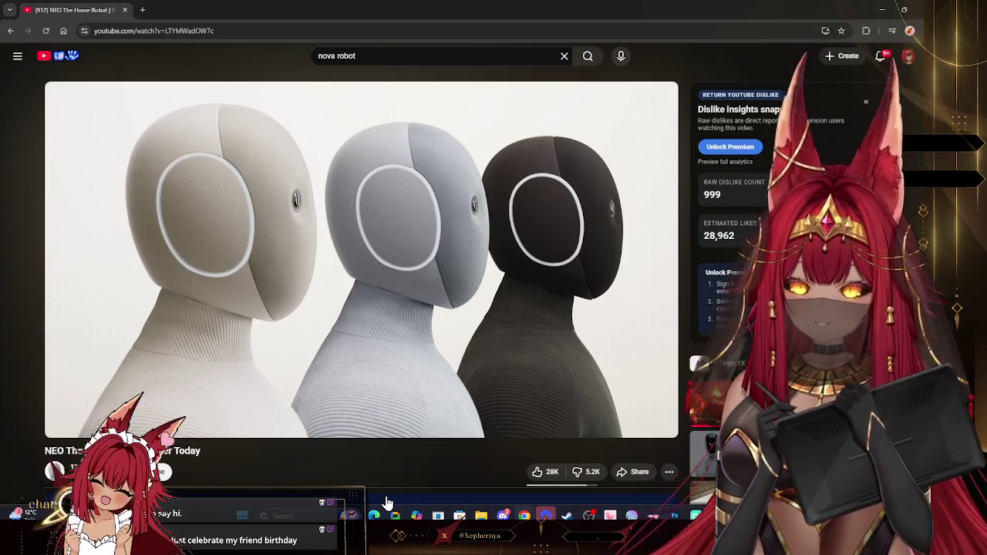
pyautogui.moveTo(361, 260)
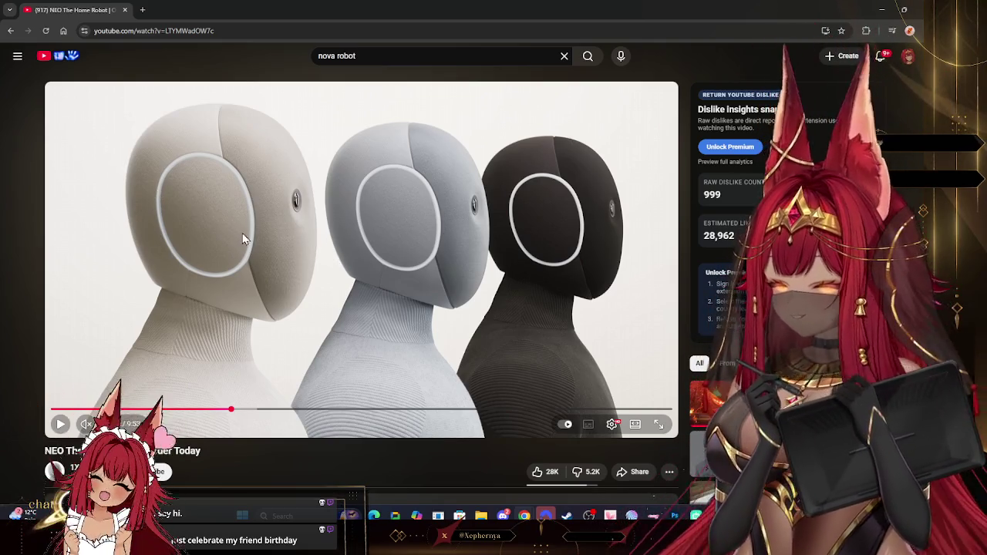
# Seek the robot video to 3:14, pause it, and return to Photoshop.
pyautogui.click(274, 259)
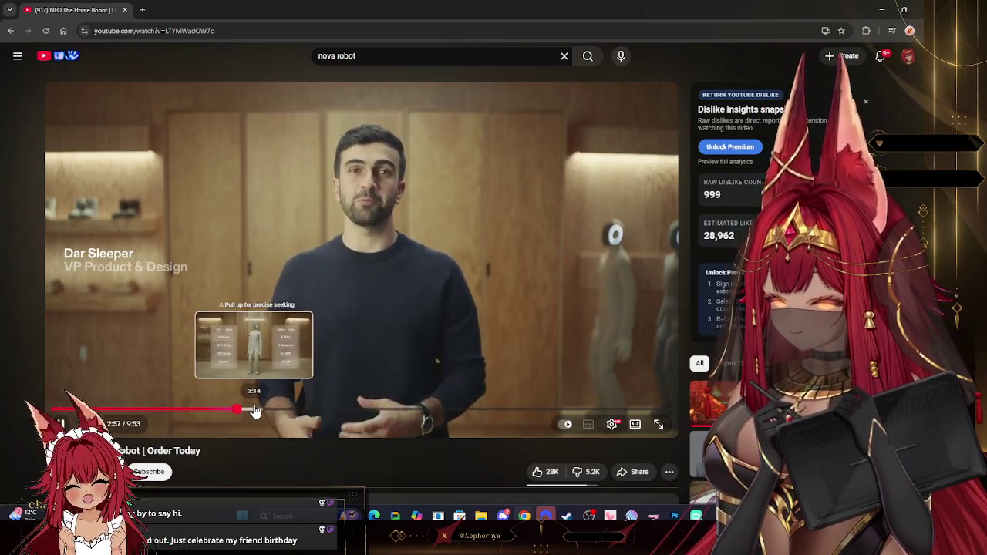
pyautogui.click(253, 411)
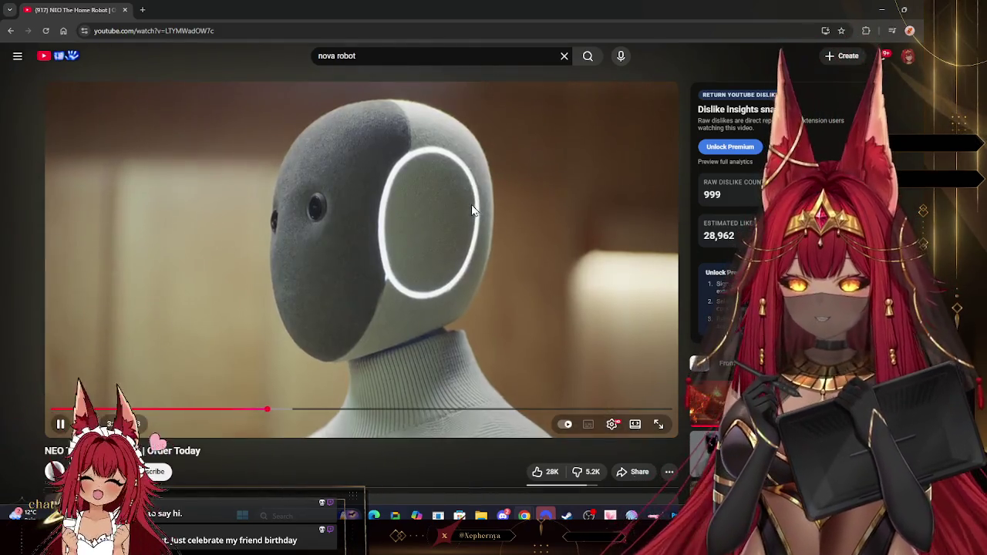
pyautogui.click(471, 209)
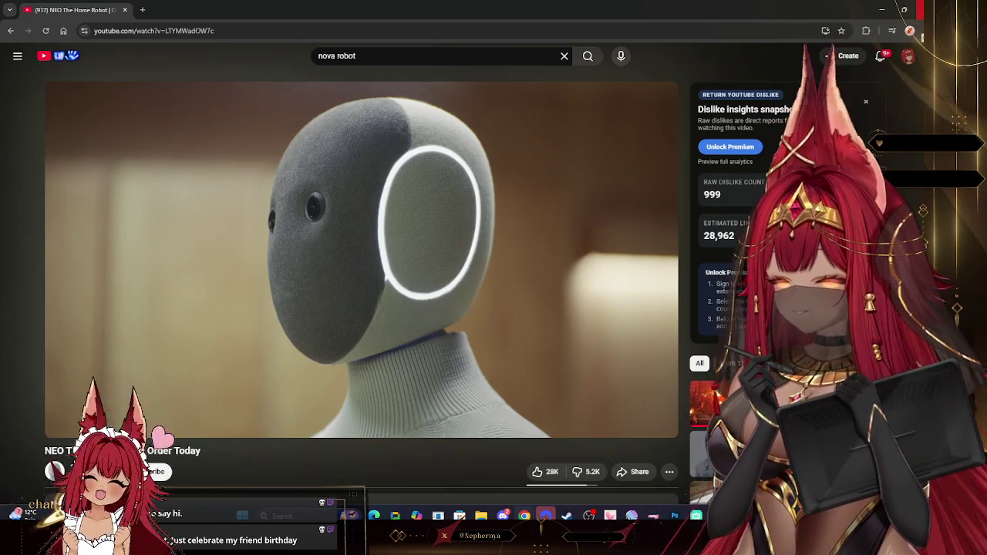
pyautogui.hotkey('alt', 'Tab')
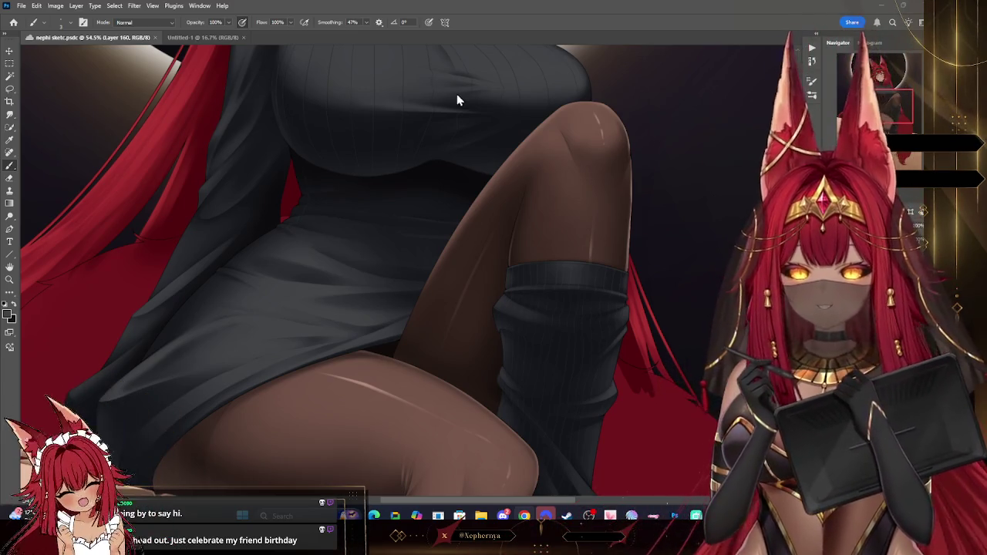
# Zoom the canvas to 65.2% on the dress and thighs and return to the Brush tool.
pyautogui.click(10, 280)
pyautogui.moveTo(481, 216)
pyautogui.mouseDown()
pyautogui.moveTo(319, 254)
pyautogui.moveTo(313, 264)
pyautogui.mouseUp()
pyautogui.press('b')
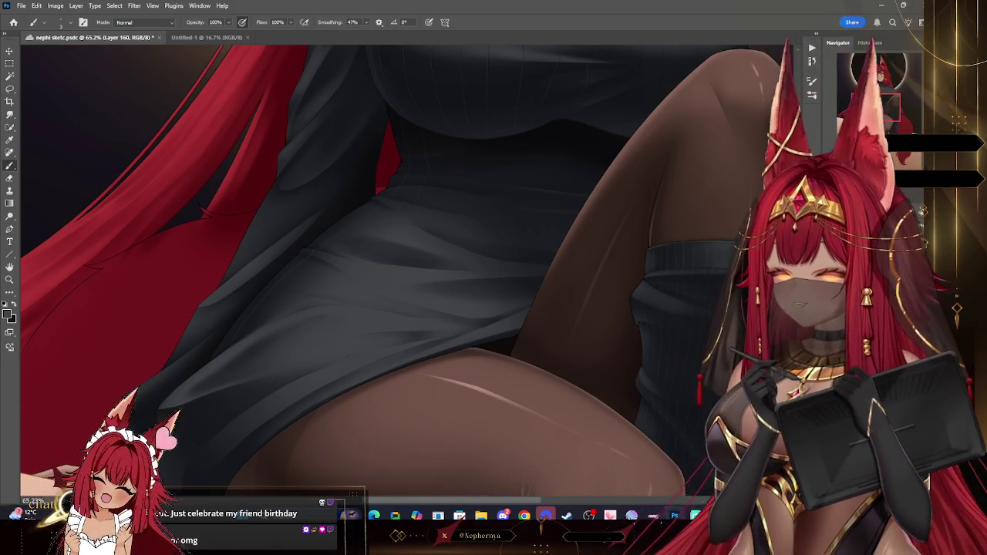
# Drag the Navigator view box down toward the dress hem and ledge.
pyautogui.moveTo(462, 324); pyautogui.dragTo(532, 270)
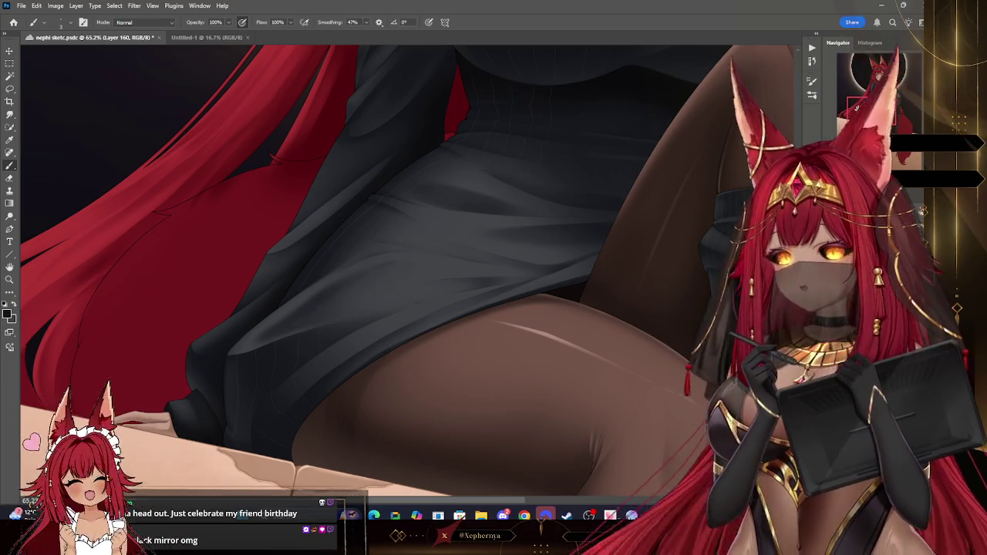
# Pan the view across the dress and thigh to show the knee and upper skirt.
pyautogui.moveTo(881, 96); pyautogui.dragTo(846, 99)
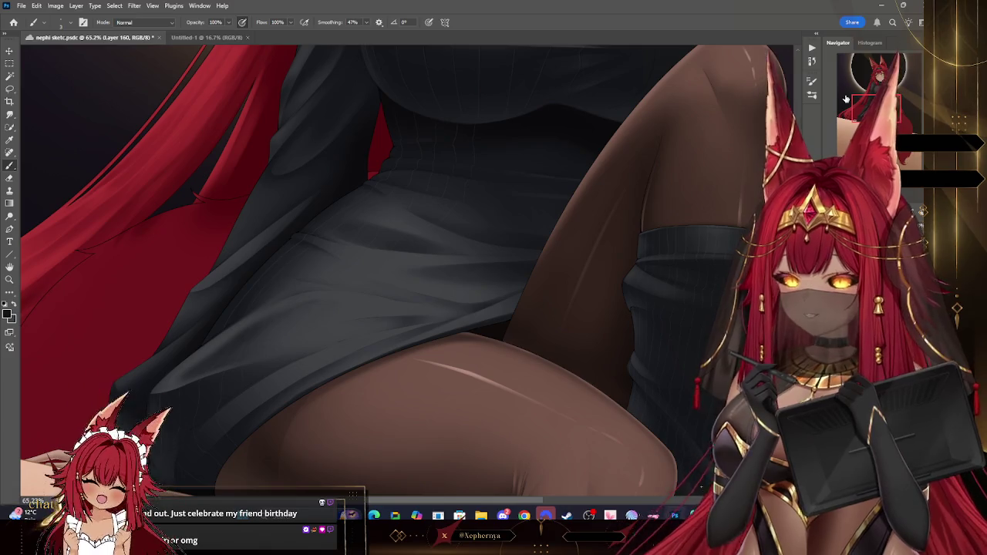
pyautogui.moveTo(846, 98); pyautogui.dragTo(799, 94)
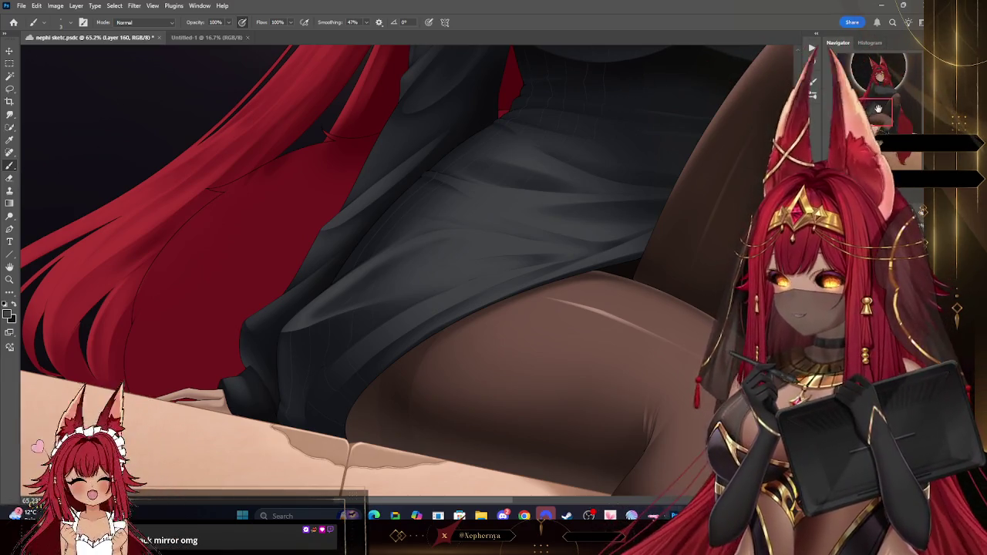
pyautogui.moveTo(878, 109); pyautogui.dragTo(823, 117)
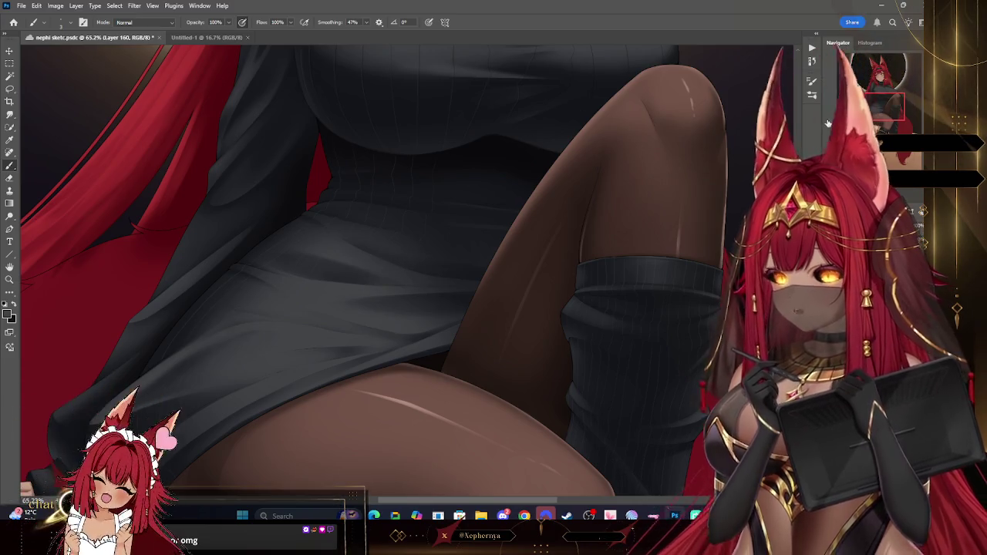
pyautogui.scroll(2, 351, 327)
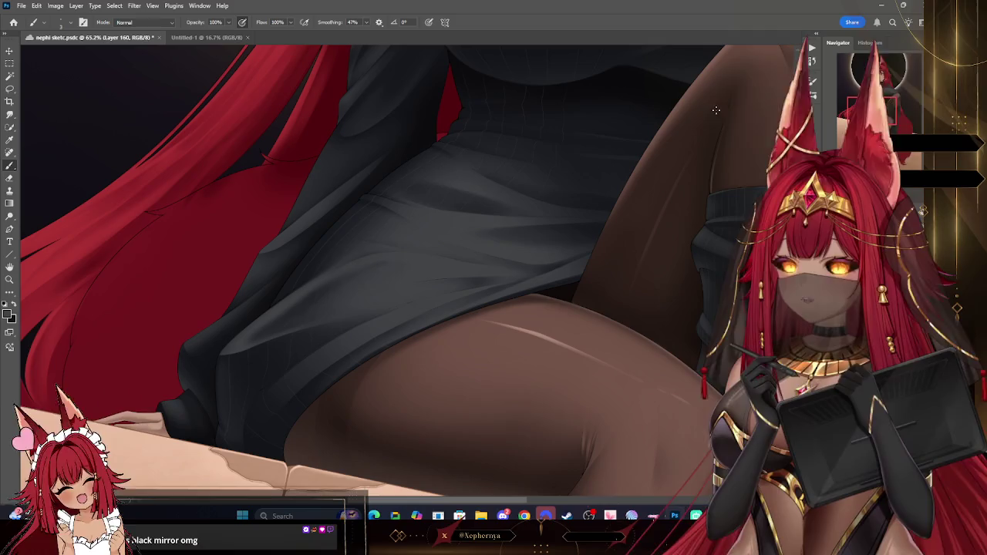
# Pan to the raised knee, then up toward the upper torso.
pyautogui.moveTo(589, 92); pyautogui.dragTo(480, 135)
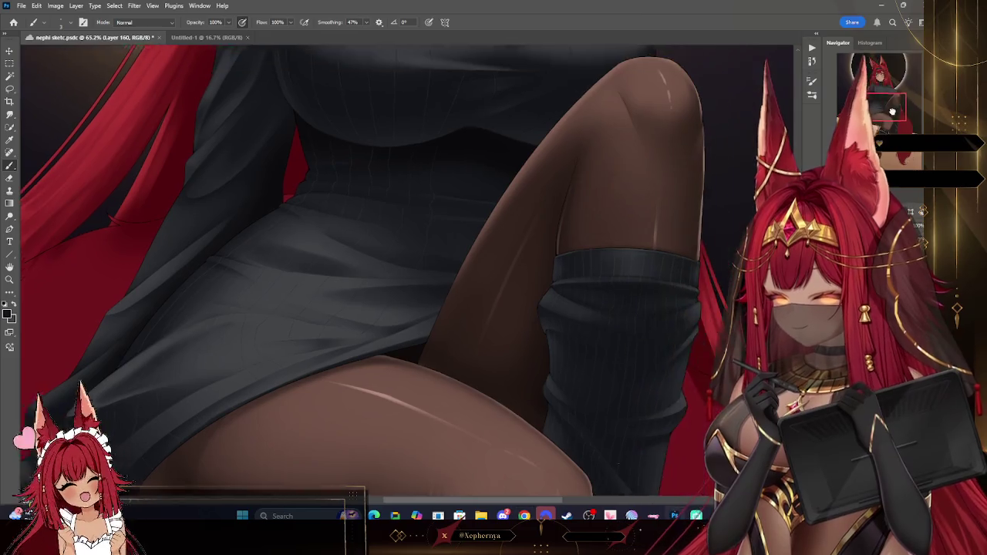
pyautogui.moveTo(552, 129); pyautogui.dragTo(491, 195)
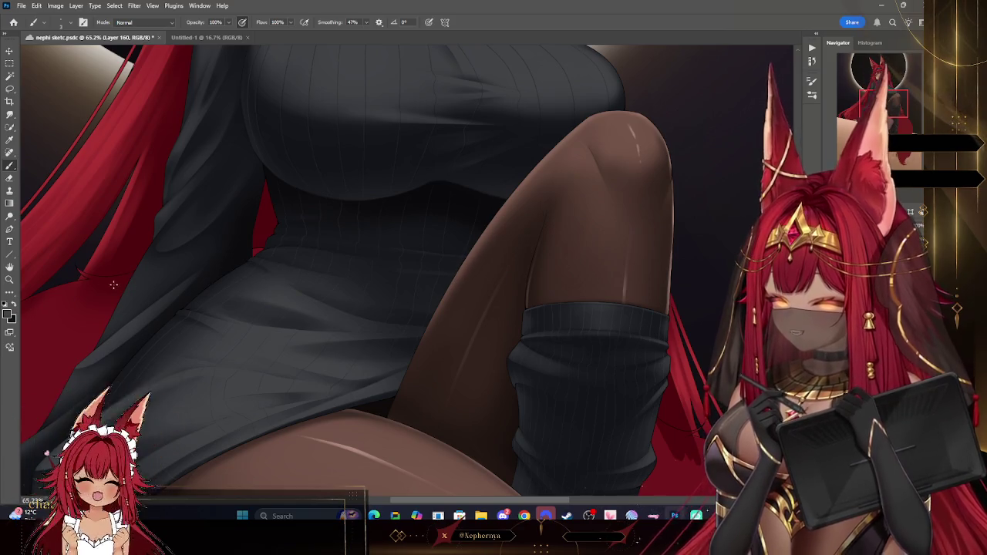
# Fit the whole illustration on screen, then zoom to about 82% on the sweater chest.
pyautogui.press('z')
pyautogui.hotkey('ctrl', '0')
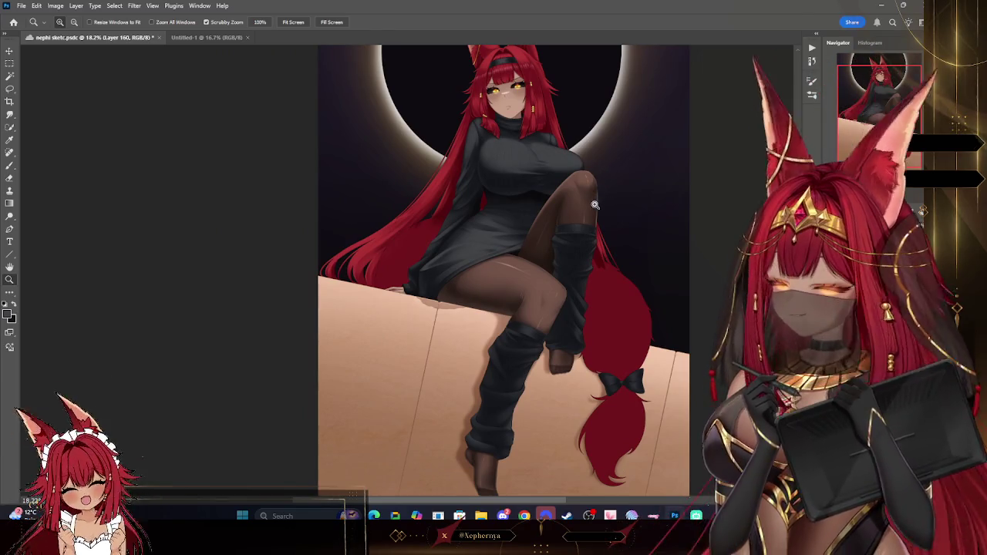
pyautogui.moveTo(609, 196); pyautogui.dragTo(604, 215)
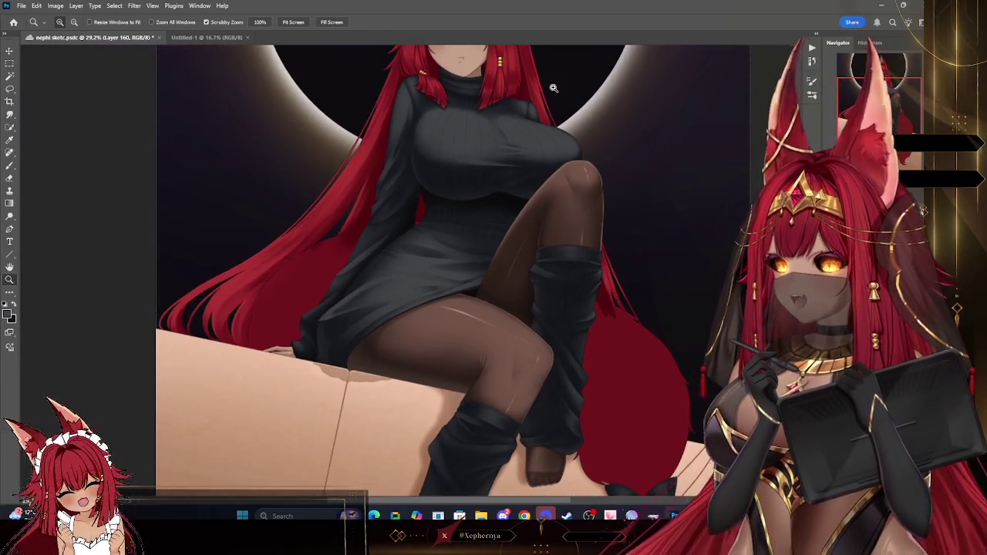
pyautogui.moveTo(552, 88)
pyautogui.mouseDown()
pyautogui.moveTo(597, 113)
pyautogui.moveTo(312, 85)
pyautogui.moveTo(30, 265)
pyautogui.mouseUp()
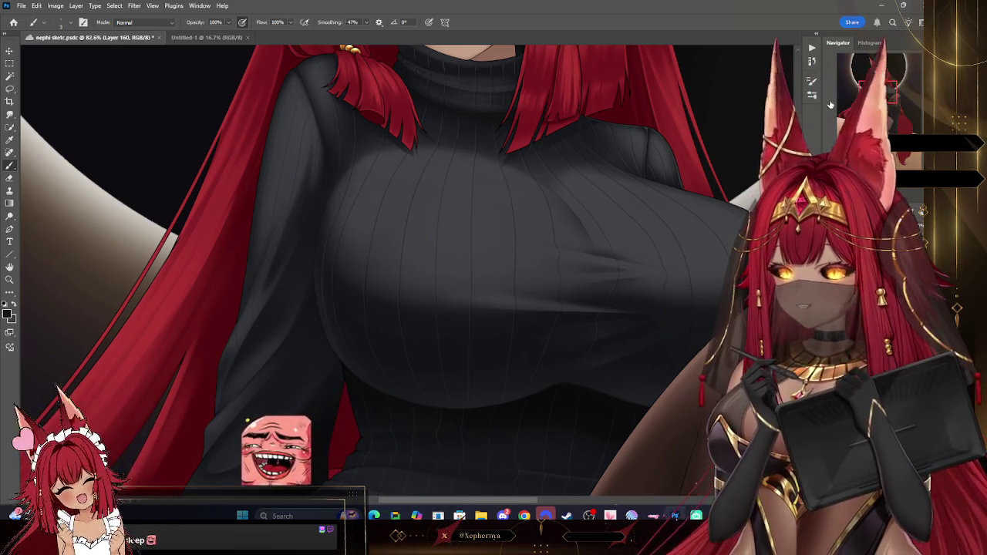
# Pan around the lower sweater skirt and back up to the upper skirt area.
pyautogui.moveTo(868, 91); pyautogui.dragTo(876, 96)
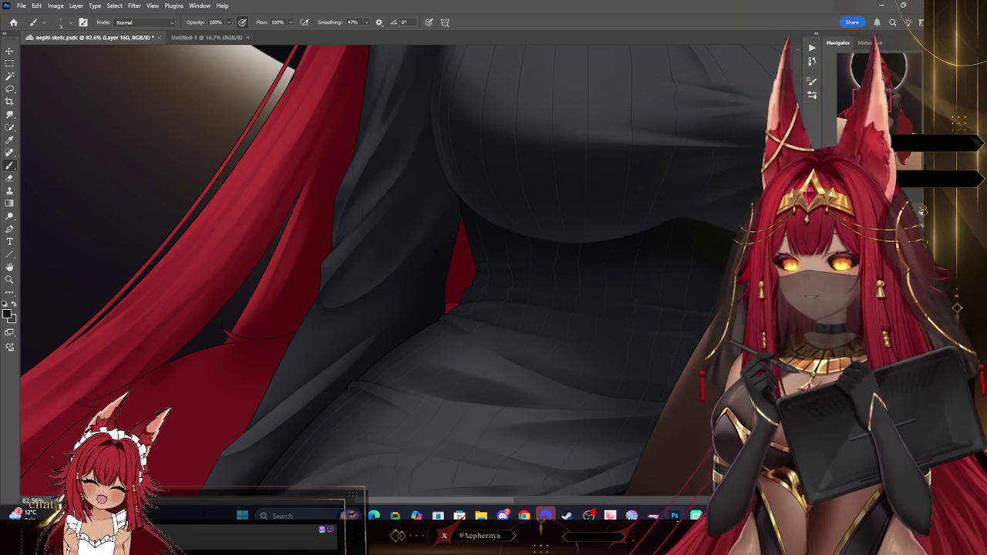
pyautogui.moveTo(871, 99); pyautogui.dragTo(864, 113)
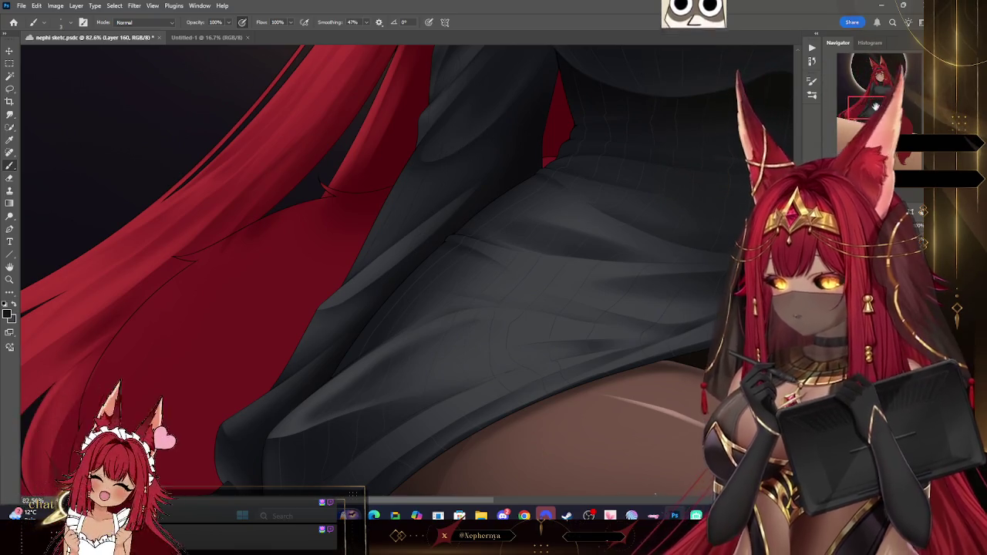
pyautogui.moveTo(598, 93); pyautogui.dragTo(540, 159)
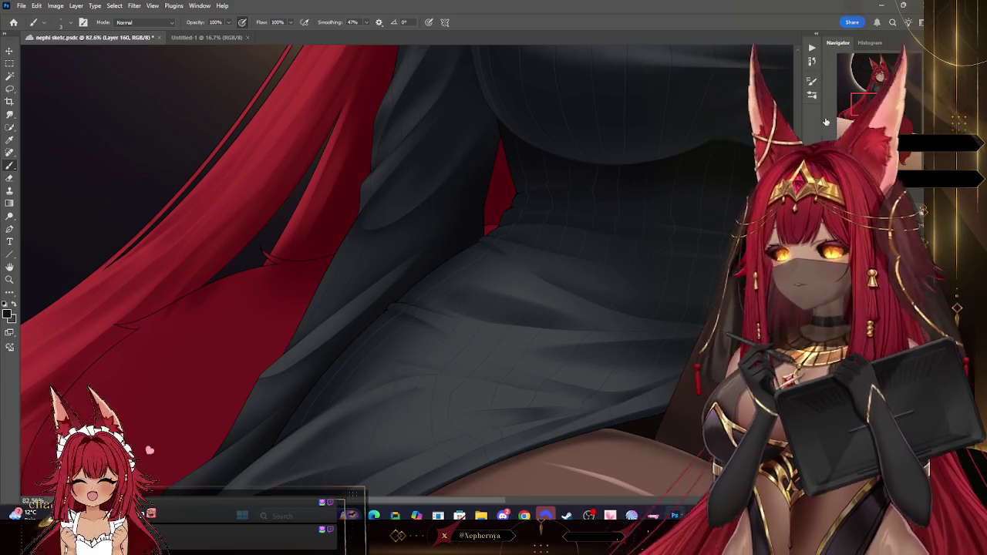
pyautogui.moveTo(581, 252); pyautogui.dragTo(670, 116)
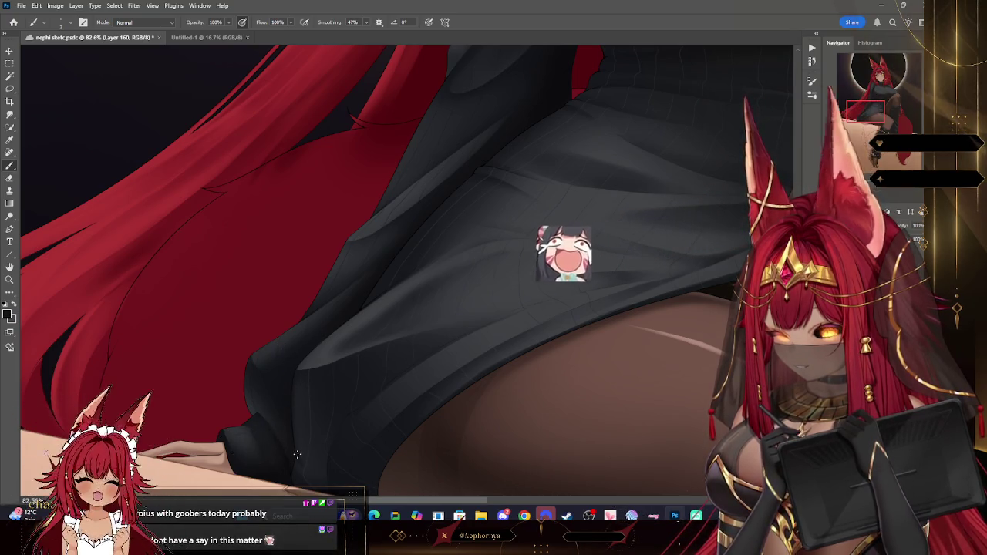
# Zoom out to fit the whole fox girl illustration, then zoom to 66% on the knee and leg warmer.
pyautogui.press('z')
pyautogui.keyDown('alt'); pyautogui.click(592, 209); pyautogui.keyUp('alt')
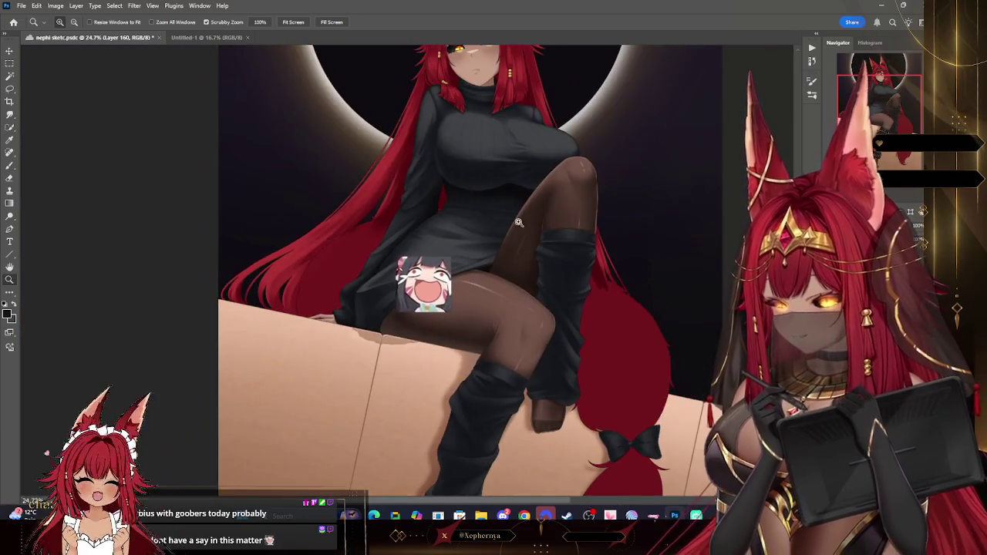
pyautogui.moveTo(591, 210); pyautogui.dragTo(586, 319)
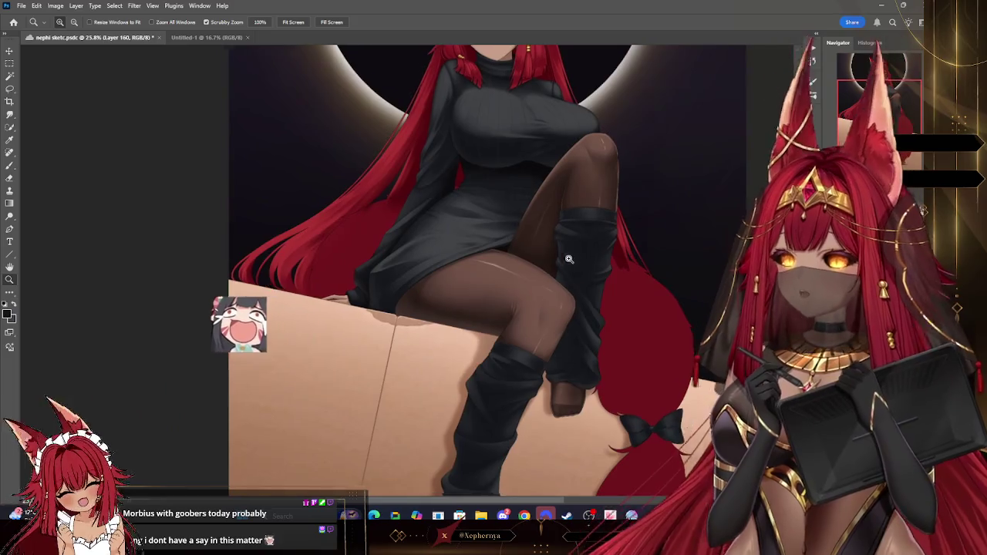
pyautogui.moveTo(586, 319); pyautogui.dragTo(632, 291)
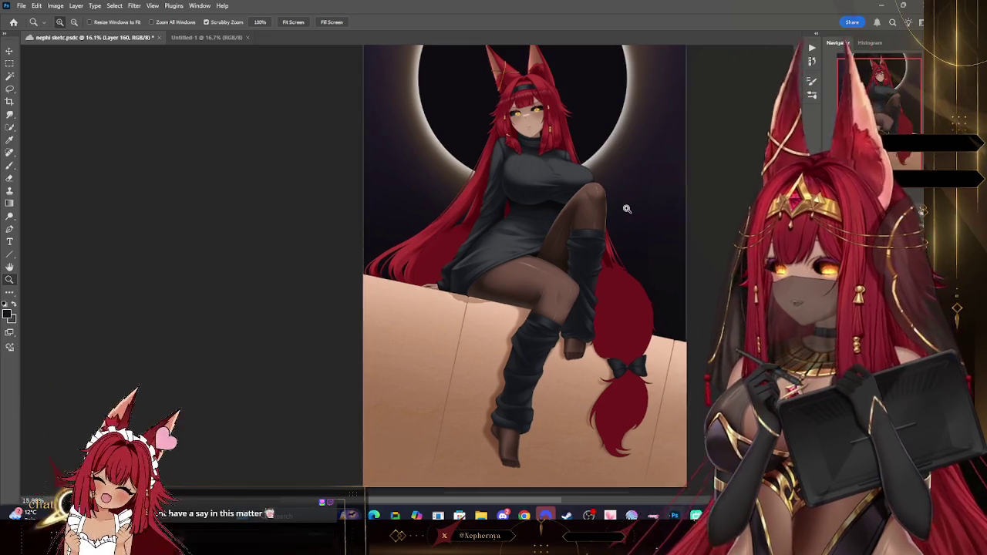
pyautogui.scroll(-2, 638, 212)
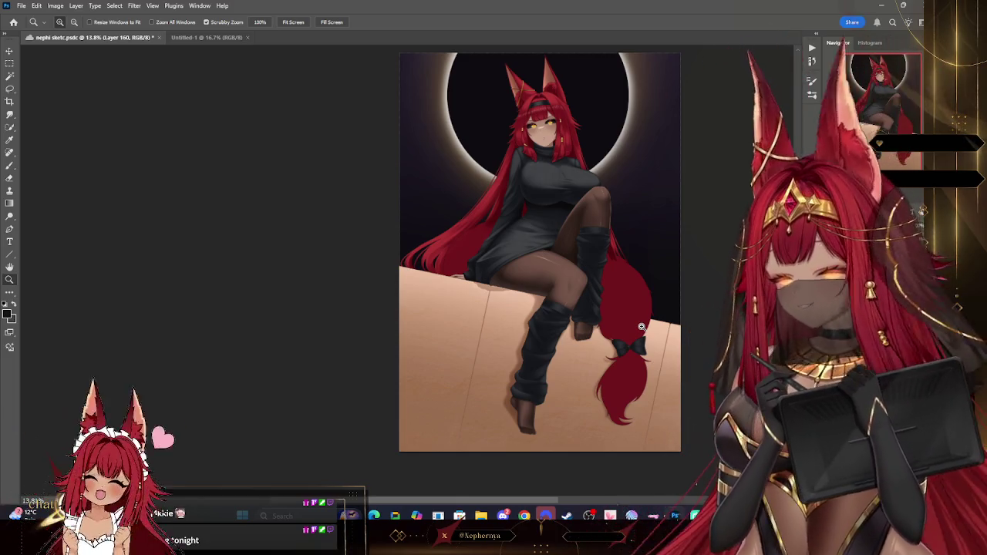
pyautogui.moveTo(641, 327)
pyautogui.mouseDown()
pyautogui.moveTo(627, 228)
pyautogui.moveTo(637, 314)
pyautogui.mouseUp()
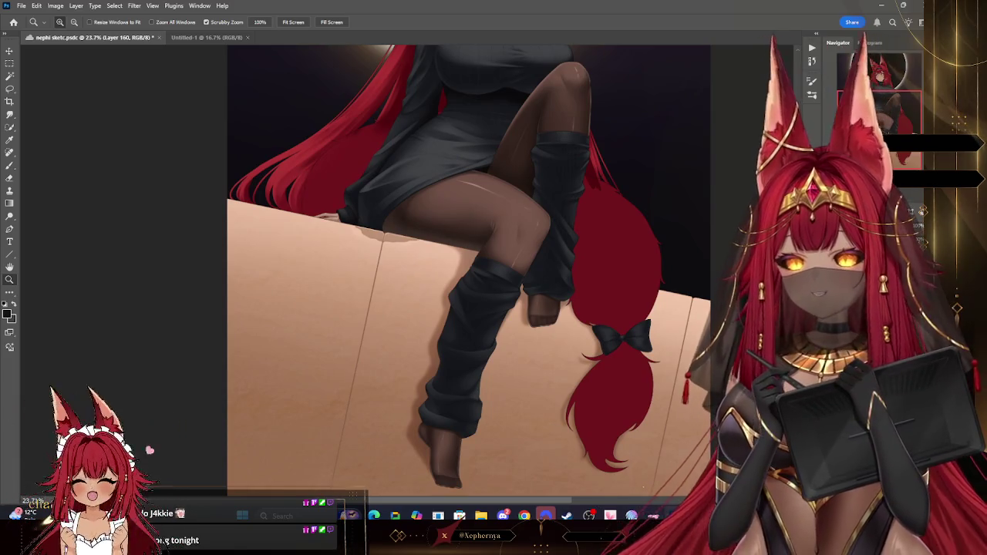
pyautogui.moveTo(627, 433); pyautogui.dragTo(525, 199)
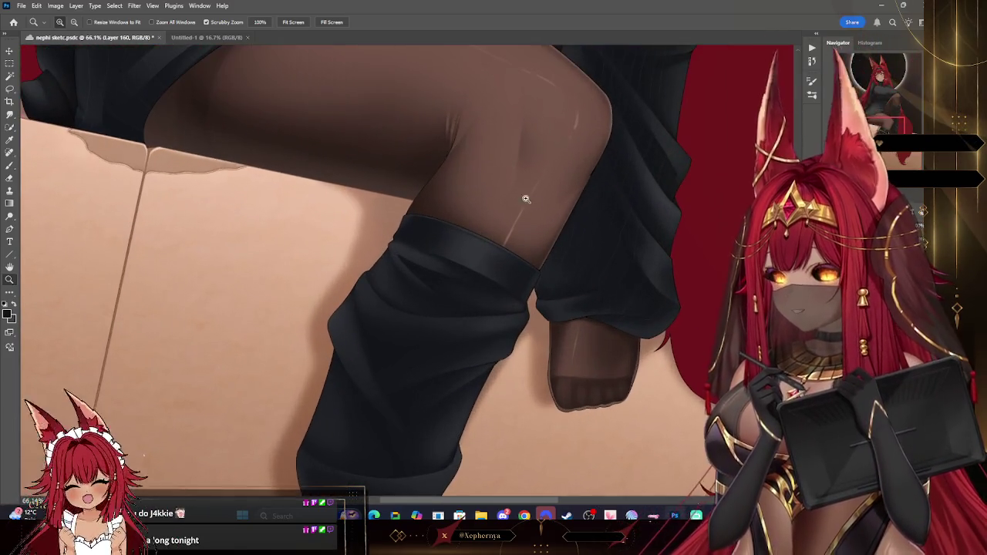
# Switch to the Brush and pan along the leg warmer to work on its folded top cuff.
pyautogui.press('b')
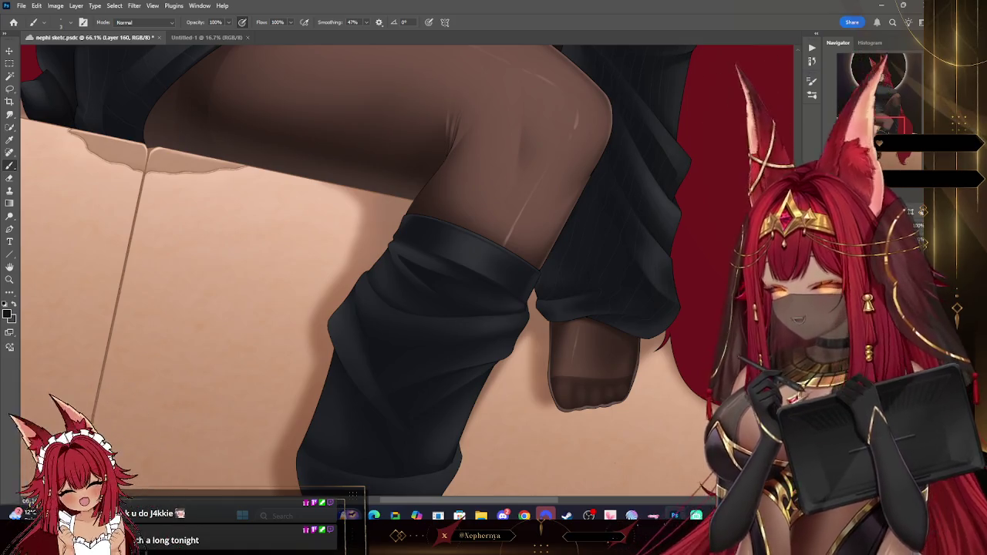
pyautogui.moveTo(889, 131)
pyautogui.mouseDown()
pyautogui.moveTo(892, 111)
pyautogui.moveTo(892, 143)
pyautogui.mouseUp()
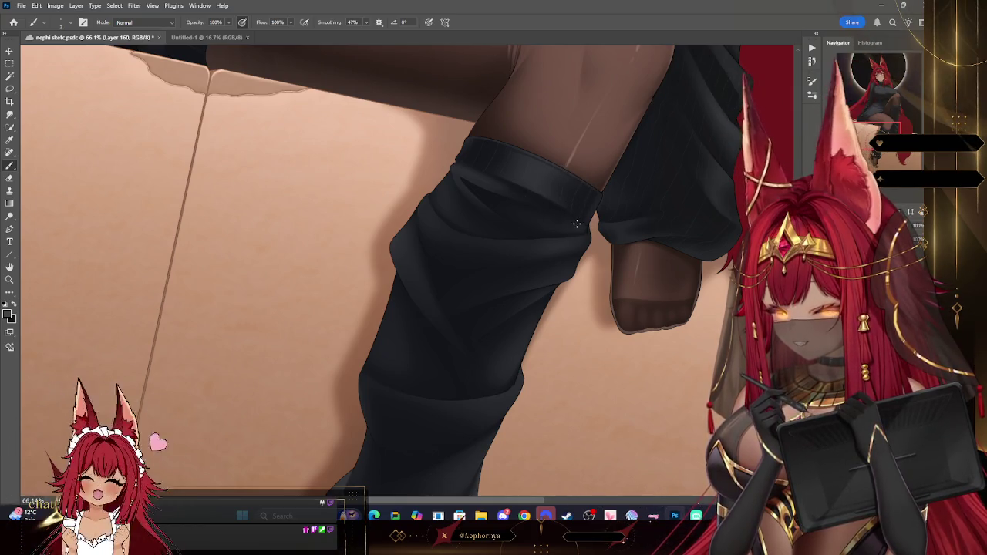
pyautogui.moveTo(656, 129); pyautogui.dragTo(594, 160)
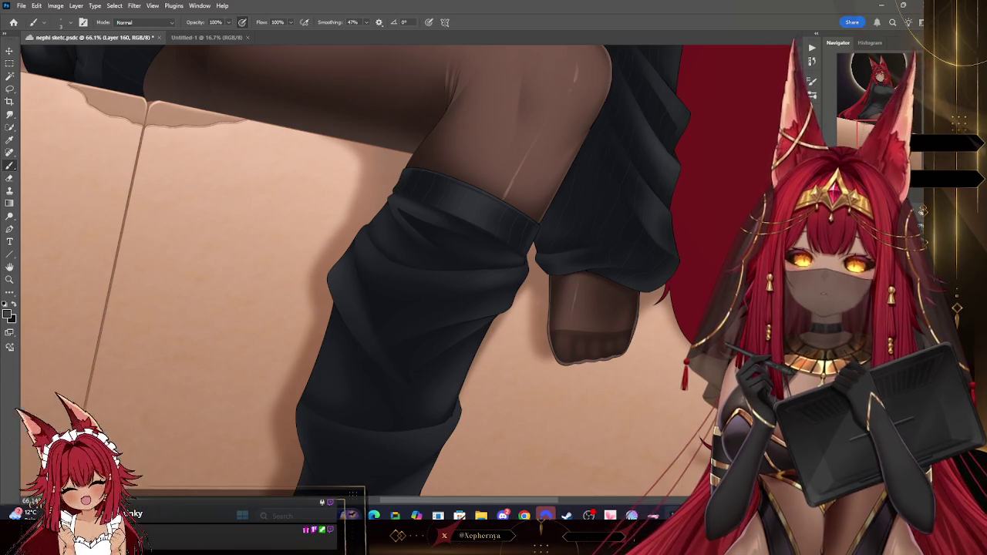
pyautogui.scroll(-1, 479, 161)
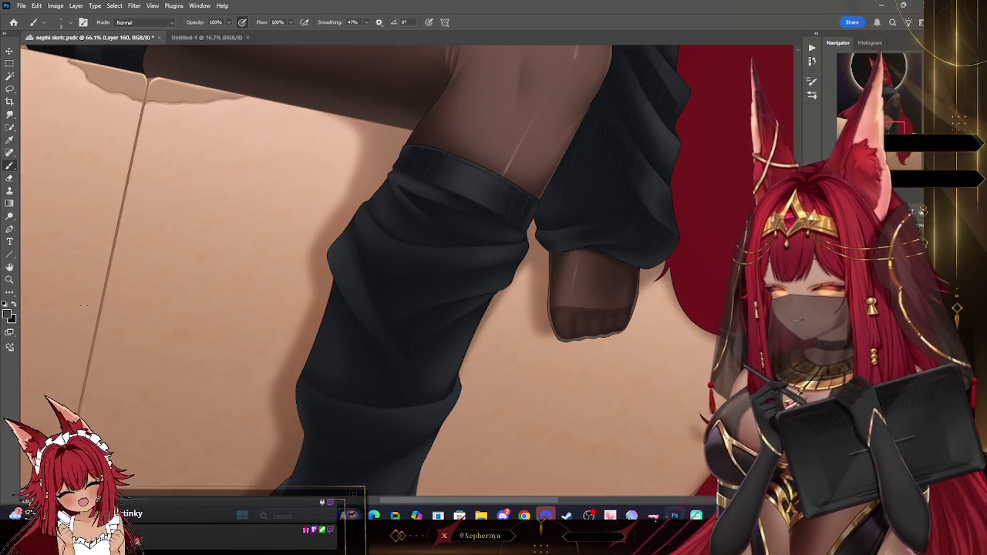
pyautogui.scroll(-1, 370, 270)
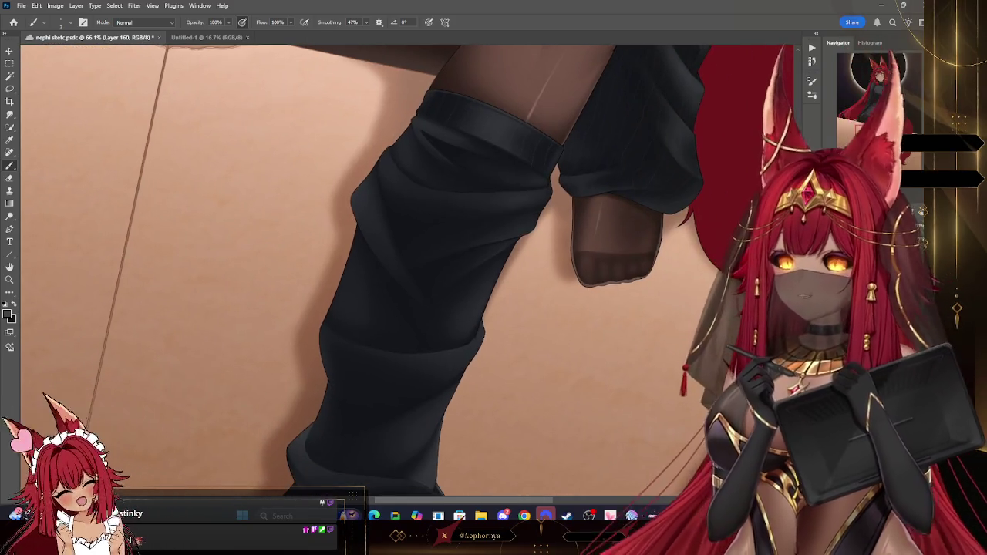
pyautogui.scroll(-3, 371, 270)
pyautogui.scroll(-1, 370, 270)
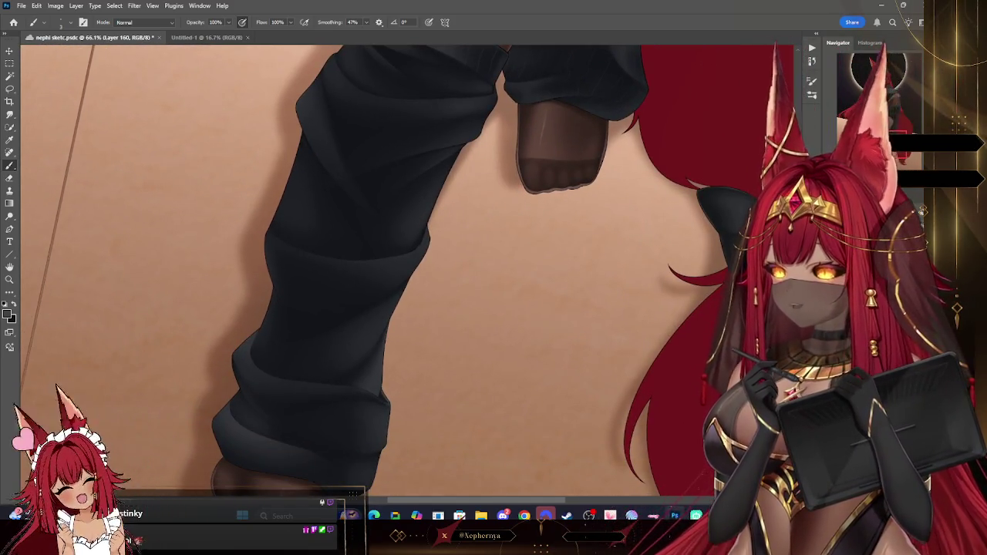
# Scroll up to frame the upper leg warmer for painting its vertical rib lines.
pyautogui.scroll(1, 371, 270)
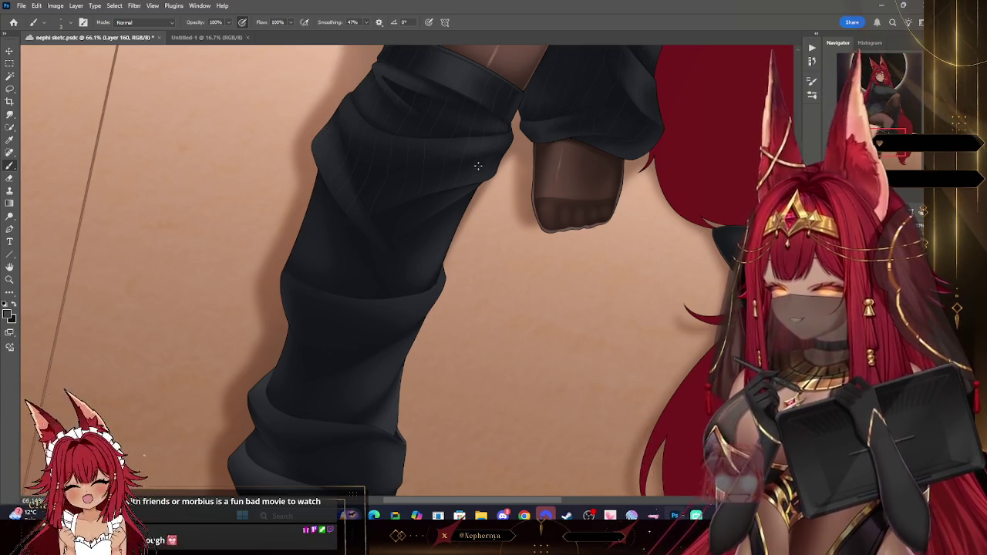
# Pan down from the upper leg warmer to its lower folds and the foot.
pyautogui.moveTo(640, 152); pyautogui.dragTo(744, 98)
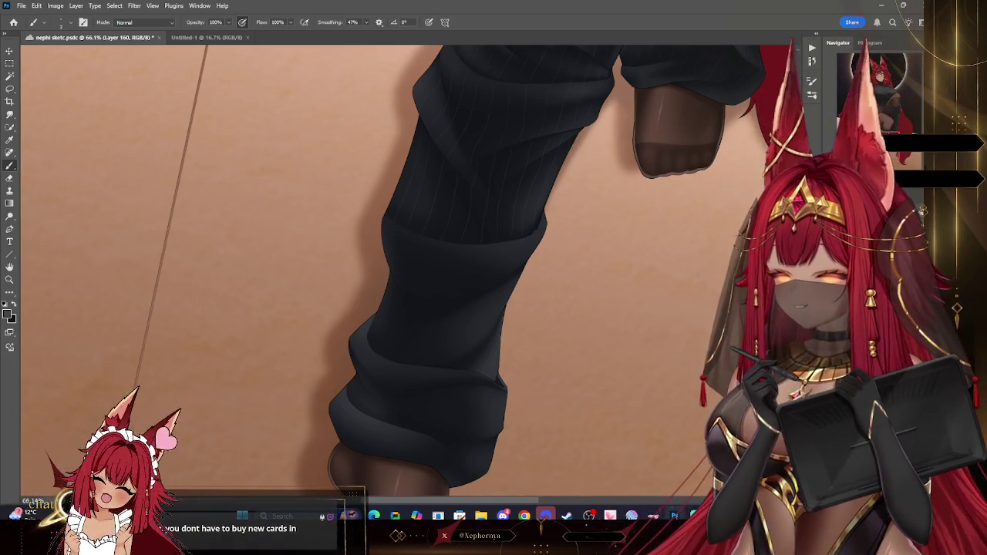
pyautogui.scroll(5, 385, 270)
pyautogui.scroll(-5, 386, 270)
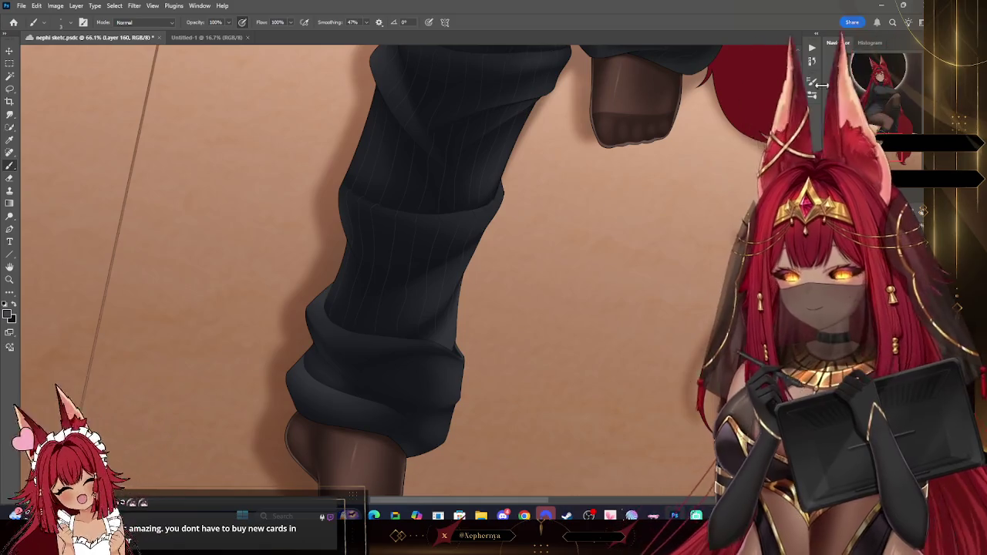
pyautogui.moveTo(461, 318); pyautogui.dragTo(484, 187)
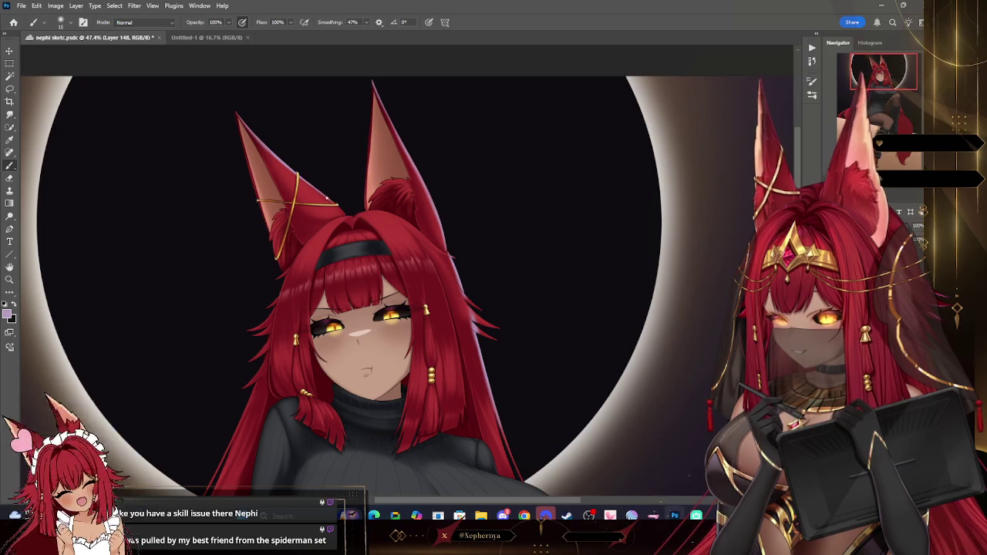
# Zoom out to view the whole figure, zoom toward the face, and undo the last brush stroke.
pyautogui.press('z')
pyautogui.keyDown('alt'); pyautogui.click(497, 192); pyautogui.keyUp('alt')
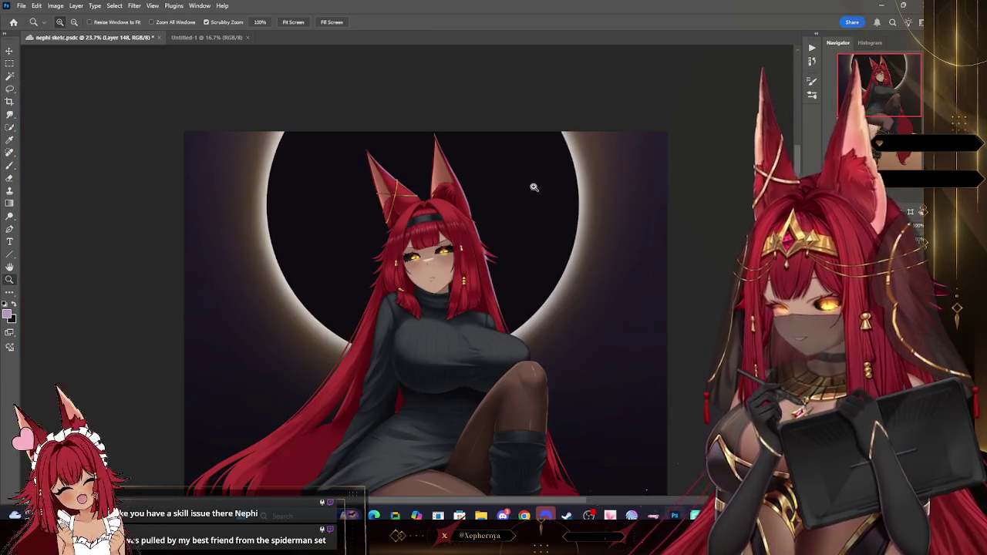
pyautogui.keyDown('alt'); pyautogui.click(526, 196); pyautogui.keyUp('alt')
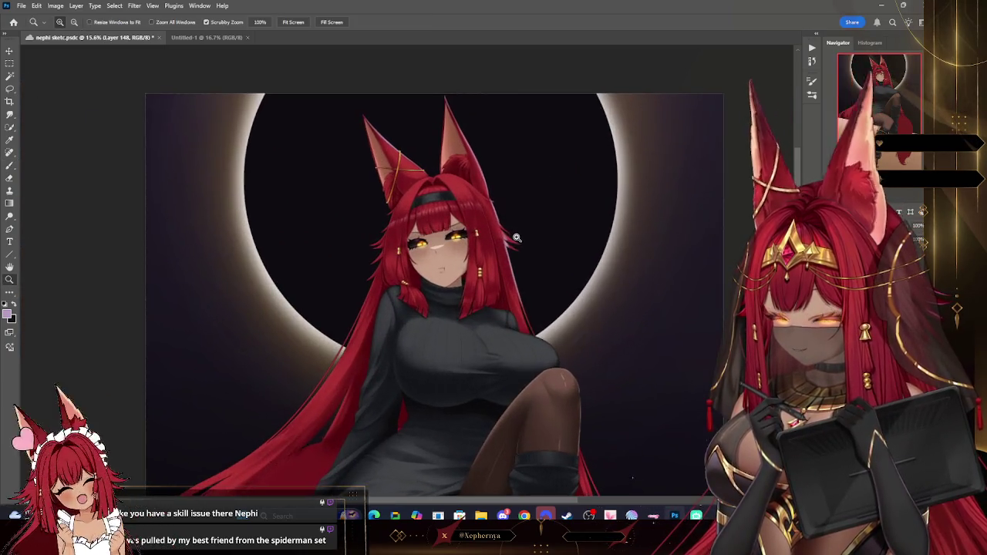
pyautogui.moveTo(516, 183); pyautogui.dragTo(540, 233)
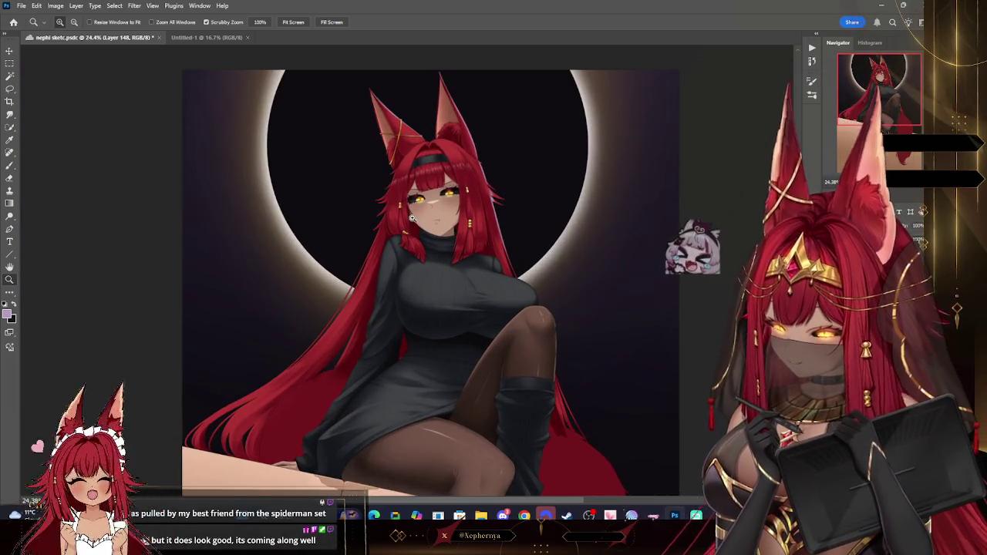
pyautogui.click(404, 213)
pyautogui.press('b')
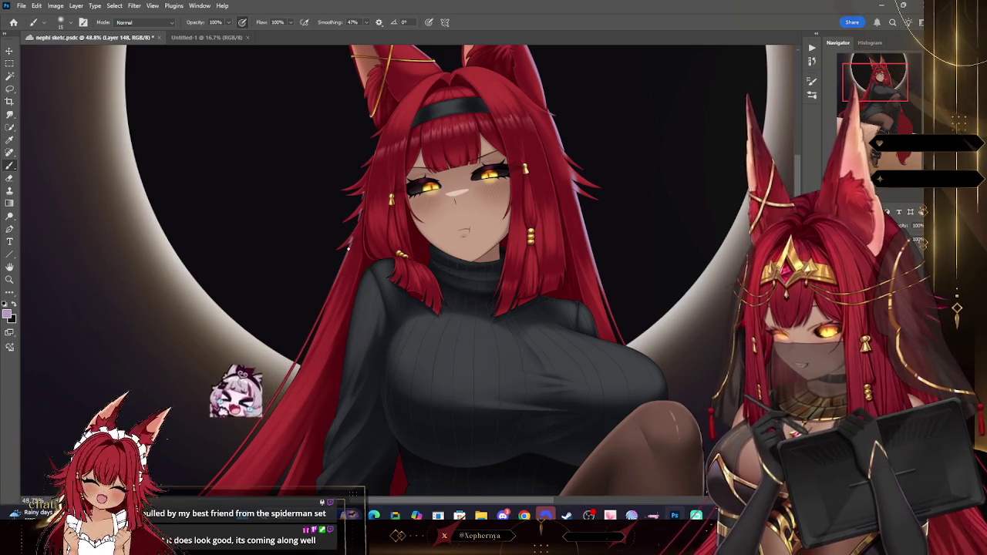
pyautogui.hotkey('ctrl', 'z')
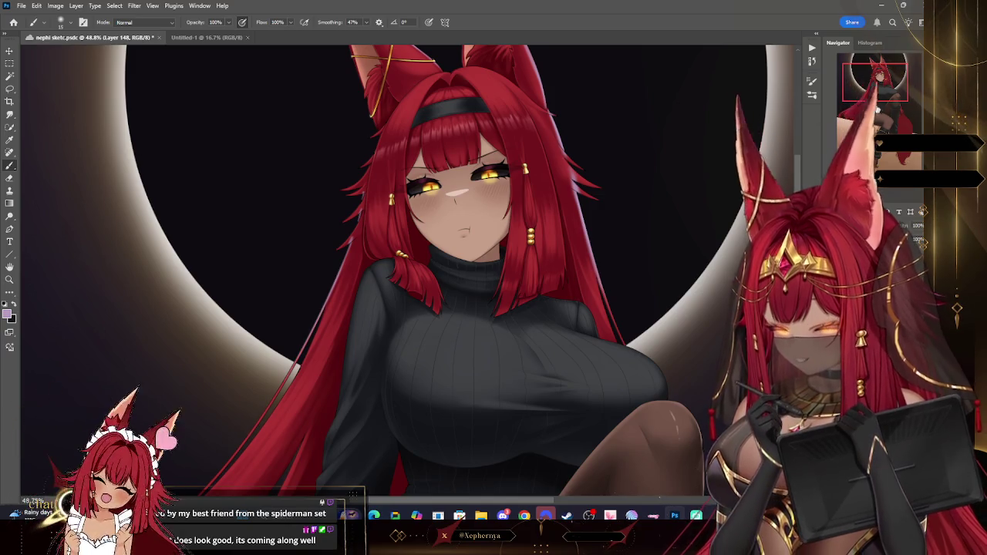
# Scroll from the legs up to the head and zoom in on the fox ears.
pyautogui.moveTo(323, 309); pyautogui.dragTo(164, 169)
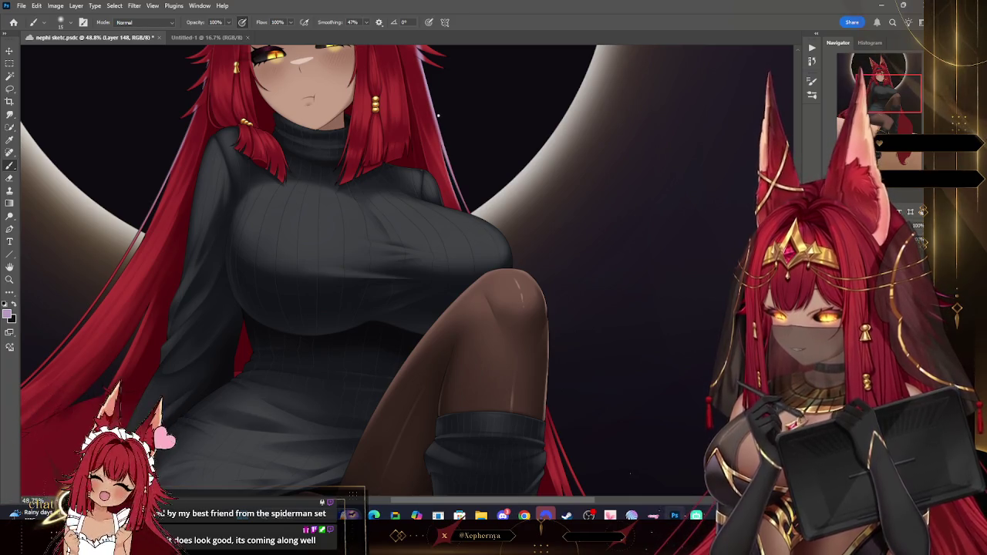
pyautogui.scroll(3, 386, 270)
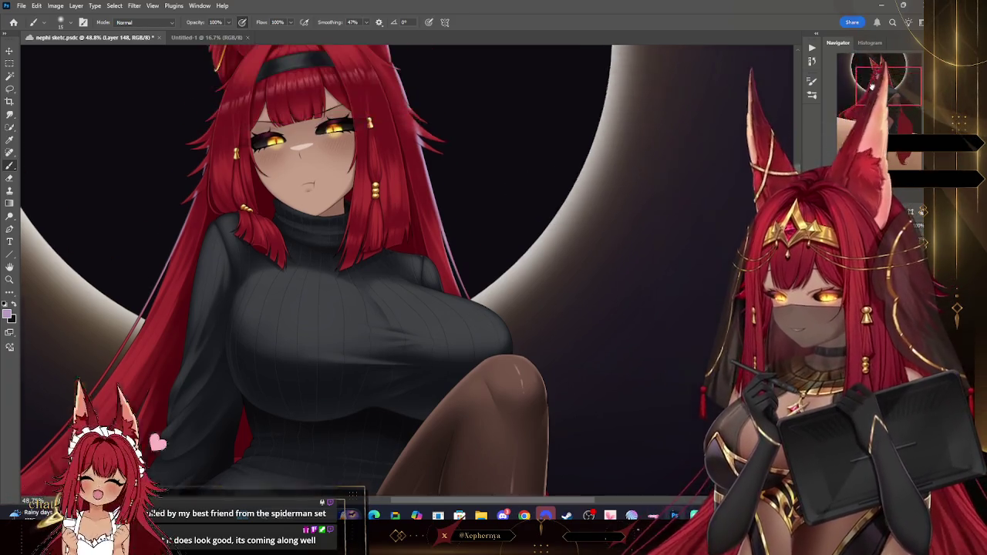
pyautogui.scroll(2, 385, 270)
pyautogui.scroll(-10, 386, 269)
pyautogui.scroll(1, 703, 77)
pyautogui.scroll(4, 703, 77)
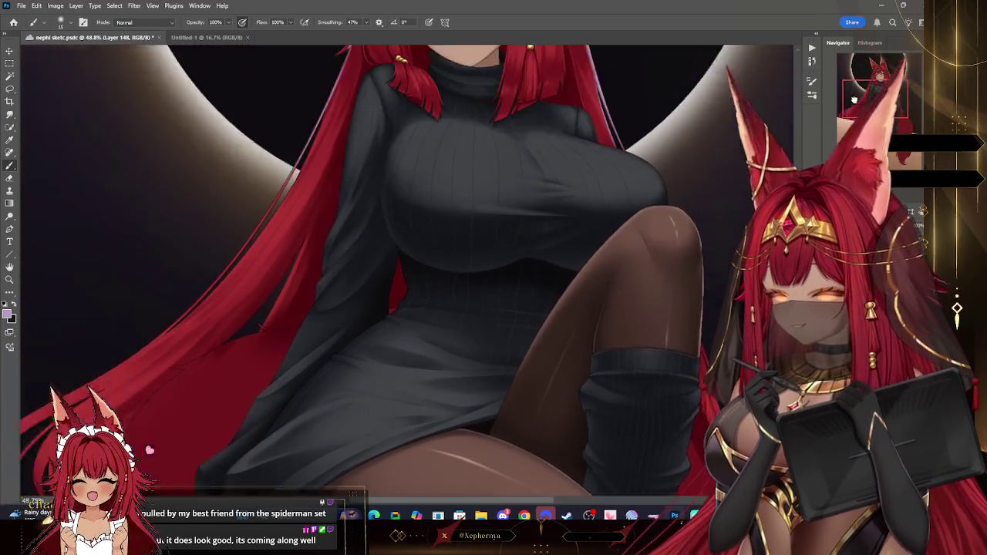
pyautogui.scroll(3, 703, 77)
pyautogui.scroll(2, 703, 77)
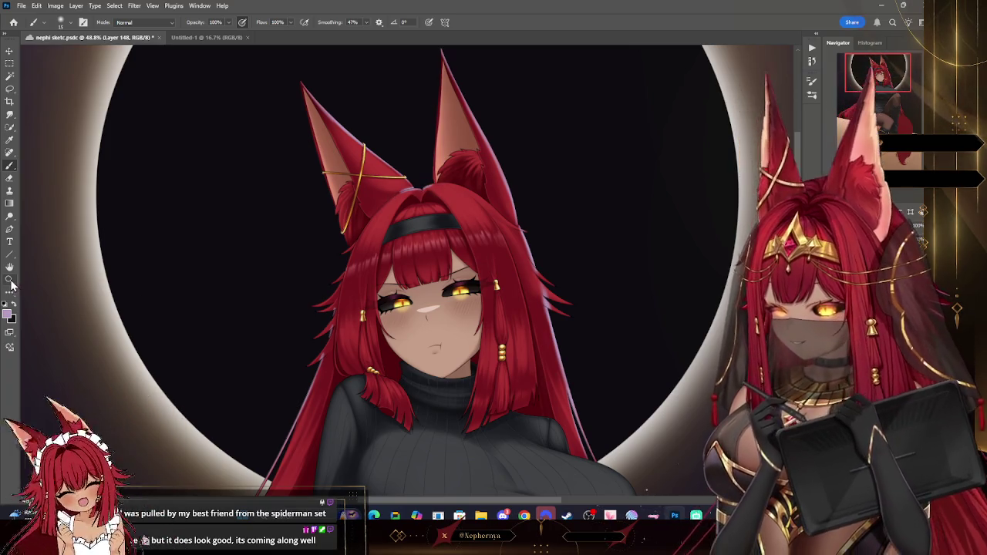
pyautogui.press('z')
pyautogui.moveTo(485, 76); pyautogui.dragTo(493, 70)
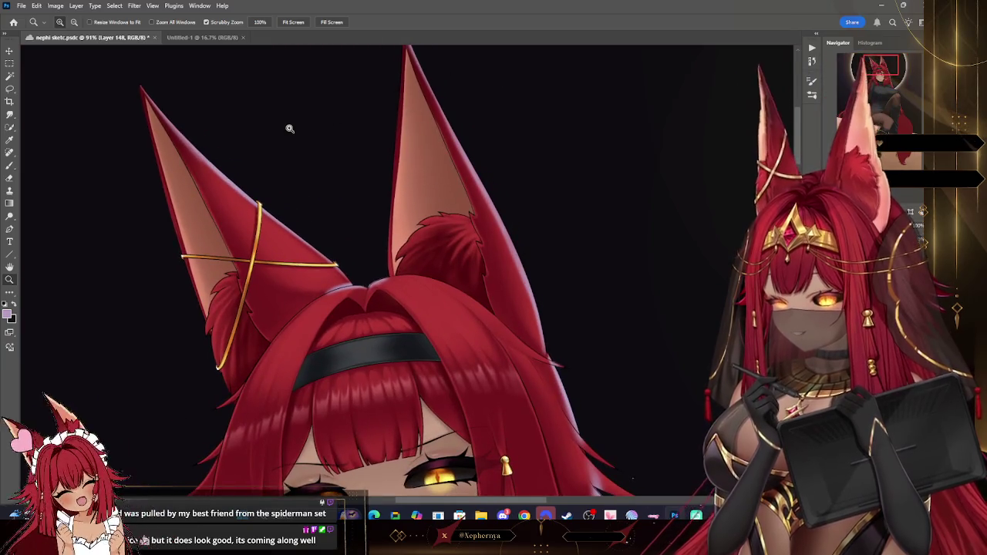
# Select the Eraser and set its size using the brush presets and bracket keys.
pyautogui.click(9, 177)
pyautogui.rightClick(130, 113)
pyautogui.press('Escape')
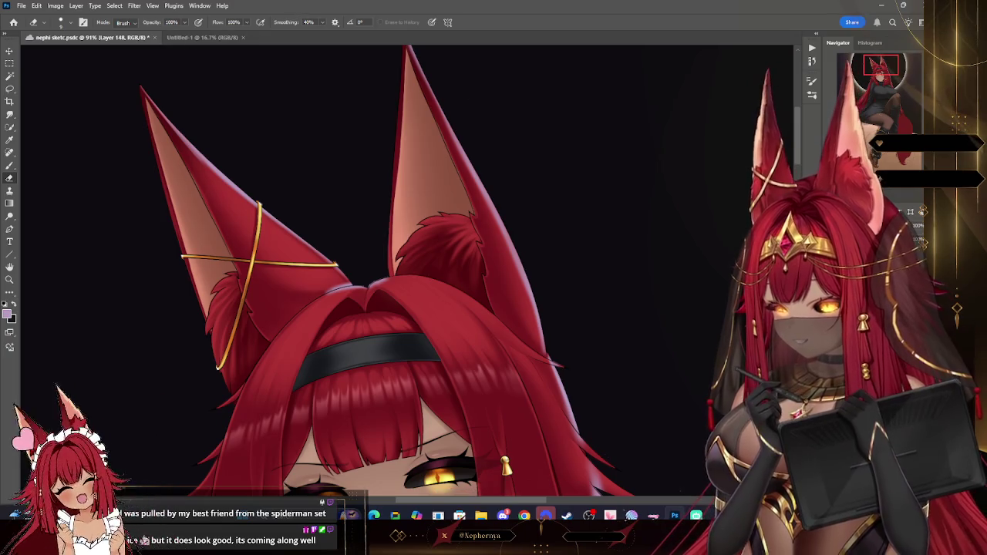
pyautogui.scroll(2, 556, 170)
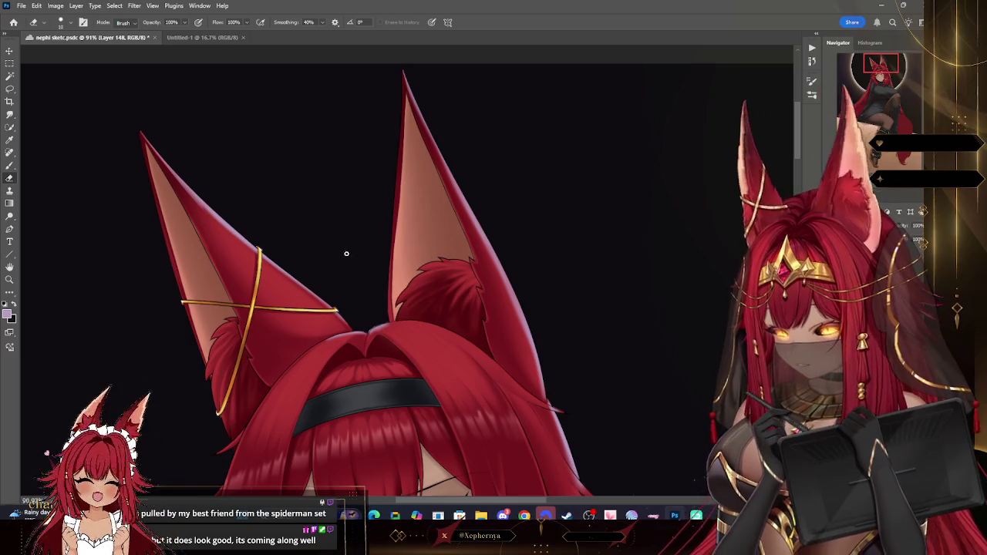
pyautogui.press('F5')
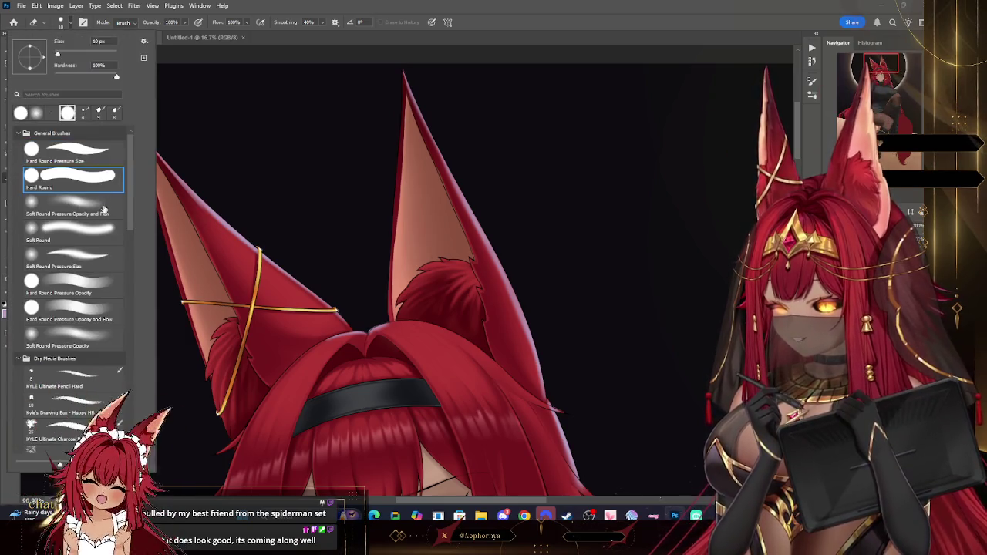
pyautogui.press('F5')
pyautogui.press(']')
pyautogui.press(']')
pyautogui.press(']')
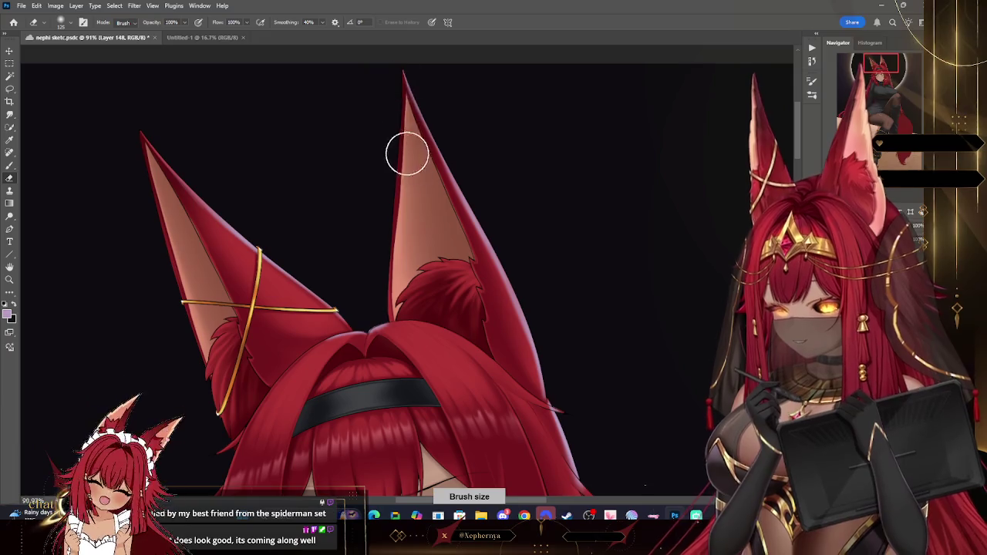
pyautogui.press('[')
pyautogui.press('[')
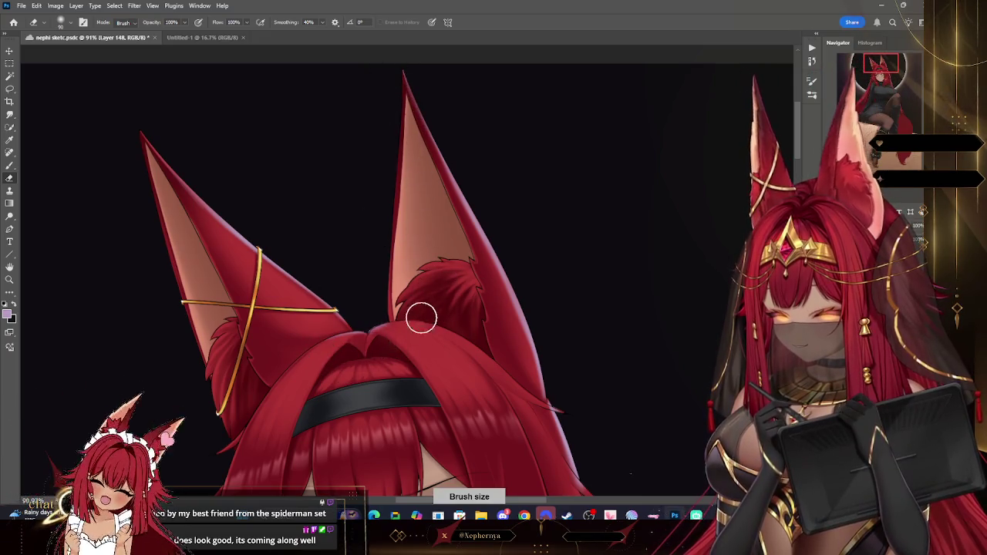
# Pan to the face and resize the eraser to touch up the ear and hair edges.
pyautogui.moveTo(877, 84); pyautogui.dragTo(886, 94)
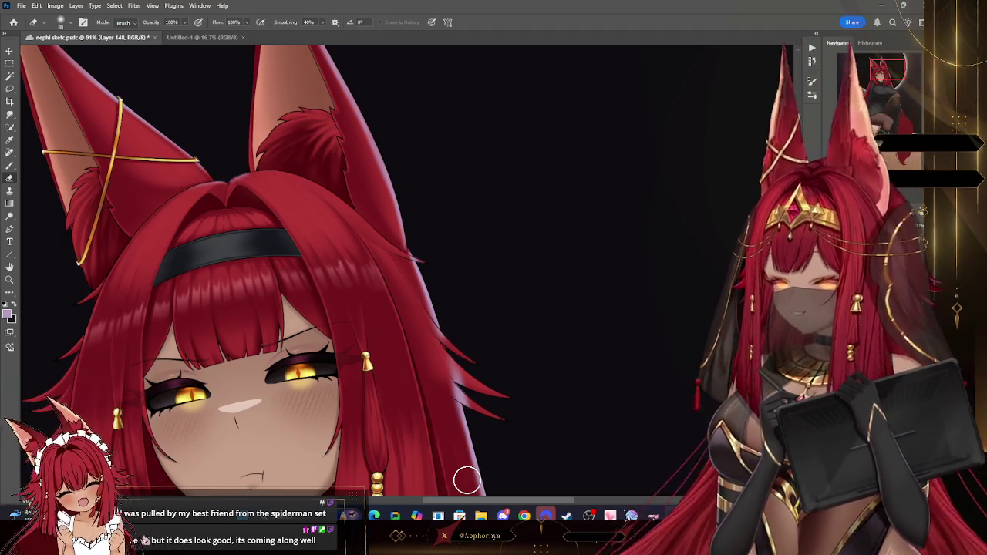
pyautogui.click(83, 23)
pyautogui.press('Escape')
pyautogui.press('[')
pyautogui.press('[')
pyautogui.press('[')
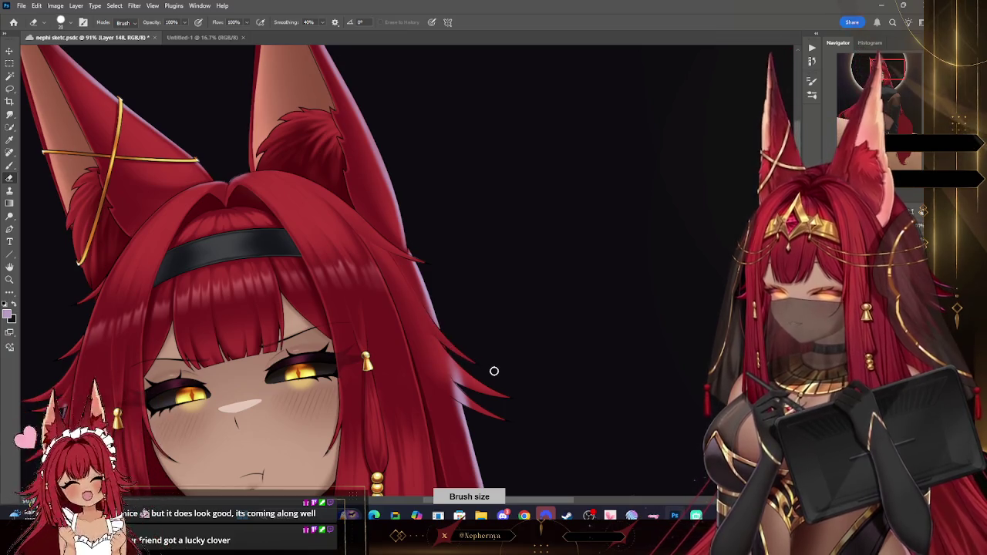
pyautogui.press(']')
pyautogui.press(']')
pyautogui.press(']')
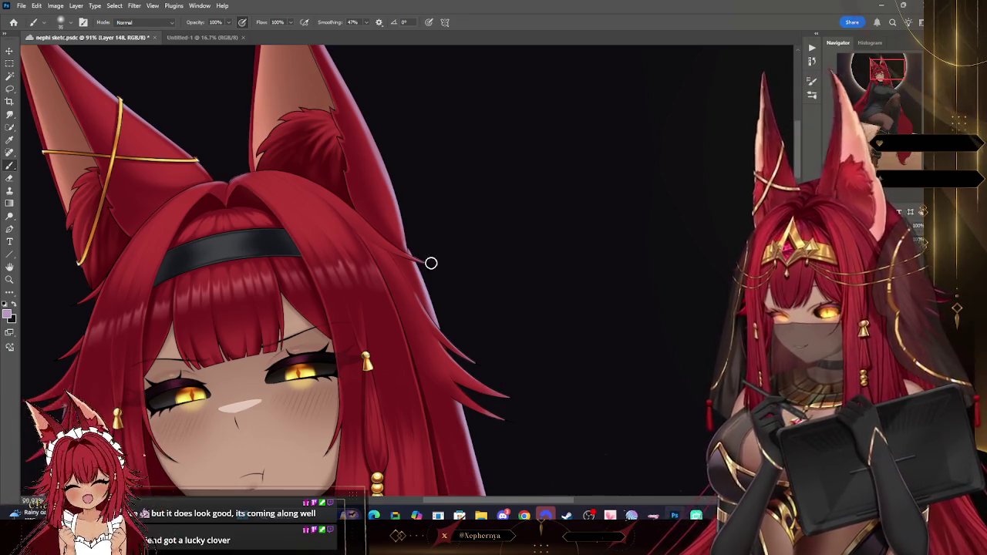
pyautogui.click(9, 279)
# Switch to the Brush and enlarge it with ] for the hair strands around the face.
pyautogui.scroll(-5, 529, 124)
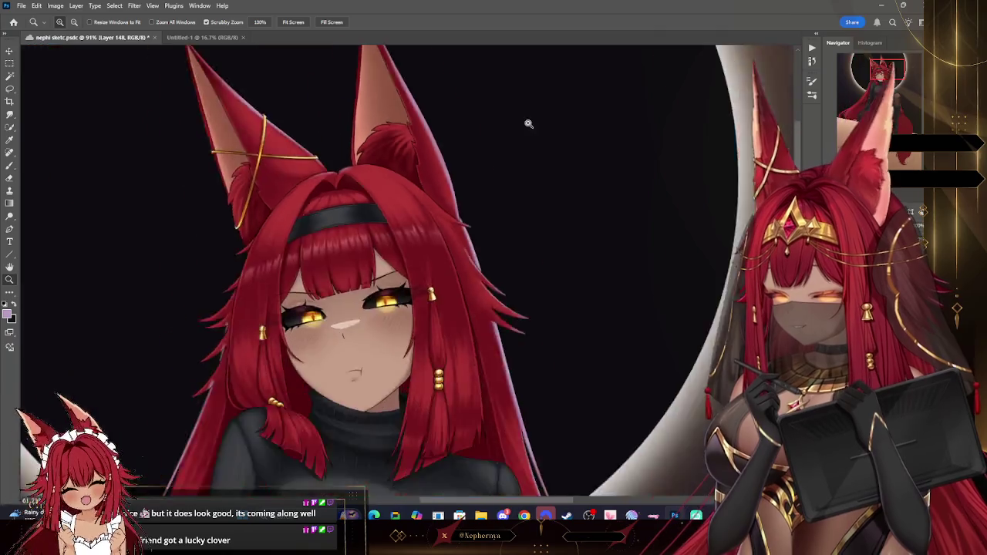
pyautogui.scroll(5, 411, 232)
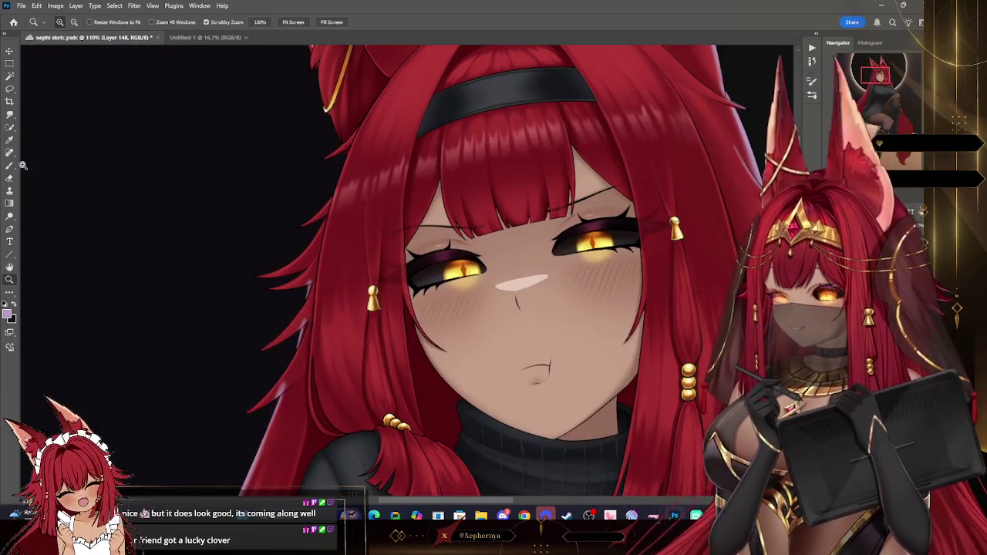
pyautogui.press('b')
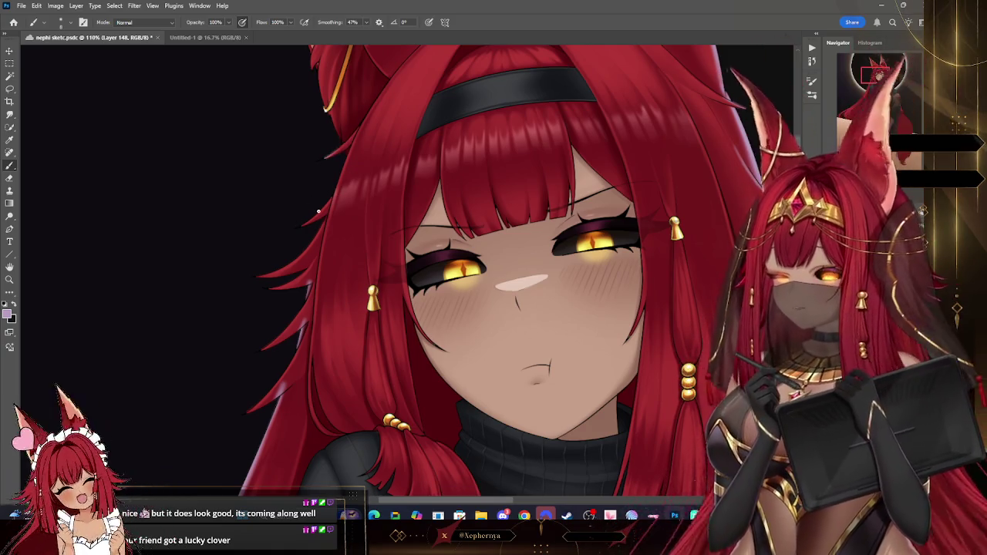
pyautogui.press(']')
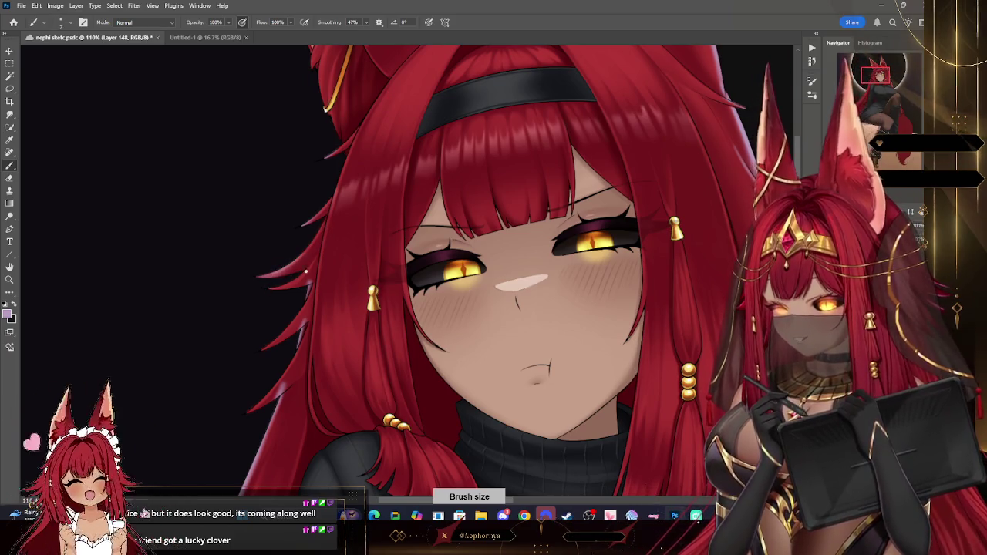
pyautogui.press(']')
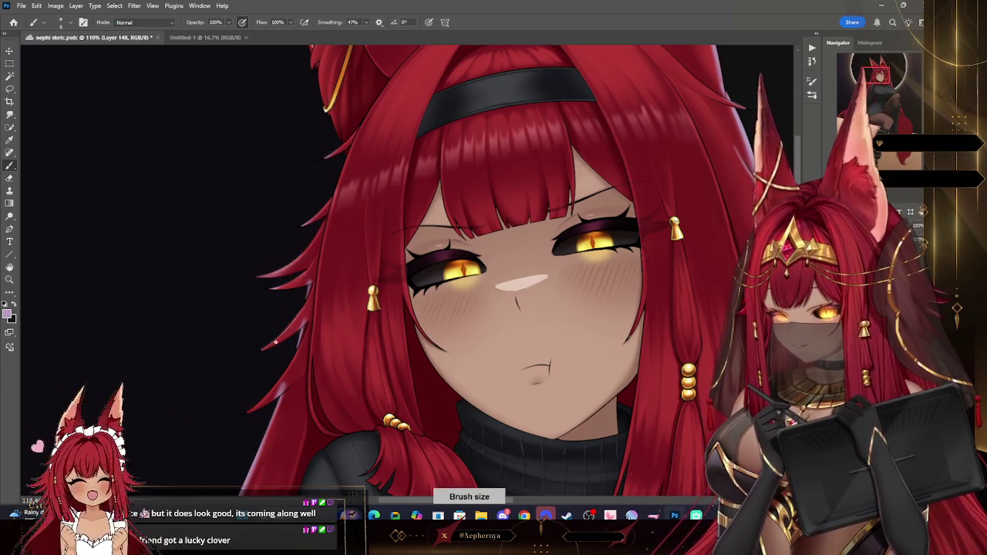
# Switch to the Eraser, adjust its size with brackets, then fit the whole illustration on screen.
pyautogui.press('e')
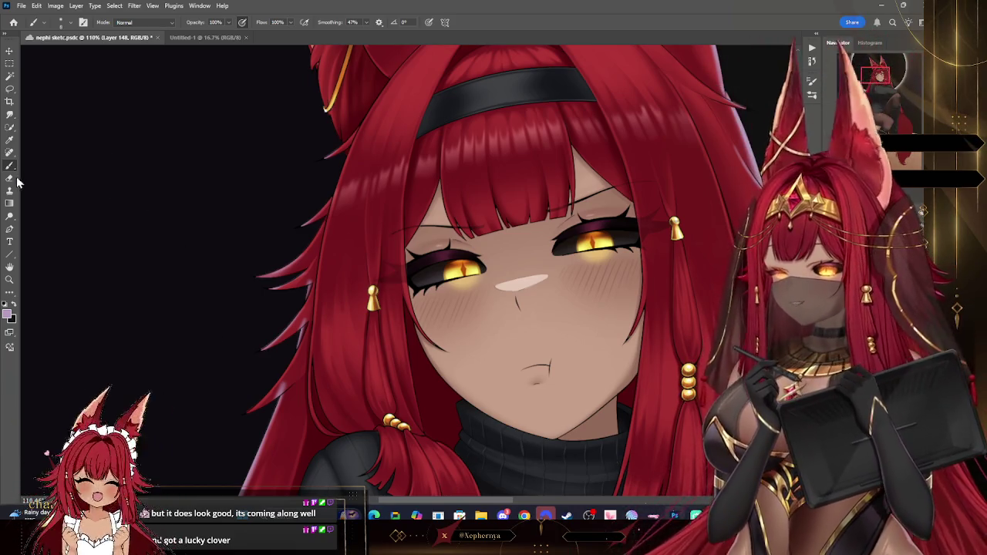
pyautogui.press(']')
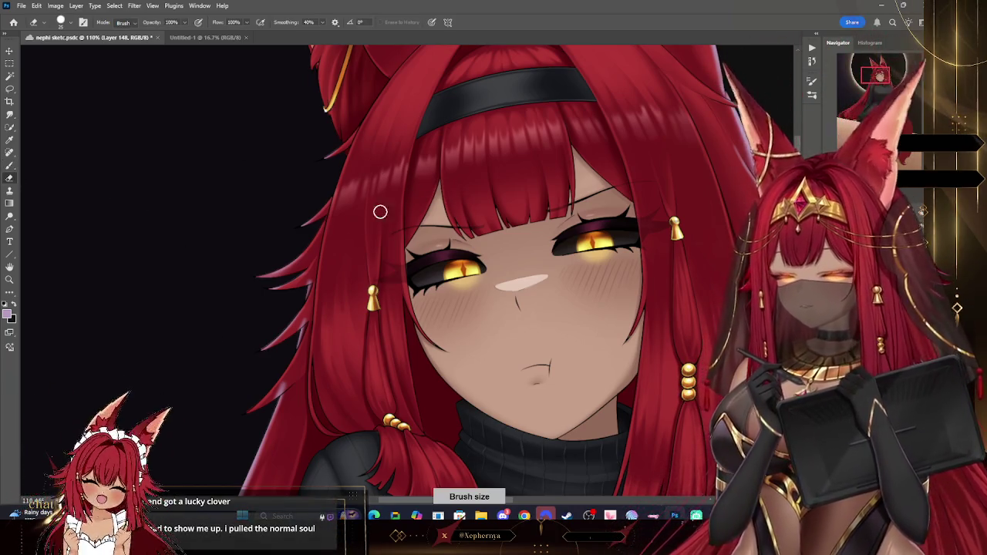
pyautogui.press('[')
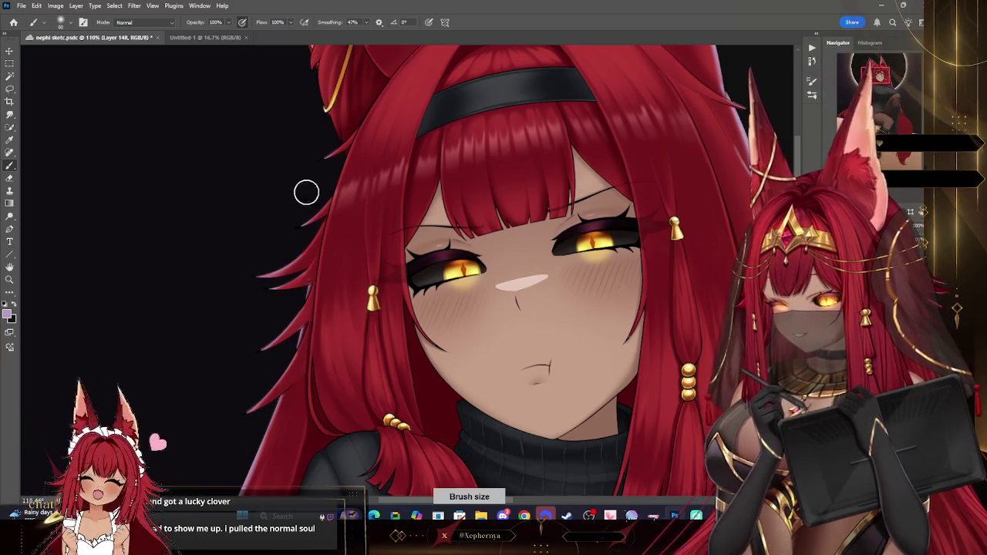
pyautogui.click(9, 279)
pyautogui.hotkey('ctrl', '0')
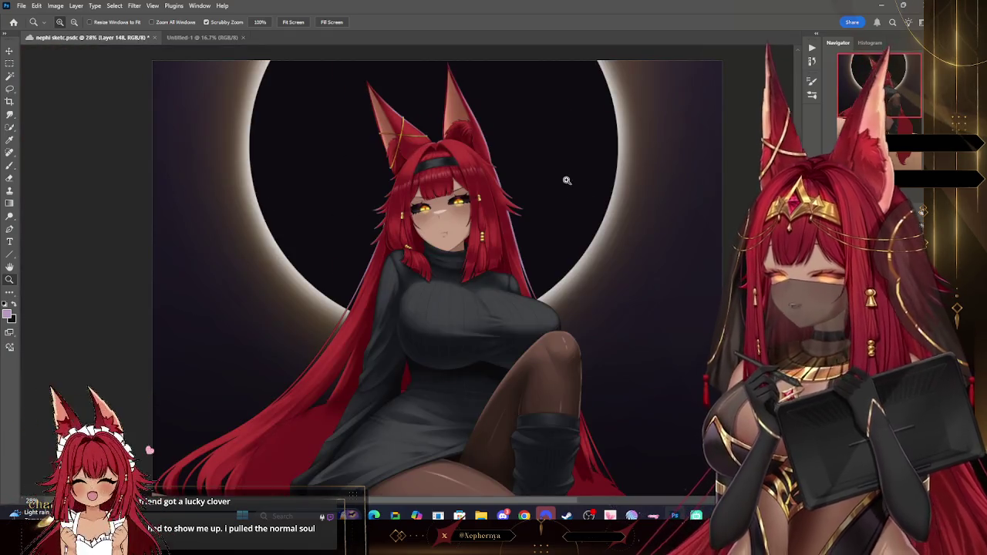
pyautogui.moveTo(543, 184); pyautogui.dragTo(595, 215)
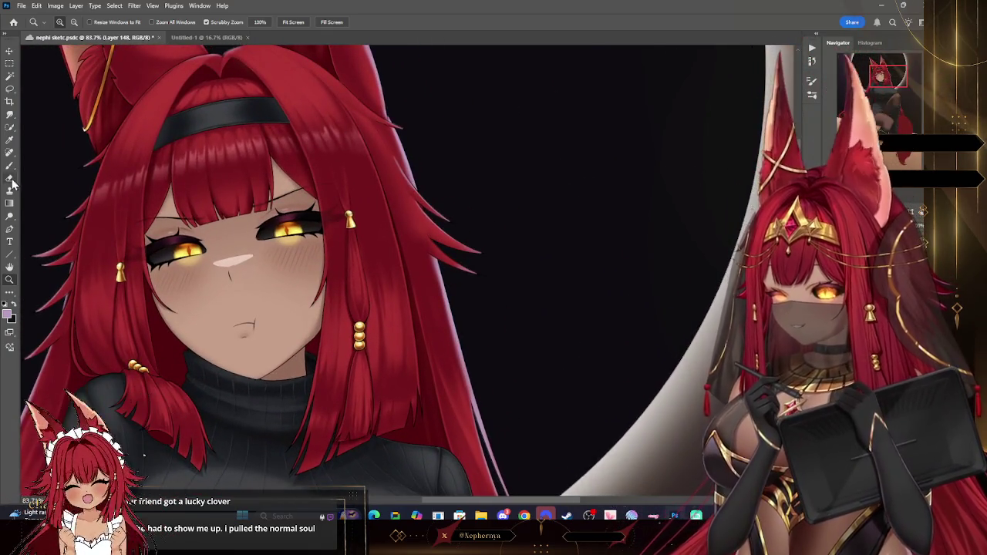
pyautogui.click(9, 177)
pyautogui.click(62, 22)
pyautogui.press('Escape')
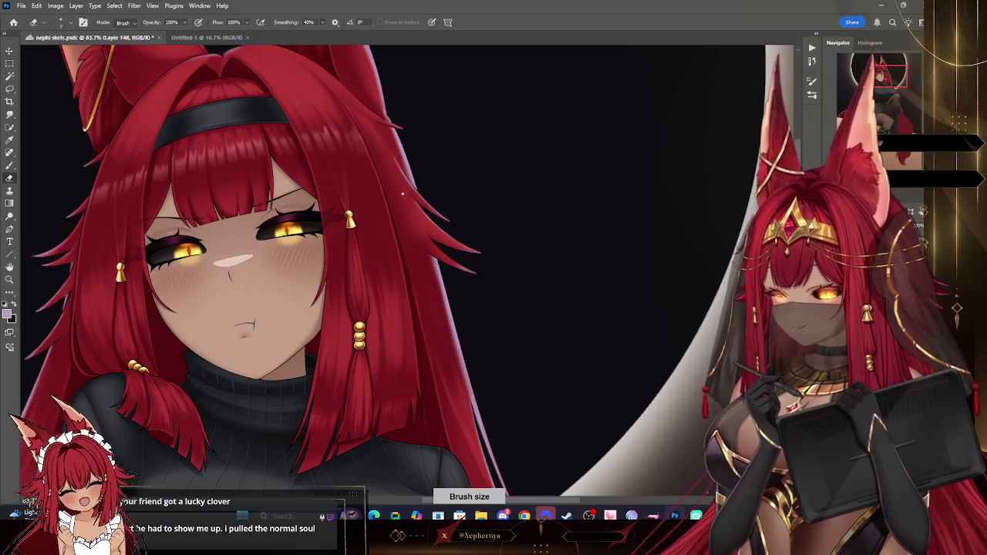
pyautogui.click(10, 165)
pyautogui.press('[')
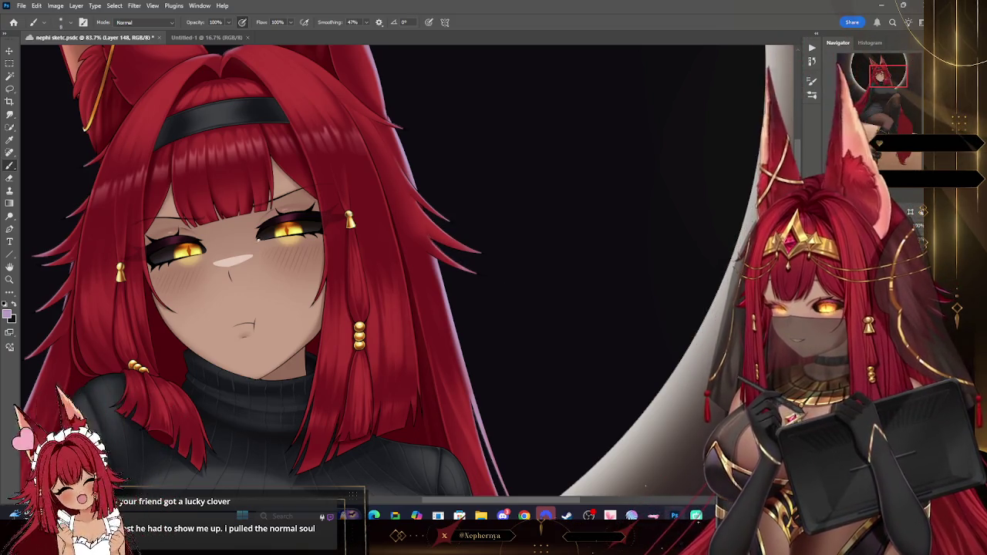
pyautogui.press('z')
pyautogui.moveTo(524, 185); pyautogui.dragTo(534, 215)
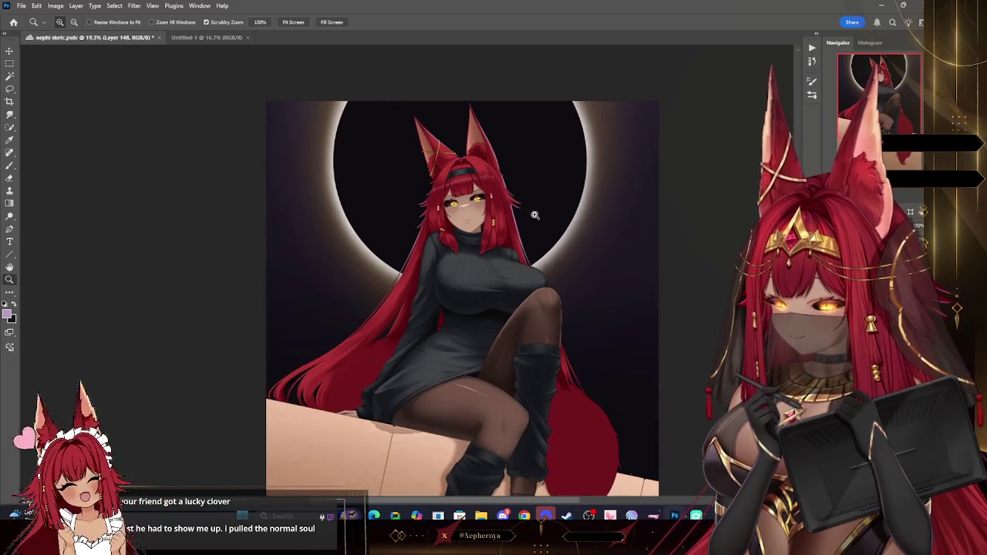
# Zoom in on the lower-left hair tips and enlarge the brush from about 20 to 40.
pyautogui.moveTo(397, 313); pyautogui.dragTo(463, 313)
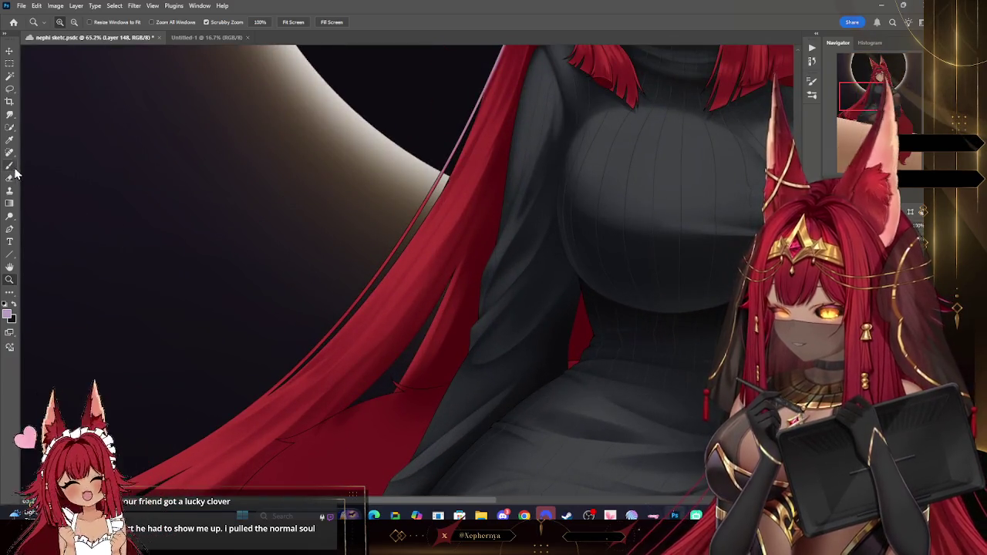
pyautogui.click(10, 166)
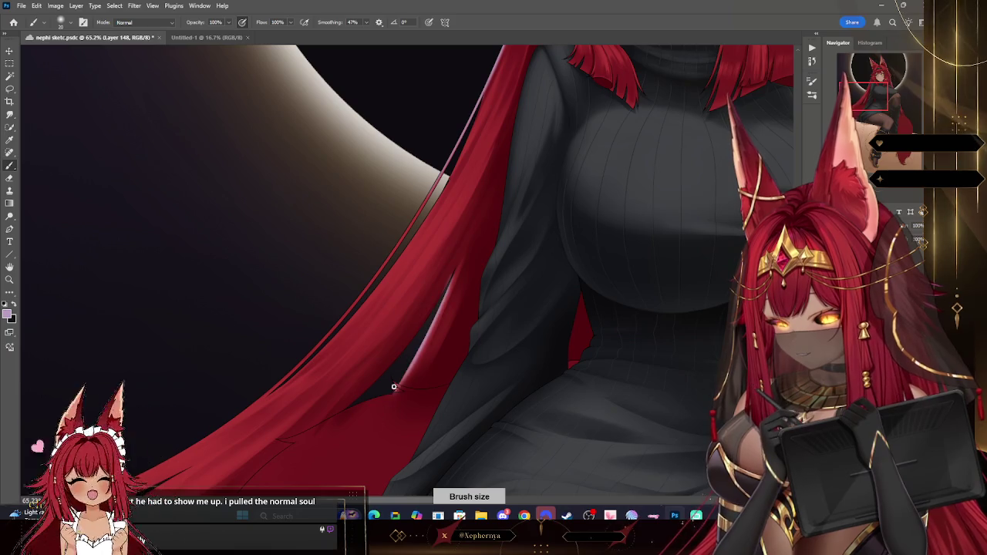
pyautogui.press(']')
pyautogui.press(']')
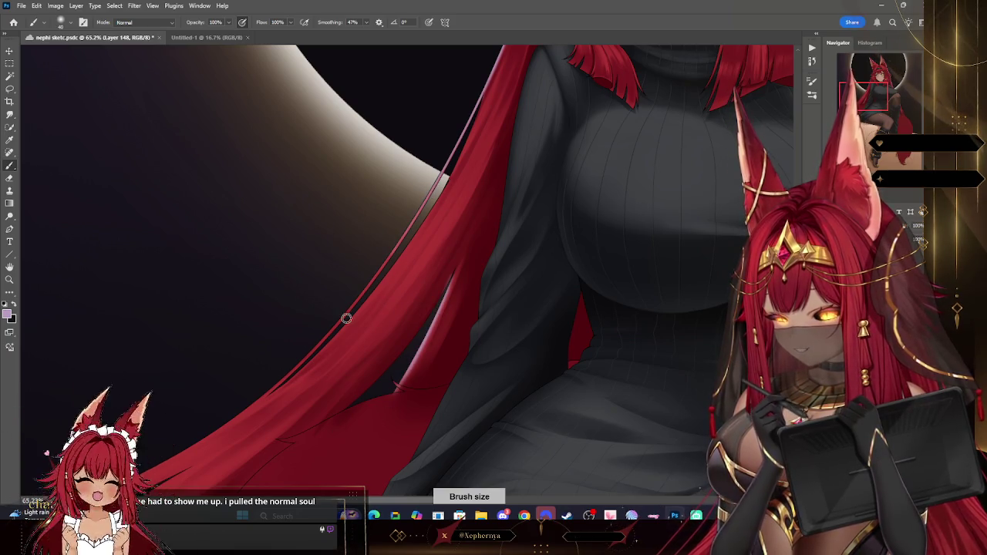
pyautogui.click(10, 279)
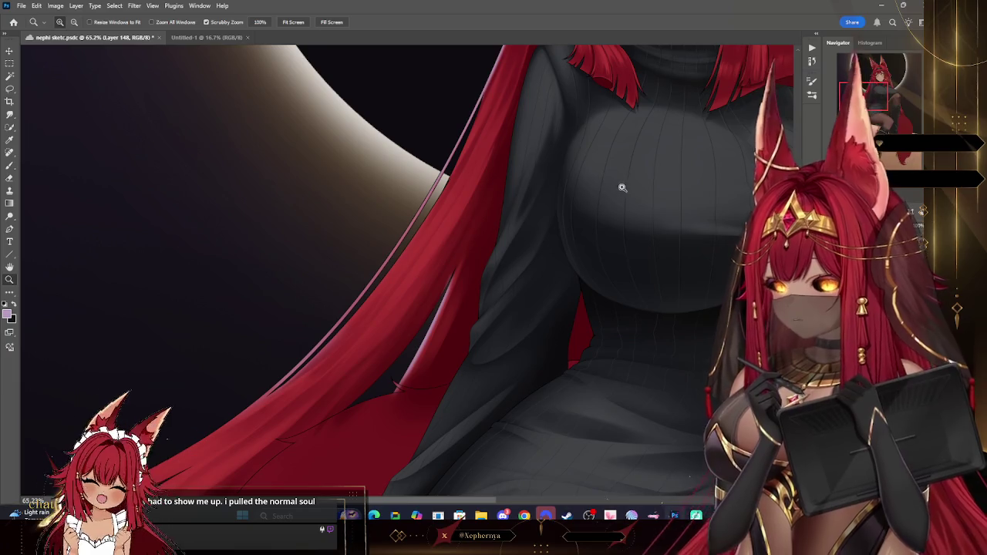
pyautogui.moveTo(622, 188); pyautogui.dragTo(598, 204)
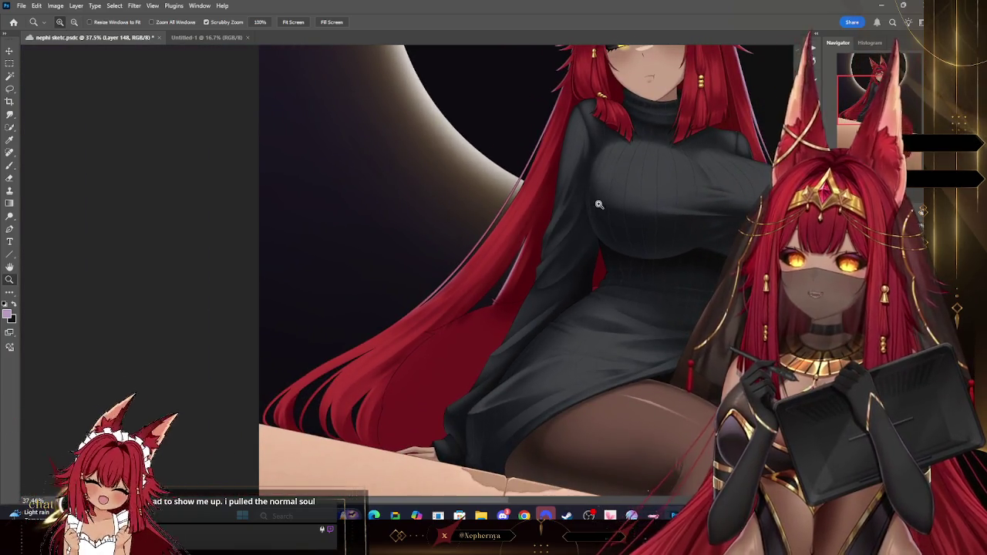
pyautogui.moveTo(310, 416); pyautogui.dragTo(345, 417)
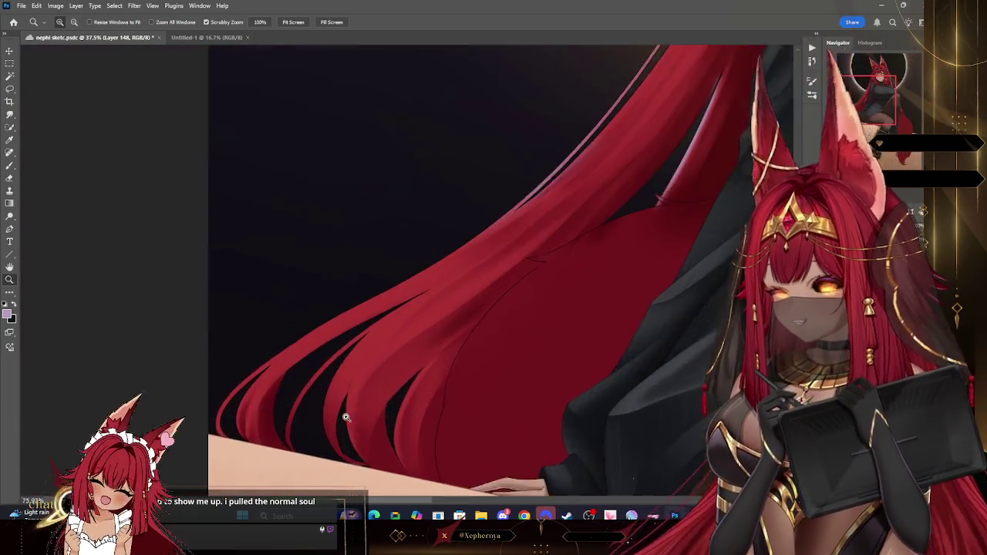
pyautogui.press('b')
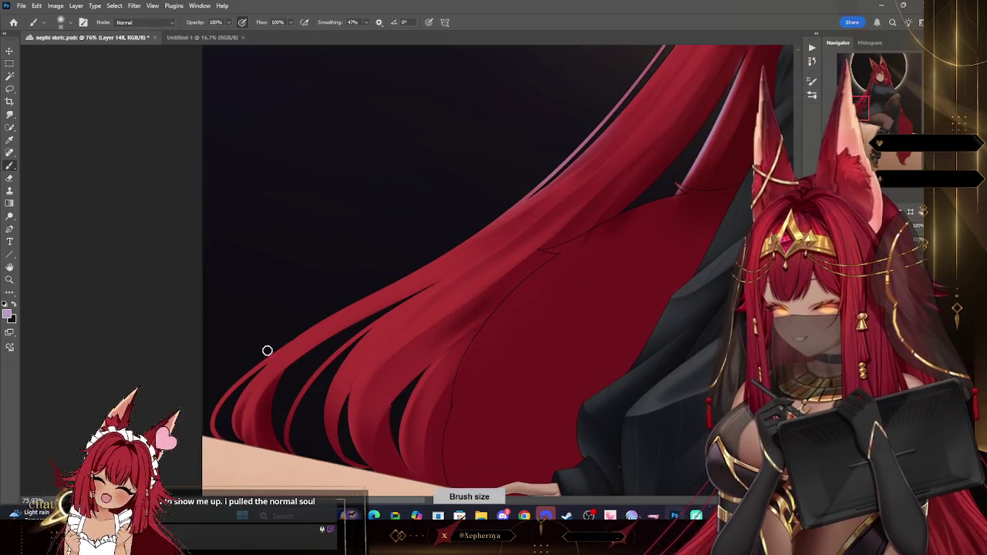
pyautogui.press(']')
pyautogui.press(']')
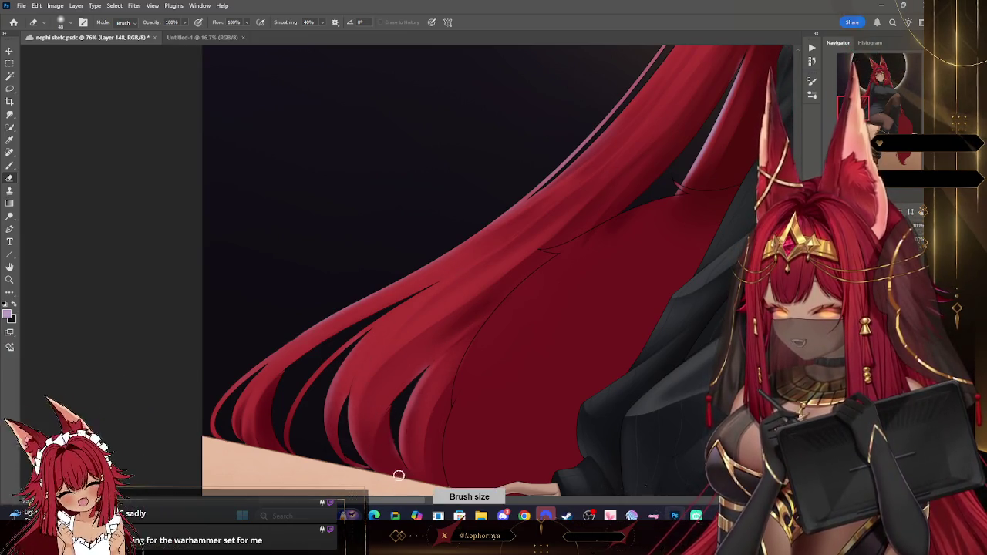
# Zoom out and back in to frame the face and top of the sweater.
pyautogui.press('z')
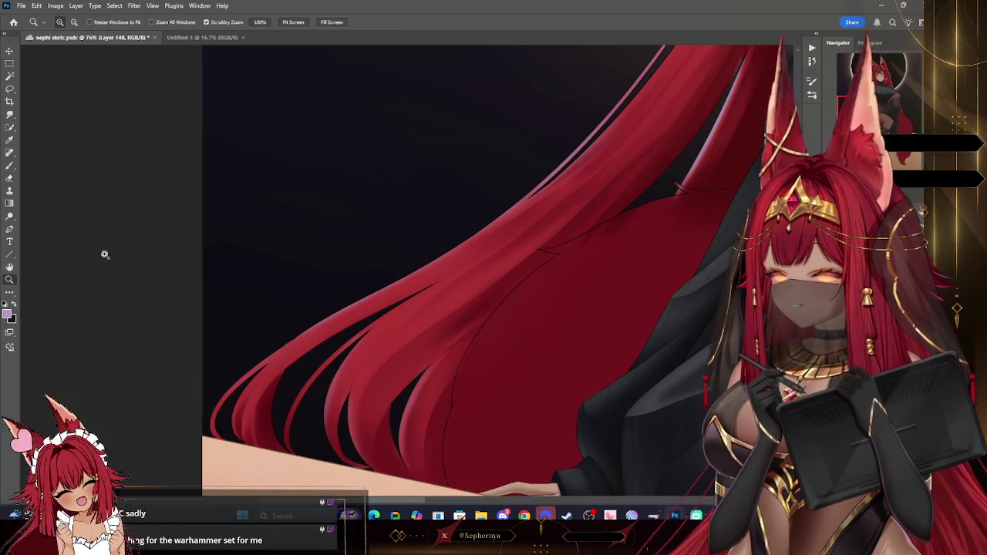
pyautogui.keyDown('alt'); pyautogui.click(502, 269); pyautogui.keyUp('alt')
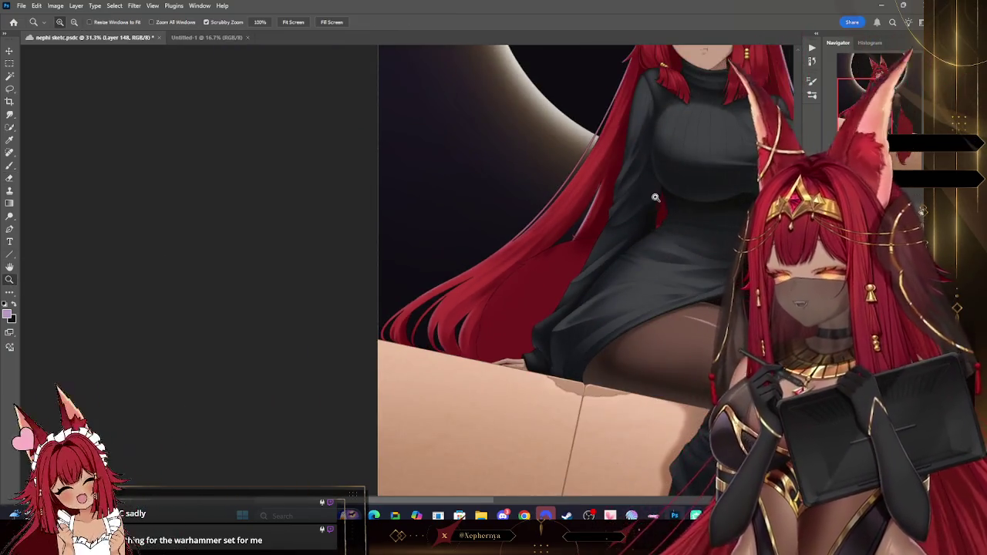
pyautogui.click(679, 189)
pyautogui.click(10, 178)
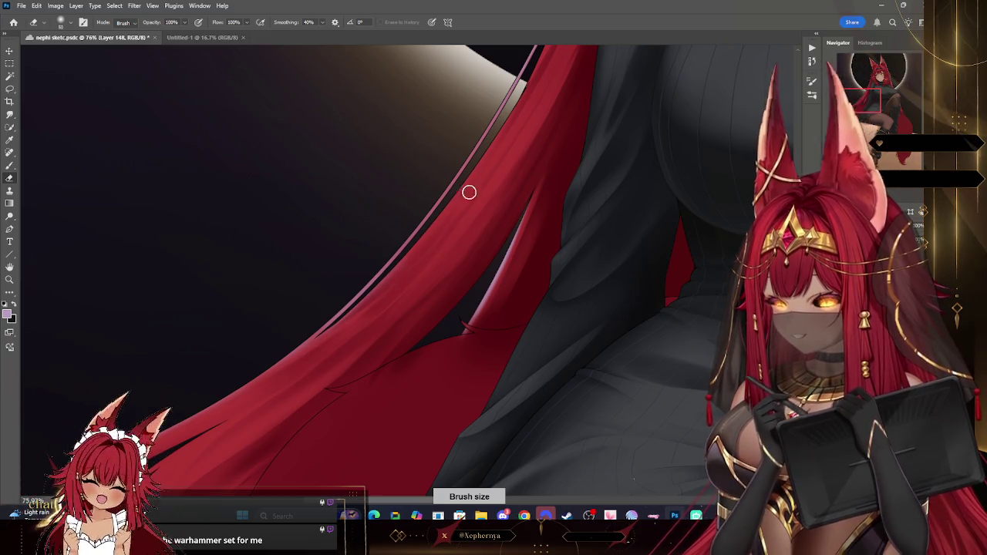
pyautogui.hotkey('ctrl', '-')
pyautogui.hotkey('ctrl', '-')
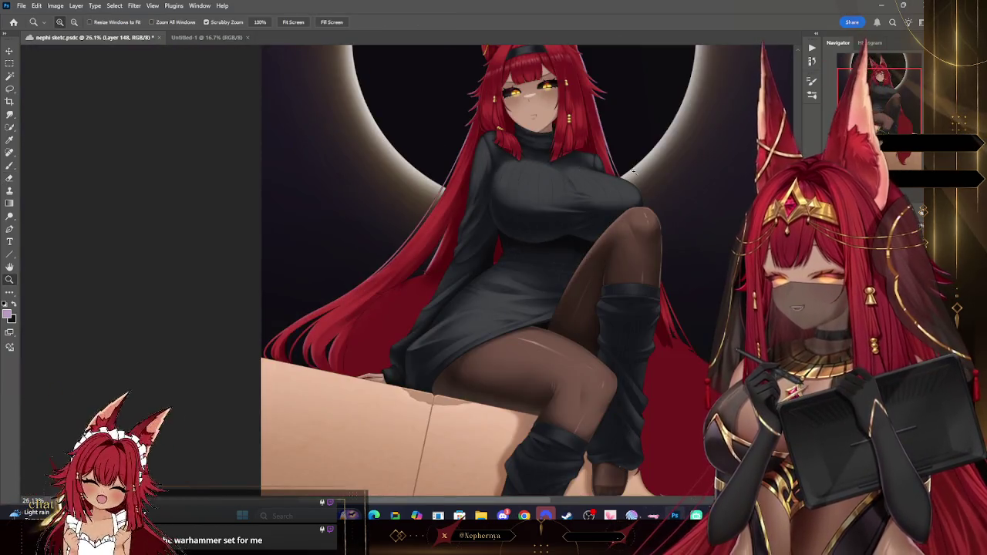
pyautogui.moveTo(700, 154); pyautogui.dragTo(691, 254)
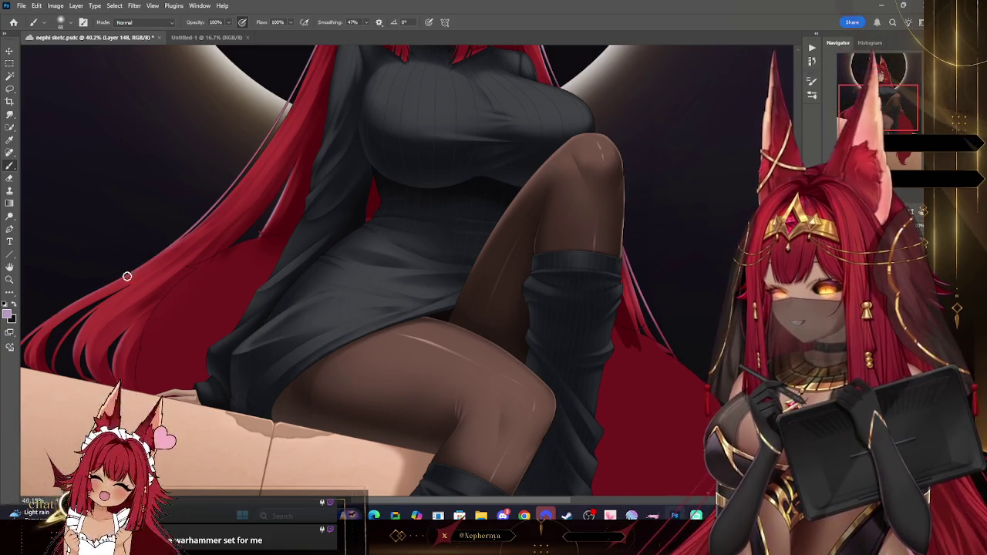
pyautogui.moveTo(732, 84)
pyautogui.mouseDown()
pyautogui.moveTo(720, 195)
pyautogui.moveTo(701, 245)
pyautogui.mouseUp()
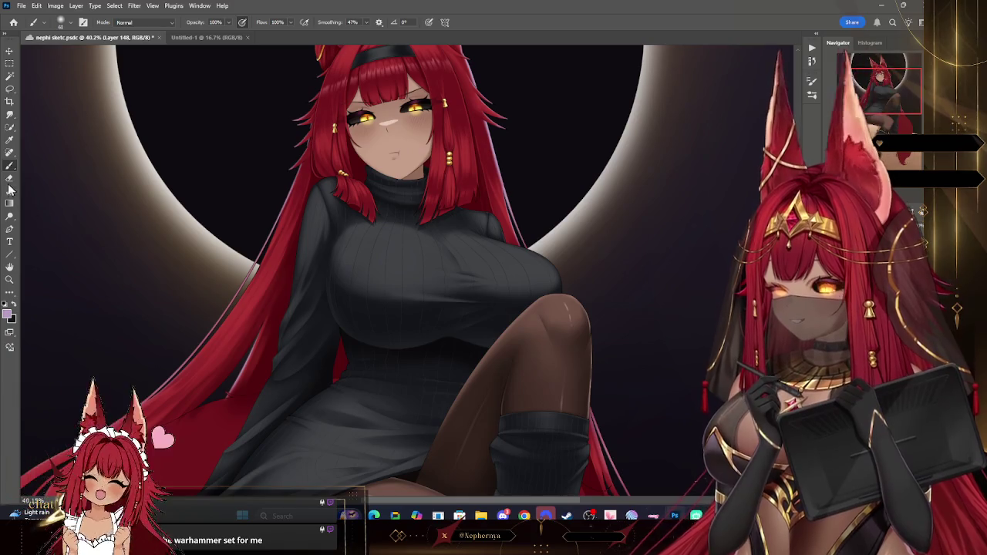
# Enlarge the Eraser and erase along the hair's right edge beside the face.
pyautogui.press('e')
pyautogui.press(']')
pyautogui.press(']')
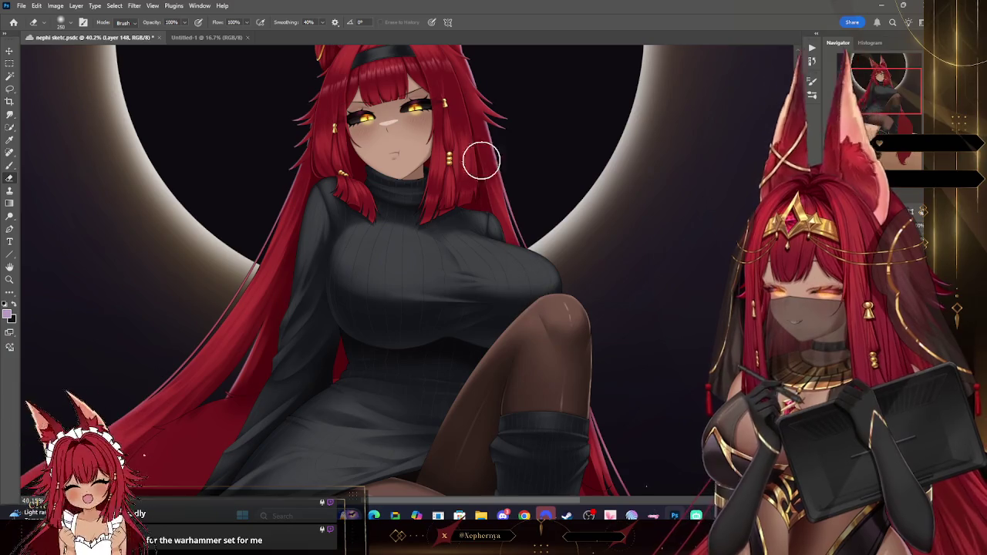
pyautogui.moveTo(721, 253)
pyautogui.mouseDown()
pyautogui.moveTo(704, 193)
pyautogui.moveTo(724, 116)
pyautogui.mouseUp()
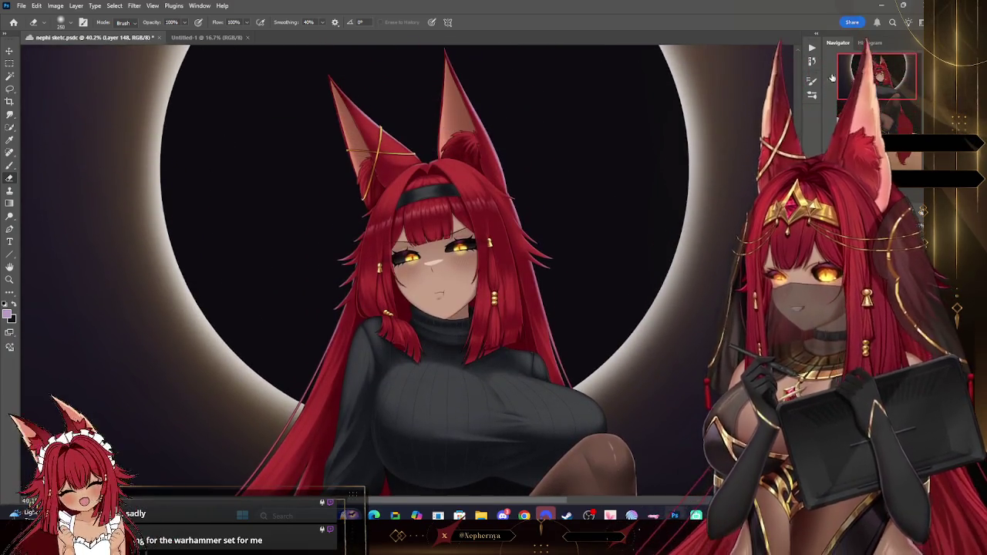
pyautogui.moveTo(785, 123); pyautogui.dragTo(784, 88)
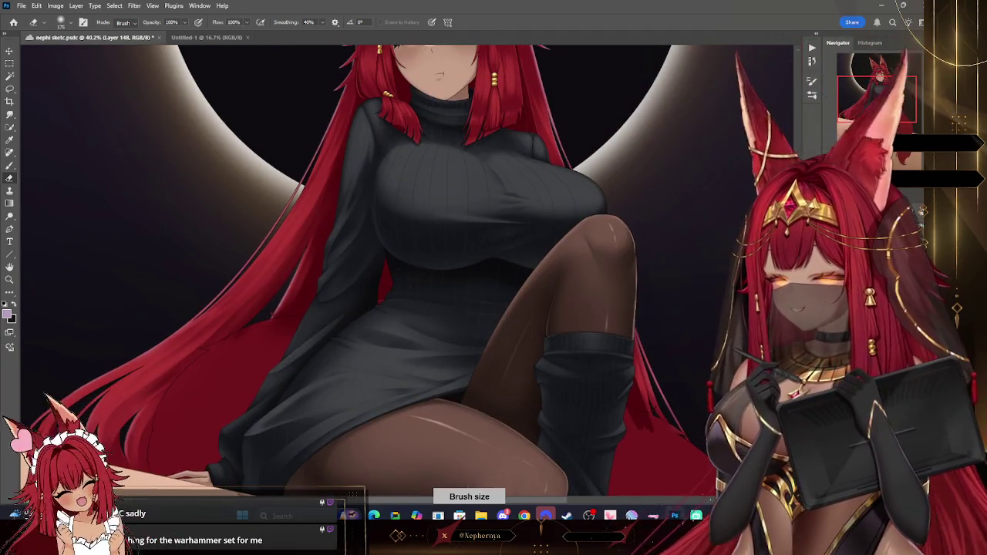
pyautogui.scroll(5, 648, 106)
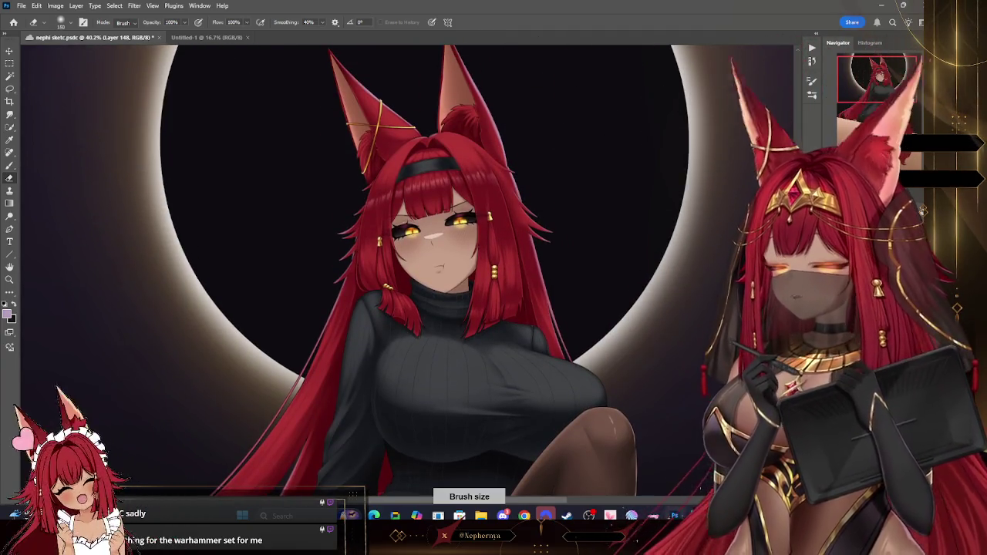
pyautogui.scroll(1, 573, 123)
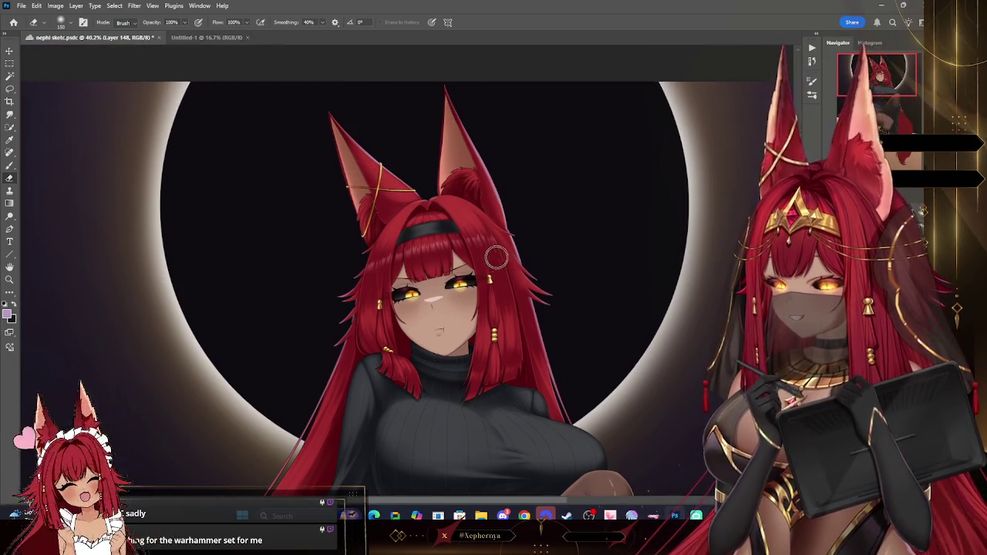
pyautogui.moveTo(502, 224); pyautogui.dragTo(538, 358)
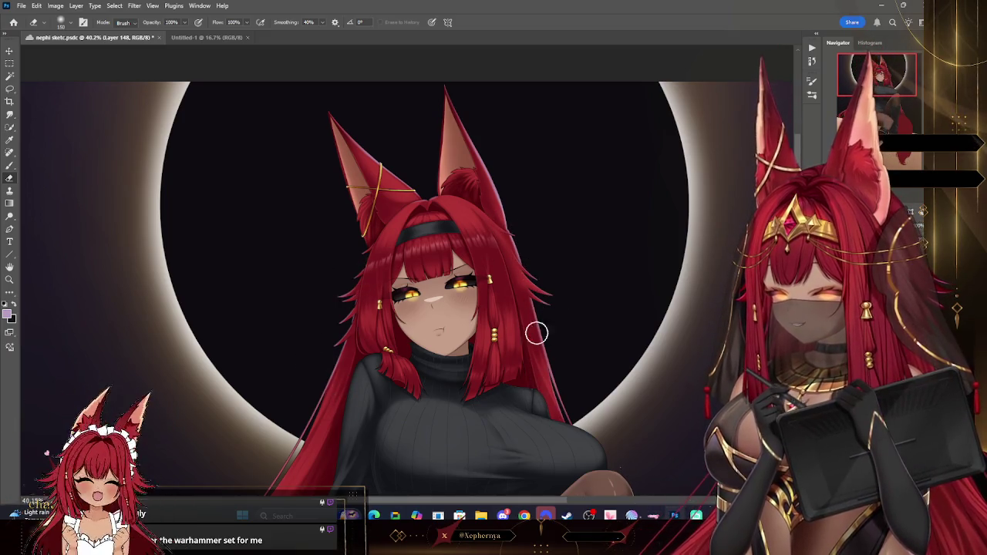
# Zoom out so the whole illustration fits on screen.
pyautogui.press('z')
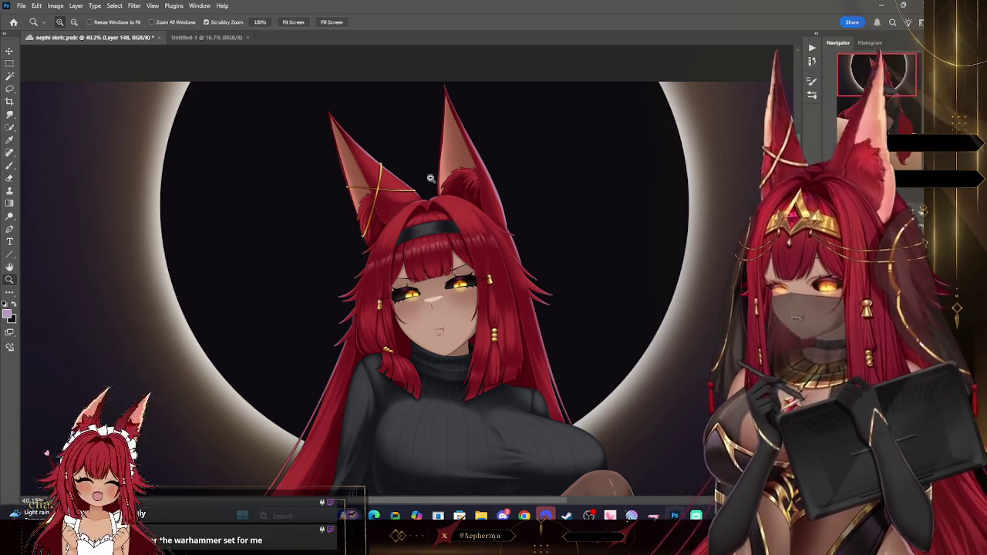
pyautogui.scroll(-4, 558, 121)
pyautogui.scroll(-2, 594, 240)
pyautogui.scroll(3, 602, 278)
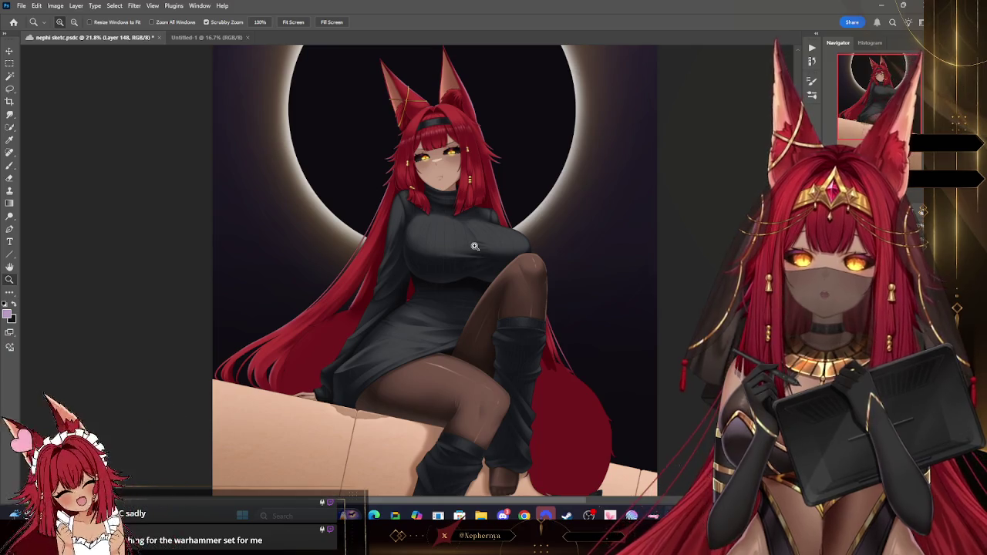
pyautogui.moveTo(555, 70); pyautogui.dragTo(515, 97)
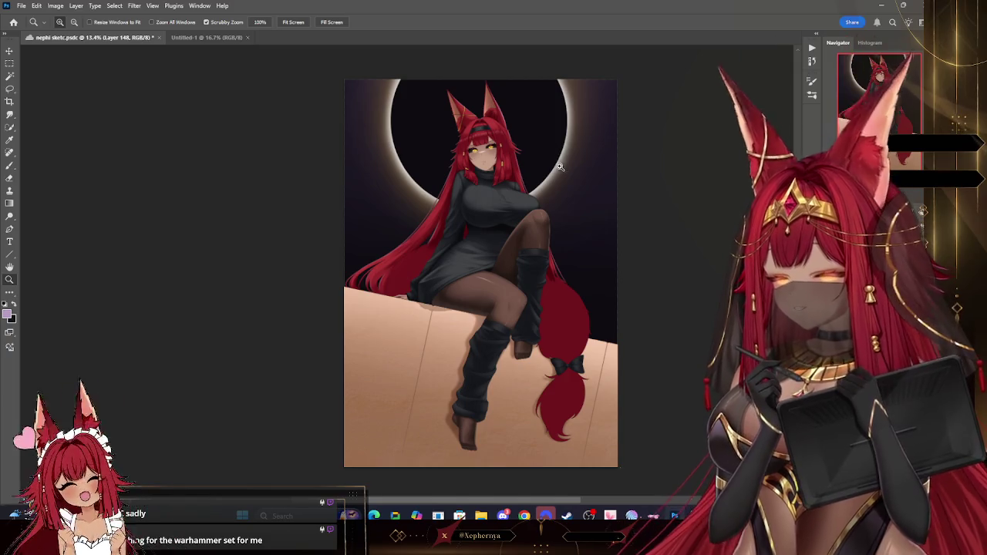
# Scroll over the canvas and restore the hidden red hair and tail with Ctrl+Z.
pyautogui.scroll(-1, 558, 138)
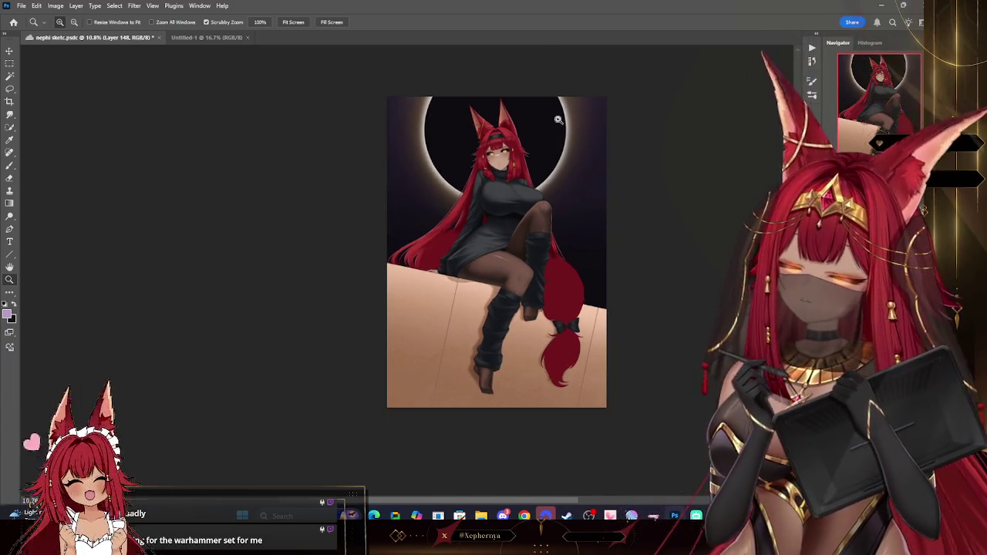
pyautogui.scroll(1, 551, 143)
pyautogui.scroll(1, 551, 143)
pyautogui.scroll(2, 540, 142)
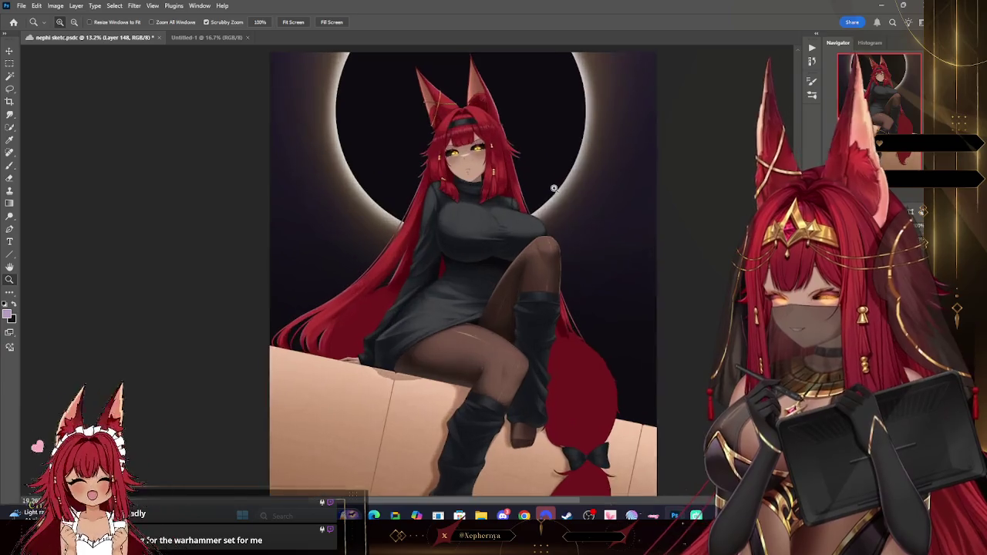
pyautogui.scroll(1, 517, 141)
pyautogui.scroll(1, 493, 140)
pyautogui.scroll(3, 489, 140)
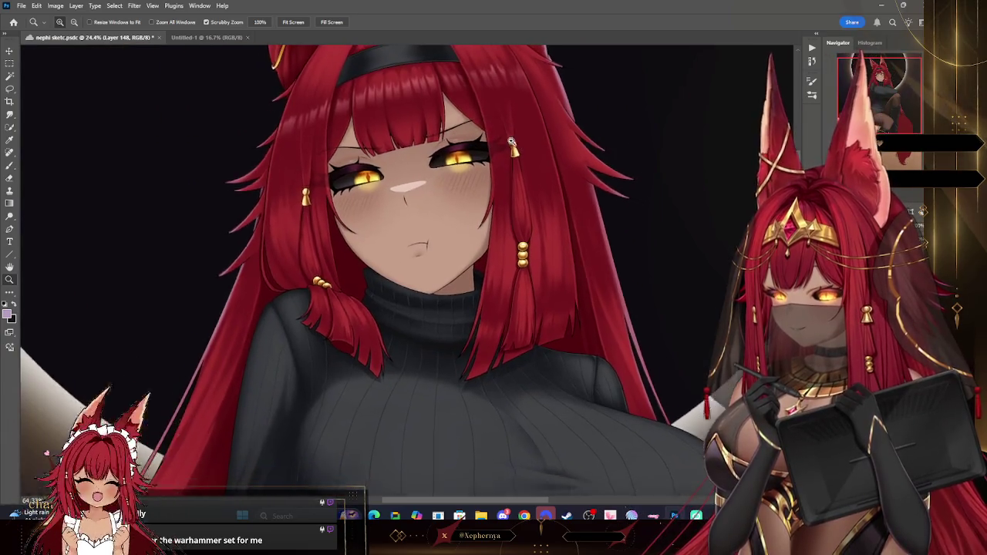
pyautogui.scroll(-3, 497, 145)
pyautogui.scroll(-2, 507, 150)
pyautogui.scroll(-2, 507, 151)
pyautogui.scroll(4, 507, 151)
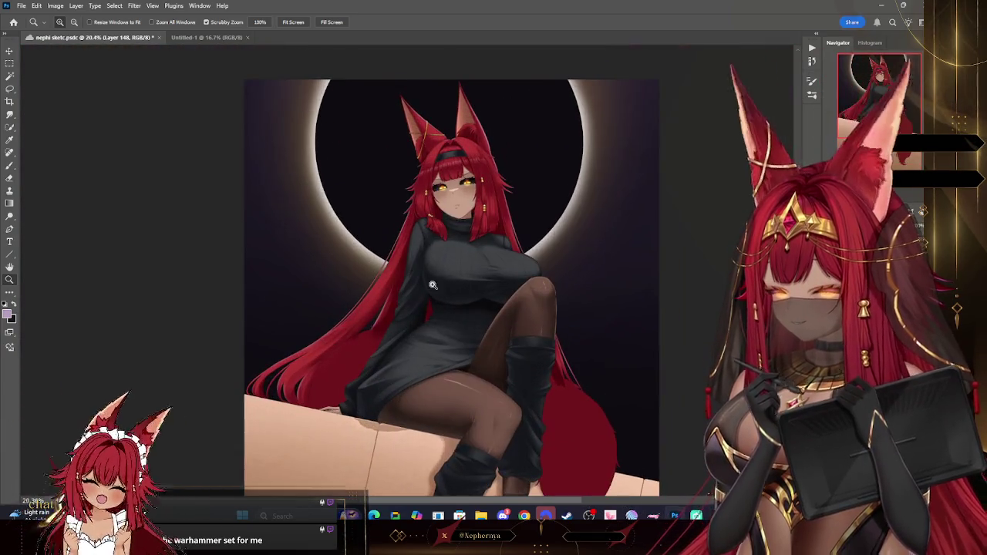
pyautogui.hotkey('ctrl', 'z')
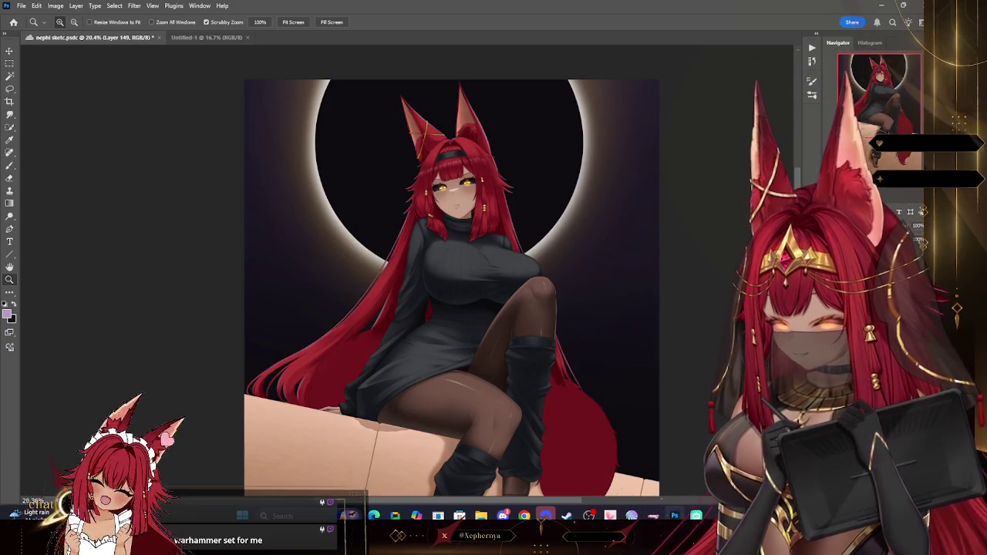
pyautogui.scroll(-1, 661, 339)
pyautogui.scroll(2, 614, 465)
pyautogui.scroll(2, 614, 465)
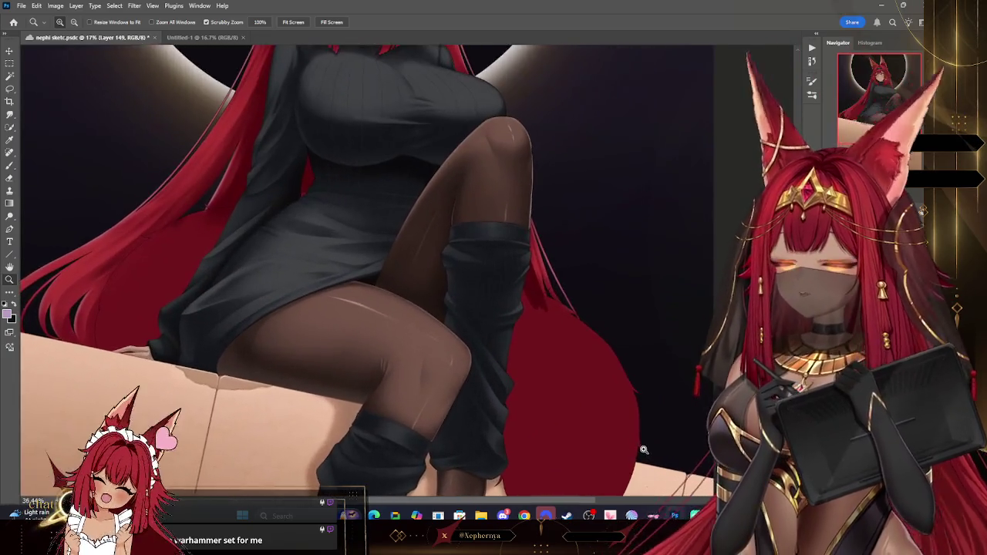
# Zoom to the hair beside her hand and expand the hair-lock selection slightly with Select > Modify > Expand.
pyautogui.click(9, 140)
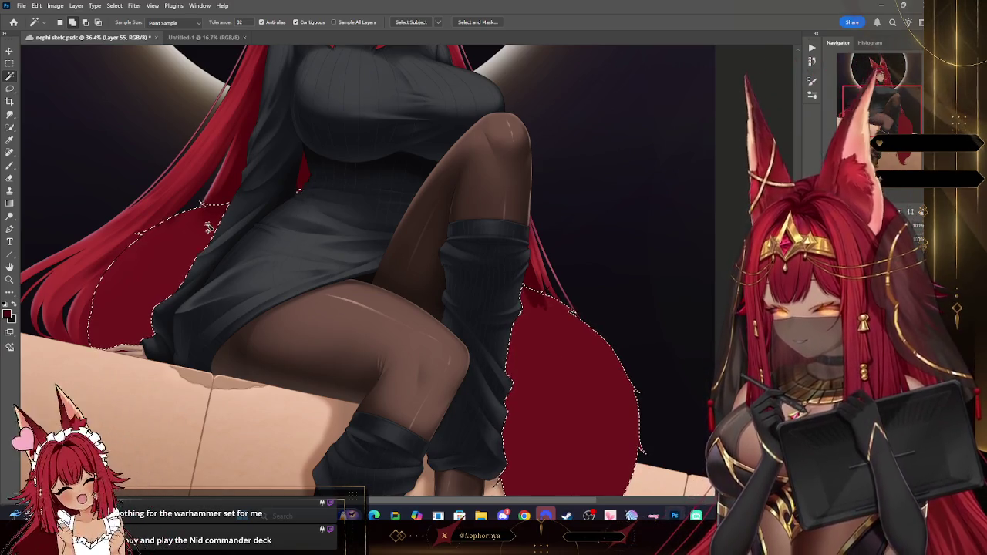
pyautogui.scroll(-5, 206, 228)
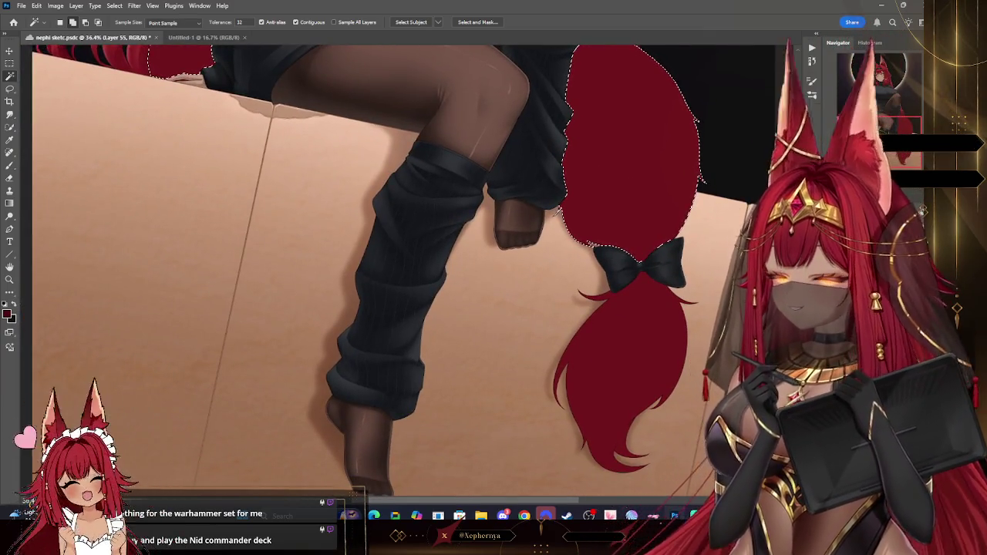
pyautogui.scroll(3, 613, 75)
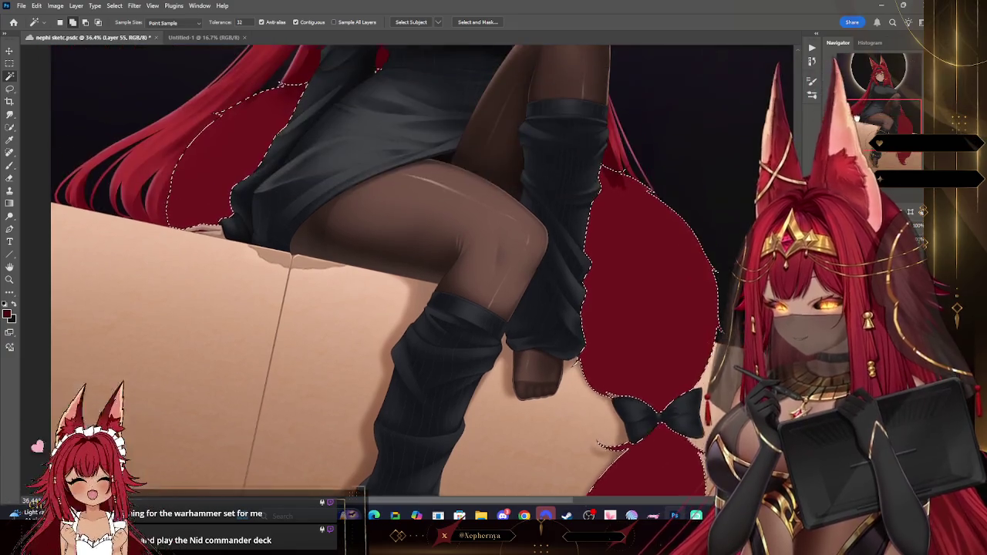
pyautogui.click(11, 281)
pyautogui.moveTo(126, 234); pyautogui.dragTo(142, 161)
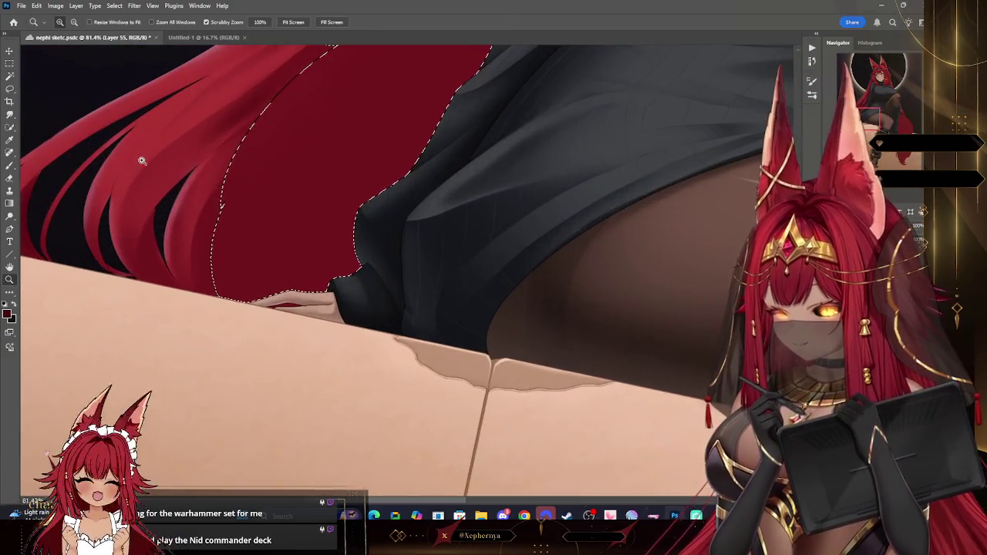
pyautogui.click(10, 74)
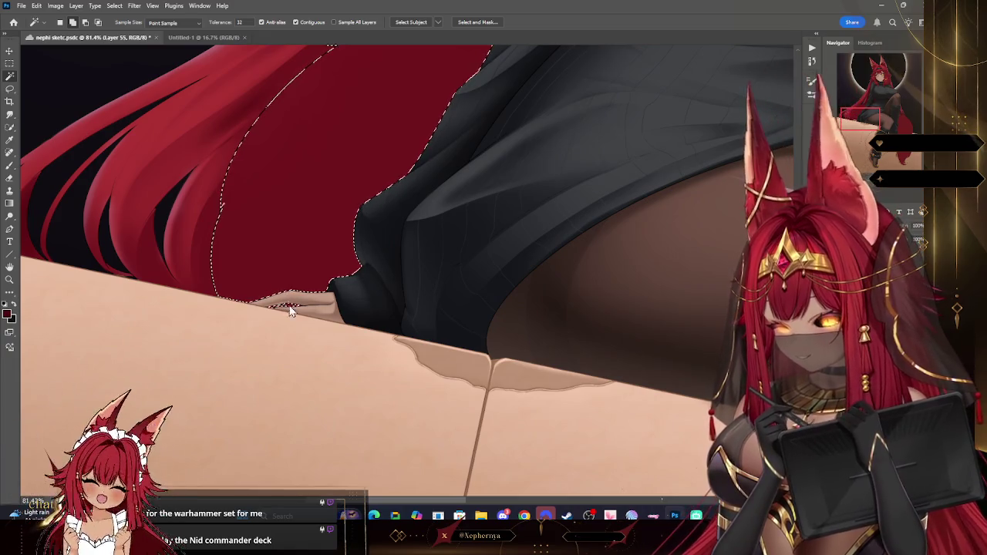
pyautogui.click(116, 6)
pyautogui.moveTo(123, 149)
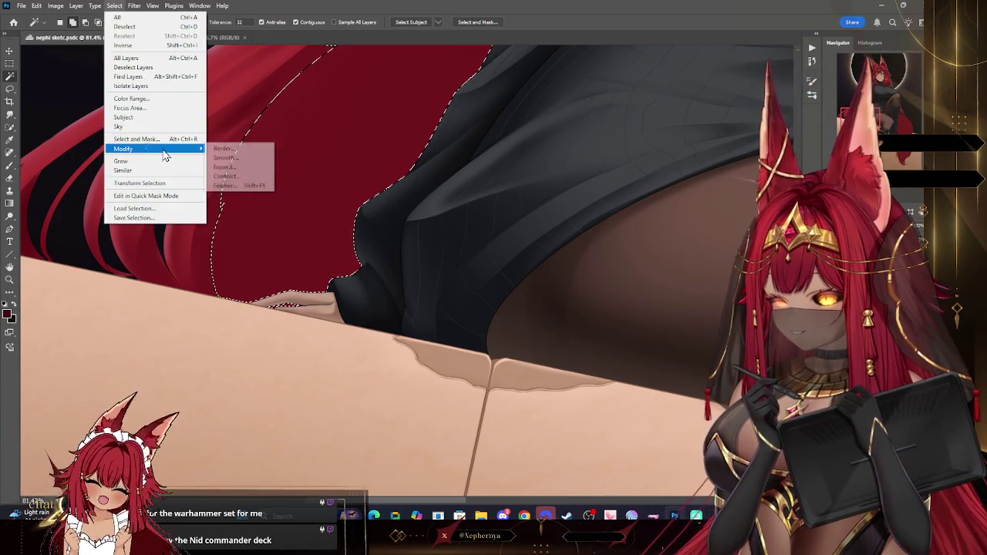
pyautogui.click(239, 169)
pyautogui.click(588, 212)
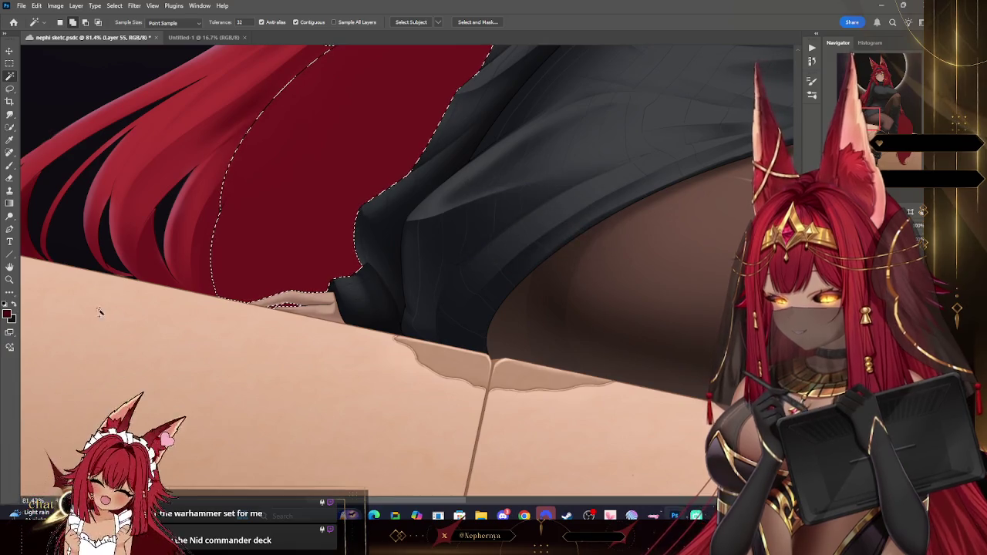
pyautogui.click(10, 280)
pyautogui.hotkey('ctrl', '0')
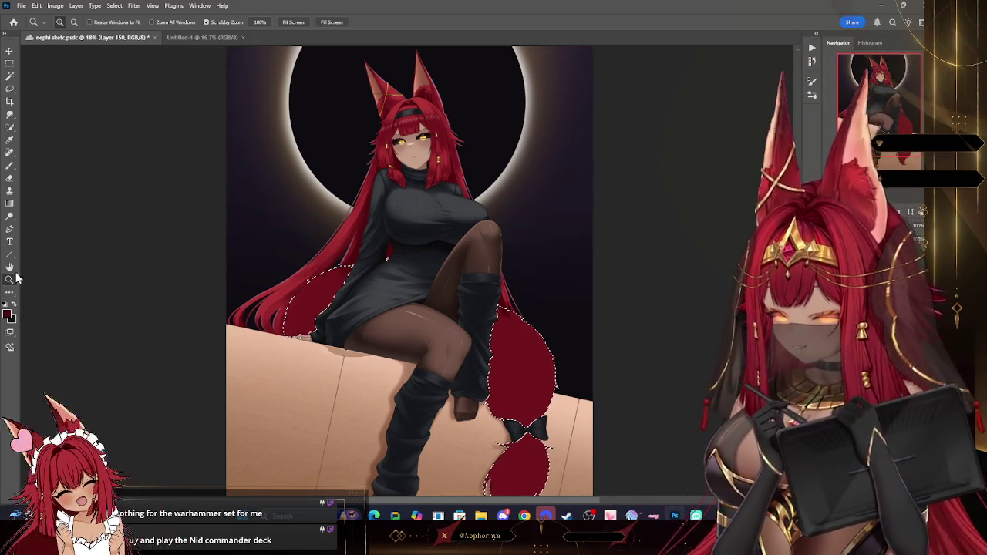
# Load the Hard Round brush preset with a red sampled from the hair, then zoom out to the whole illustration.
pyautogui.click(68, 23)
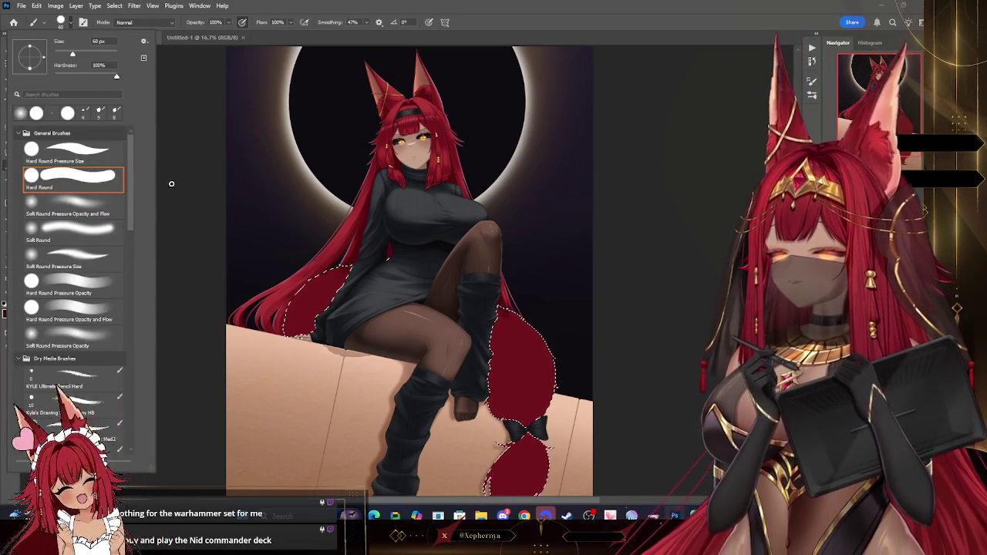
pyautogui.click(171, 184)
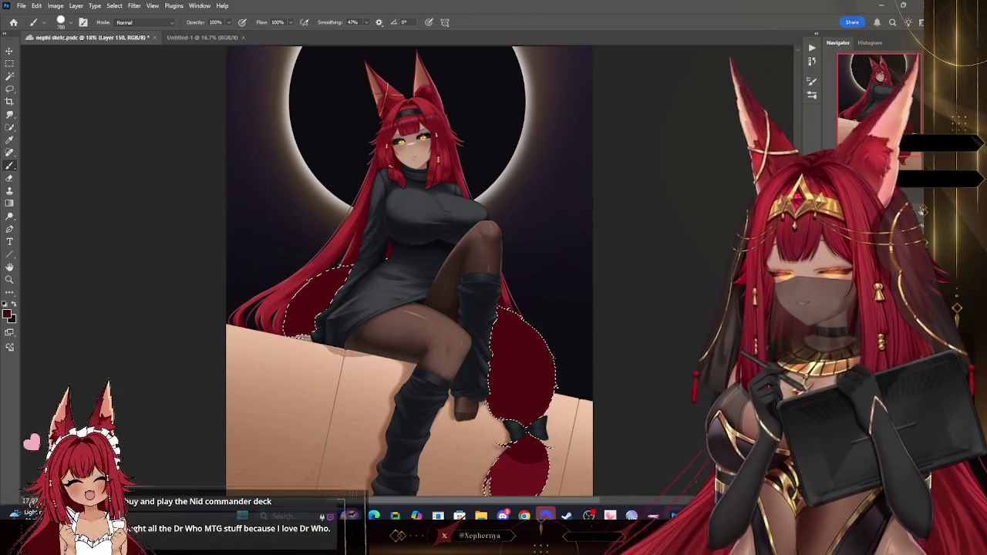
pyautogui.scroll(-3, 500, 444)
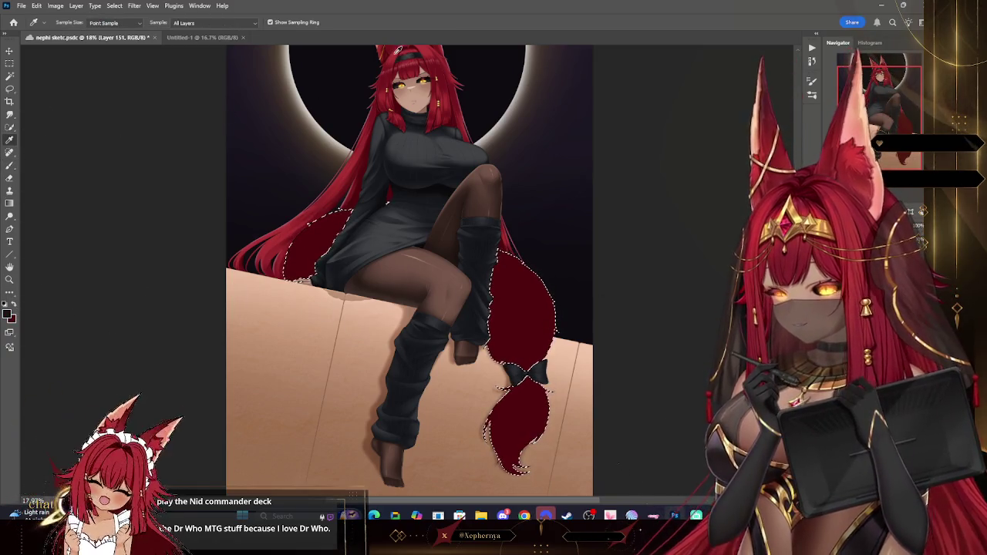
pyautogui.press('z')
pyautogui.moveTo(614, 192)
pyautogui.mouseDown()
pyautogui.moveTo(584, 167)
pyautogui.moveTo(599, 136)
pyautogui.mouseUp()
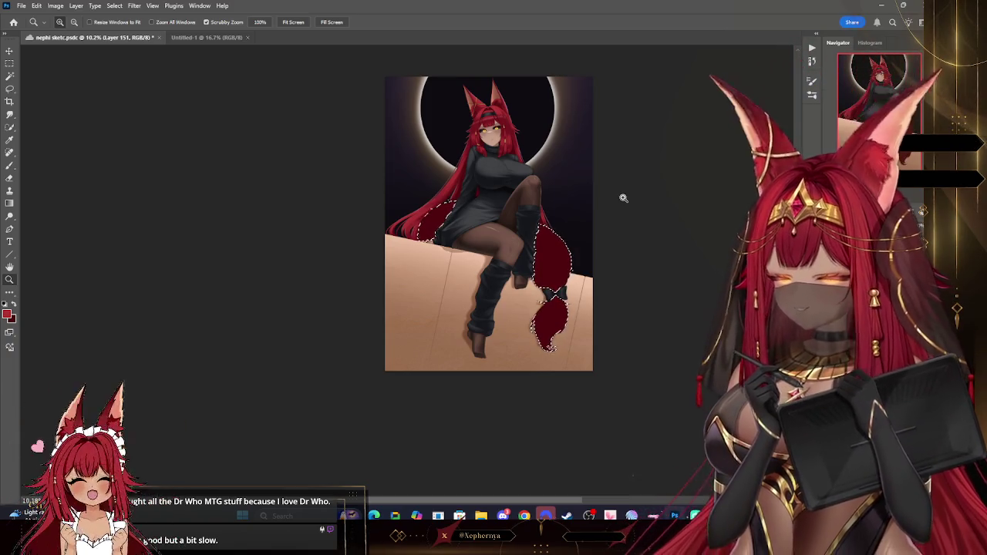
# Zoom the view to about 17% and switch to the Brush tool.
pyautogui.moveTo(622, 236); pyautogui.dragTo(663, 235)
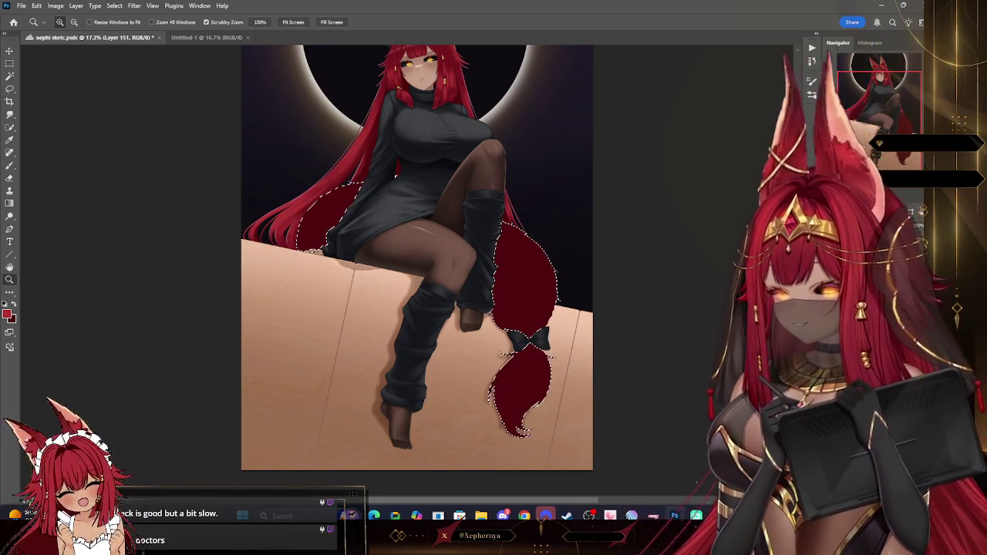
pyautogui.press('b')
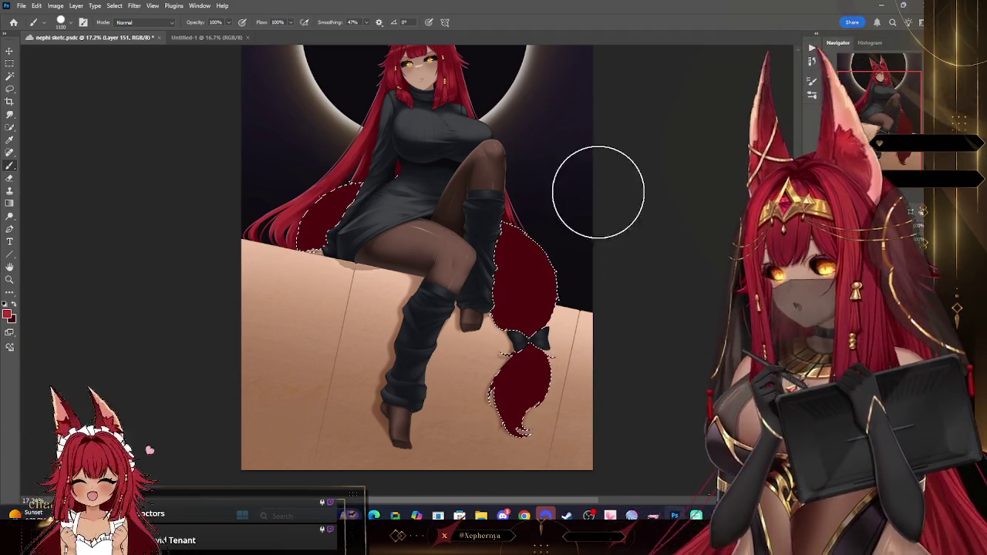
# Use a smaller Soft Round brush to paint a brighter crimson sheen on the upper hair lock.
pyautogui.press('[')
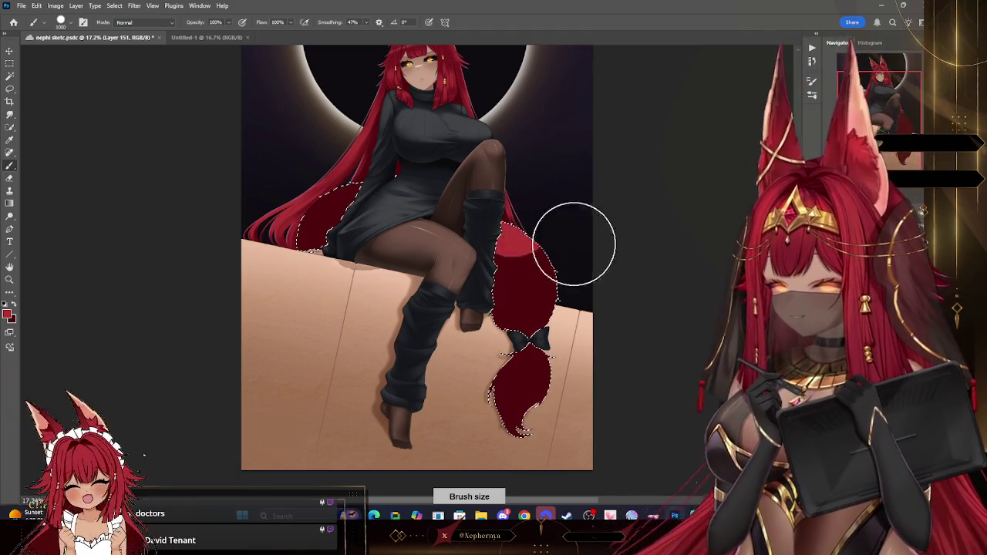
pyautogui.press('F5')
pyautogui.press('[')
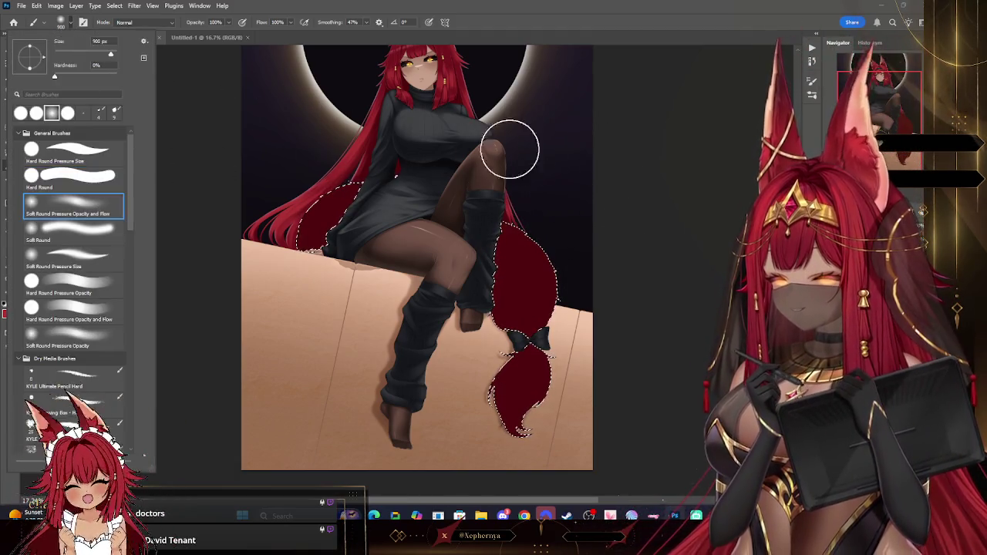
pyautogui.press('F5')
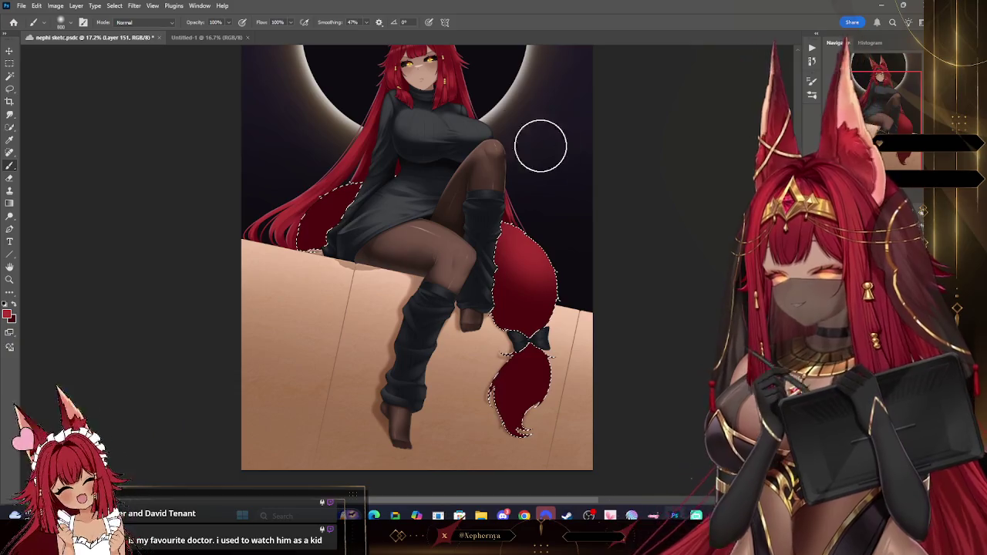
pyautogui.click(62, 23)
pyautogui.moveTo(127, 179); pyautogui.dragTo(132, 377)
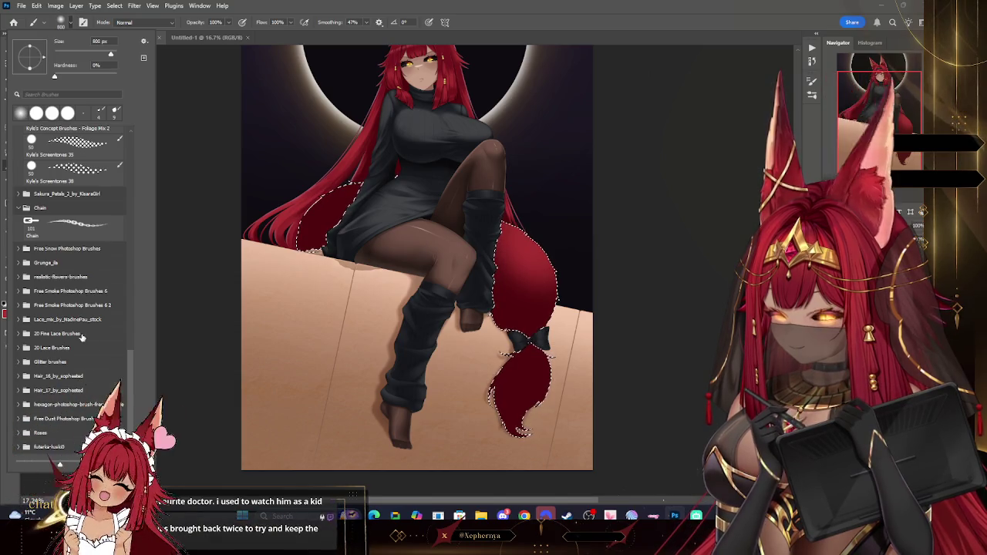
# Load the futerko puchate fur brush (155 px) from the futerka-luski0 brush set.
pyautogui.click(19, 377)
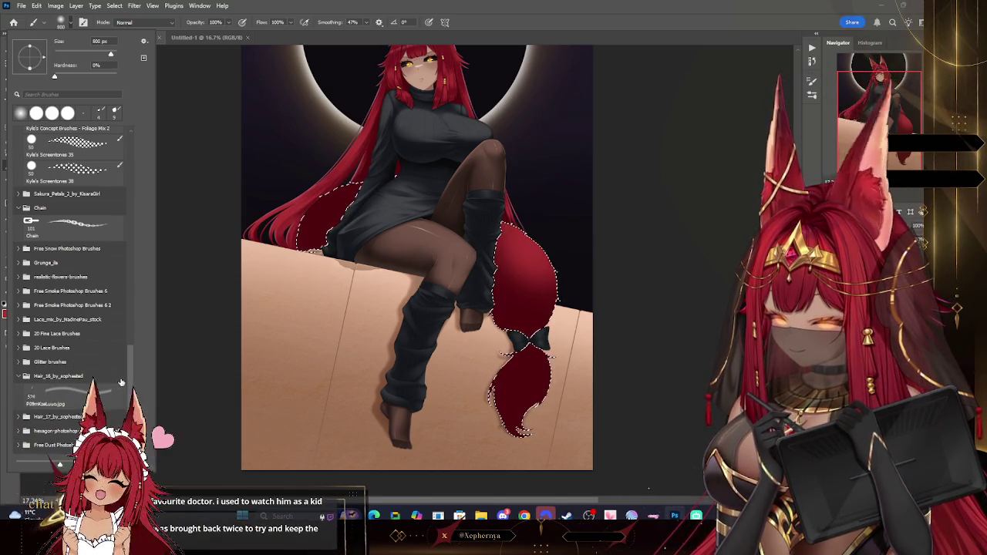
pyautogui.click(18, 376)
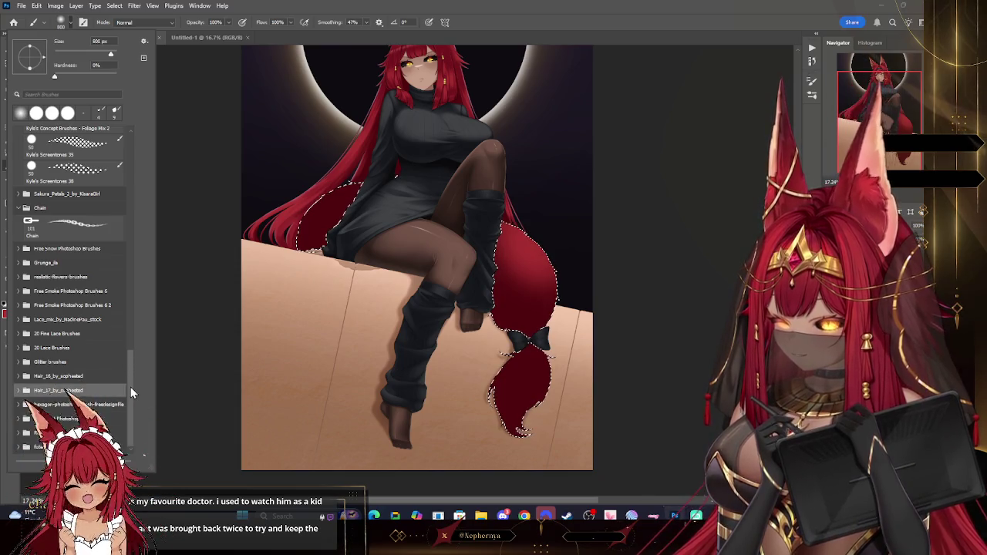
pyautogui.scroll(-5, 118, 383)
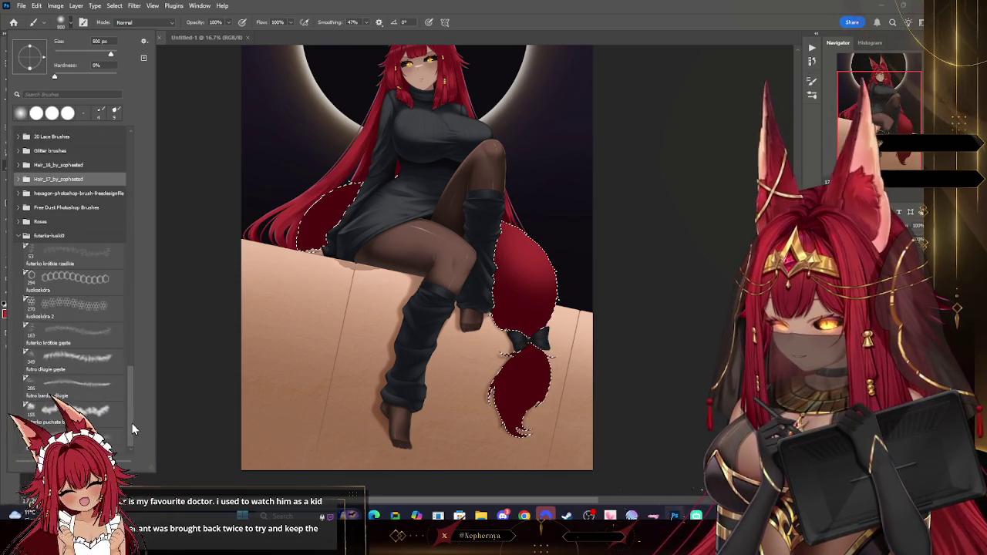
pyautogui.click(77, 414)
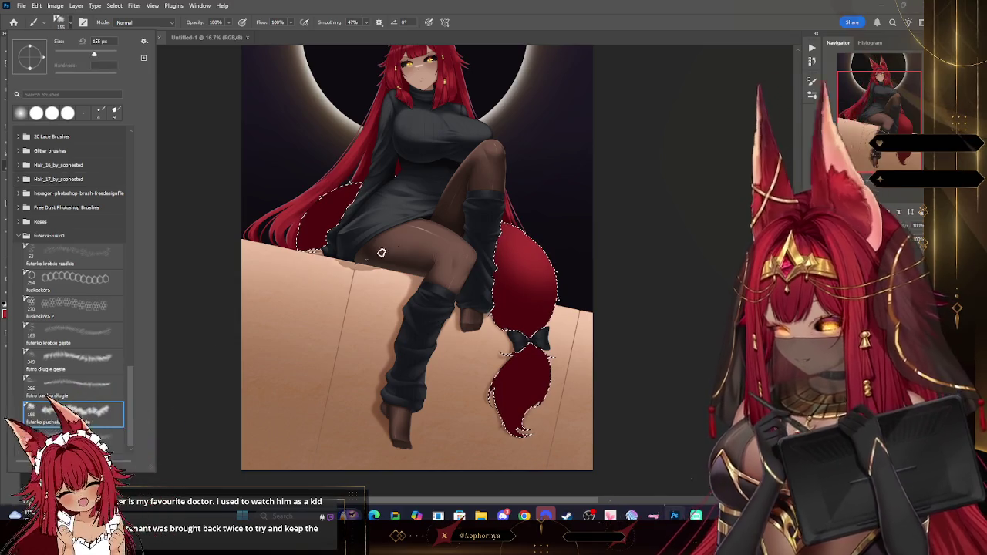
pyautogui.click(621, 227)
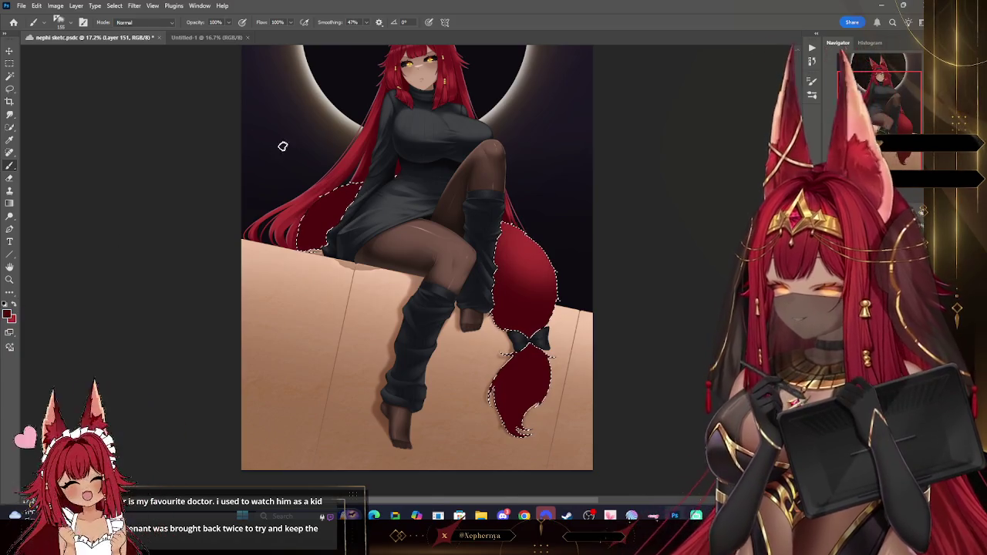
# Try fur strokes on the red hair at brush sizes from 175 to 400 px, undoing stray strokes.
pyautogui.press(']')
pyautogui.press(']')
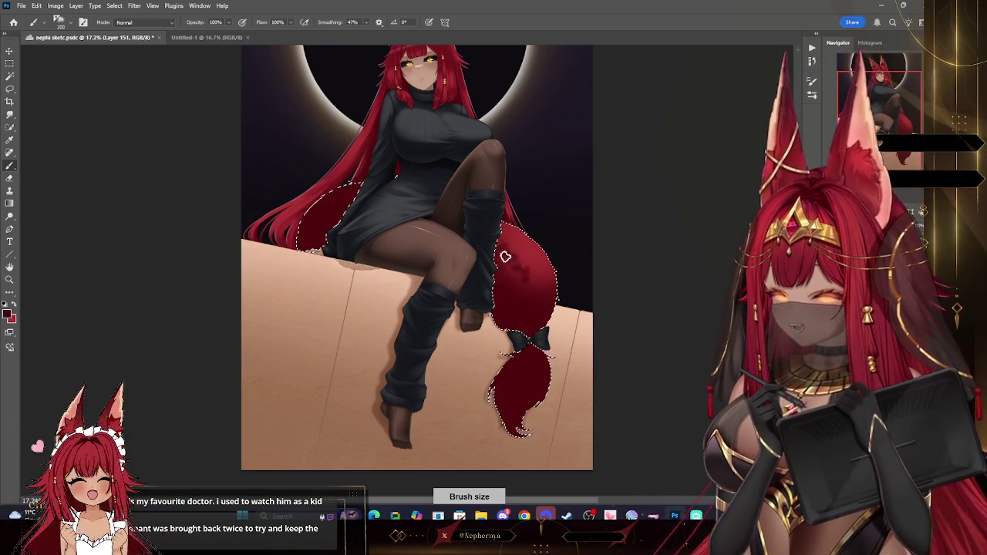
pyautogui.hotkey('ctrl', 'z')
pyautogui.press(']')
pyautogui.press(']')
pyautogui.press(']')
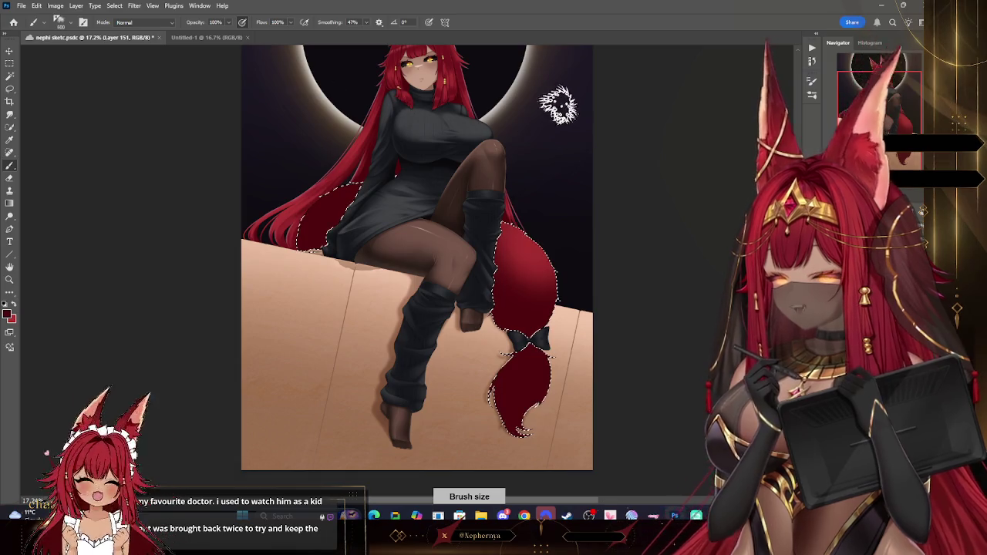
pyautogui.press('[')
pyautogui.press('[')
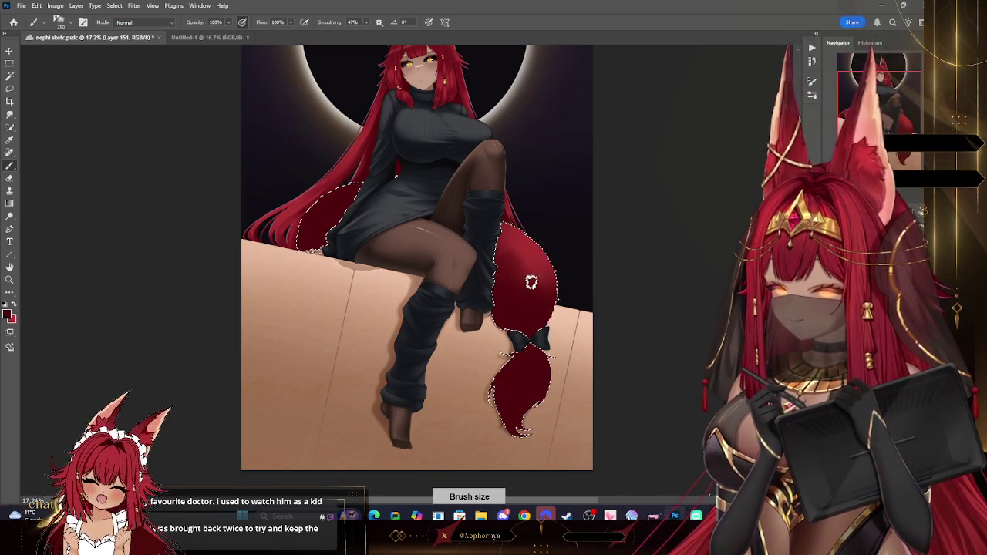
pyautogui.press('[')
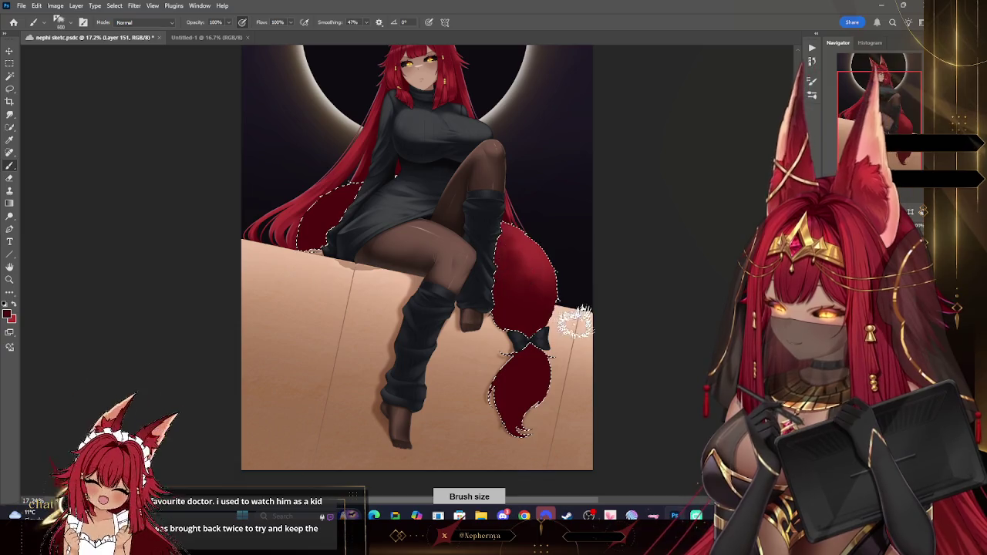
pyautogui.press('[')
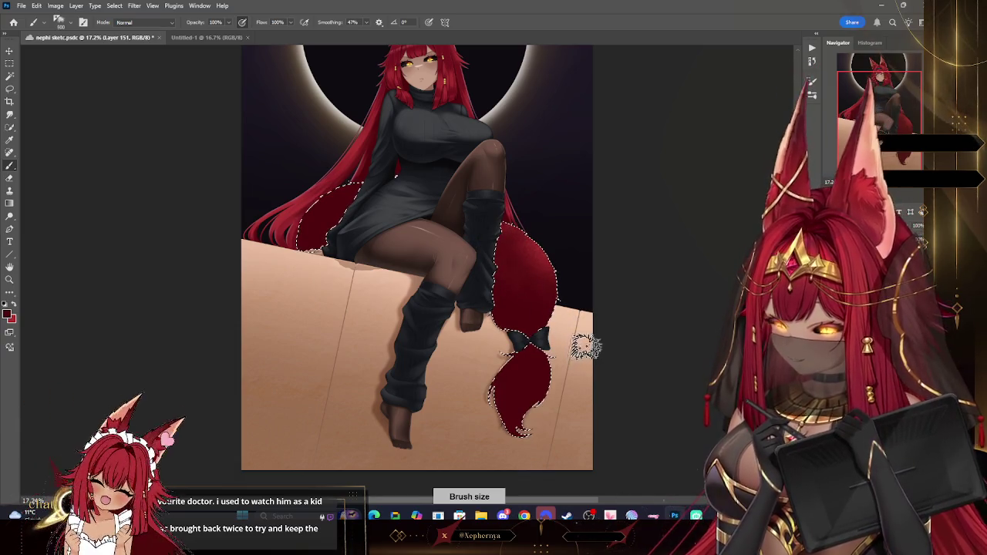
pyautogui.hotkey('ctrl', 'z')
pyautogui.press('[')
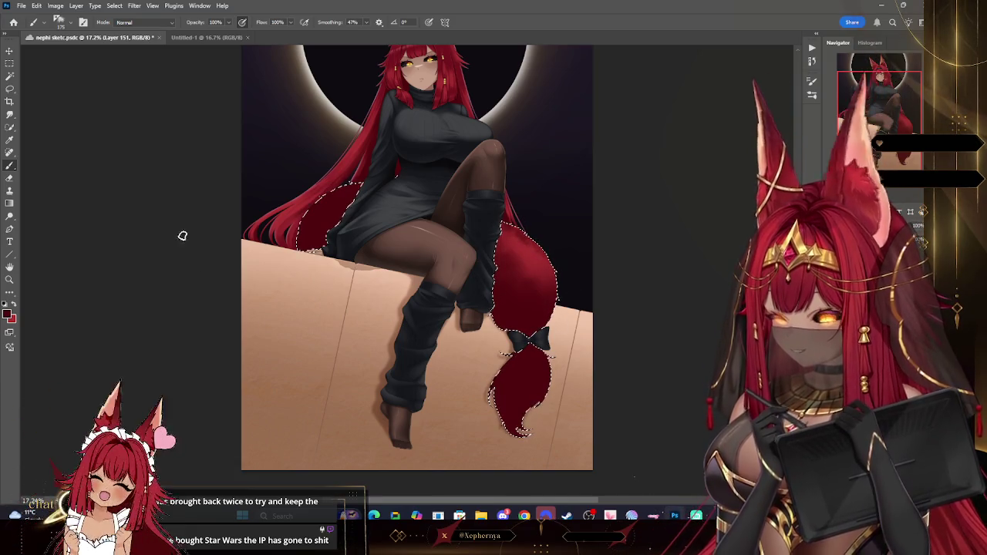
# Switch to another fur brush and paint red fur and dark red shading into the tail behind her hip.
pyautogui.click(62, 21)
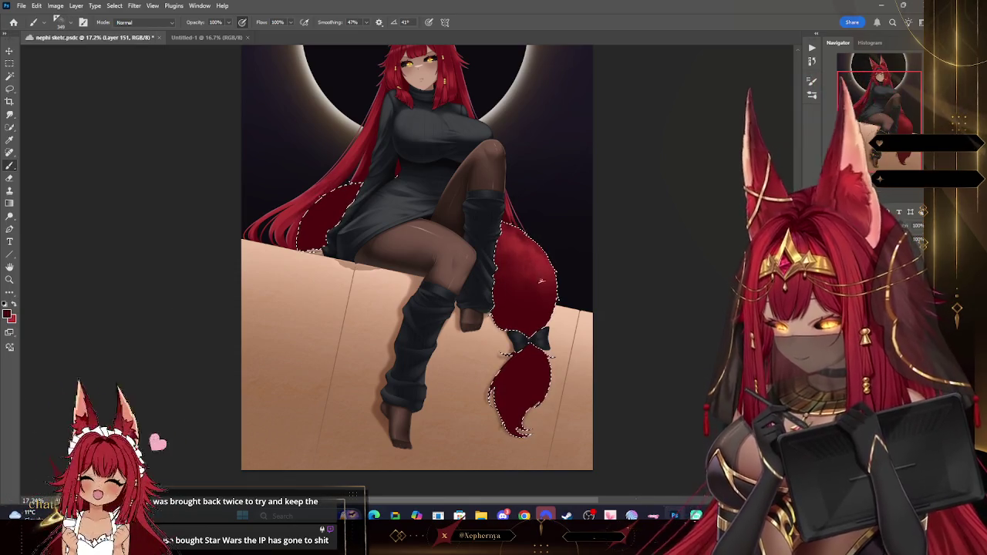
pyautogui.doubleClick(100, 366)
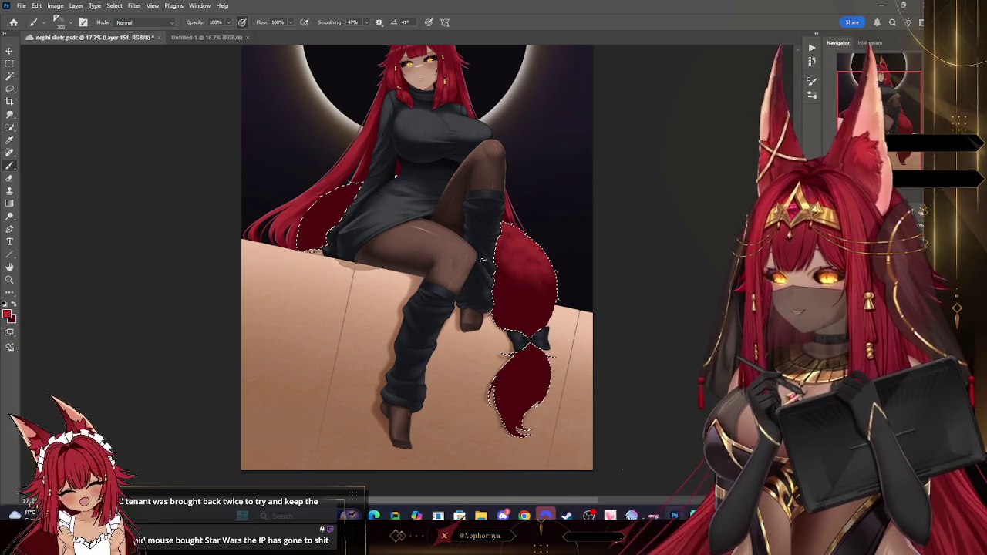
pyautogui.press(']')
pyautogui.moveTo(512, 251); pyautogui.dragTo(514, 290)
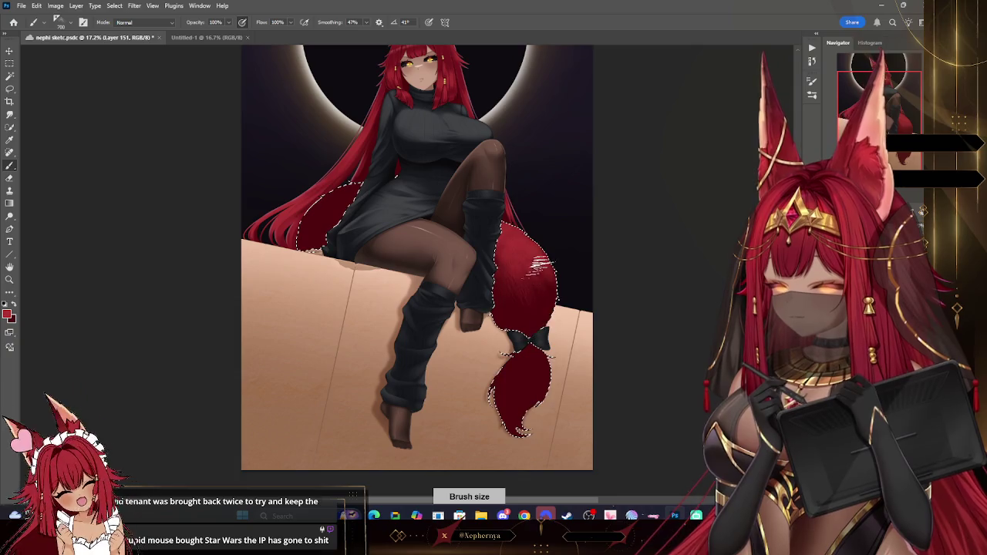
pyautogui.press('[')
pyautogui.press('[')
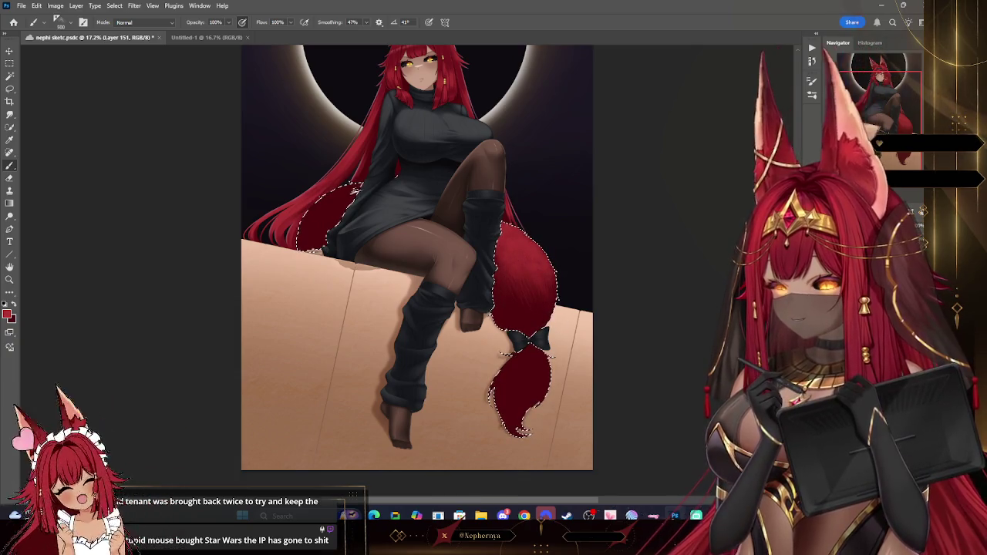
pyautogui.moveTo(327, 190); pyautogui.dragTo(364, 185)
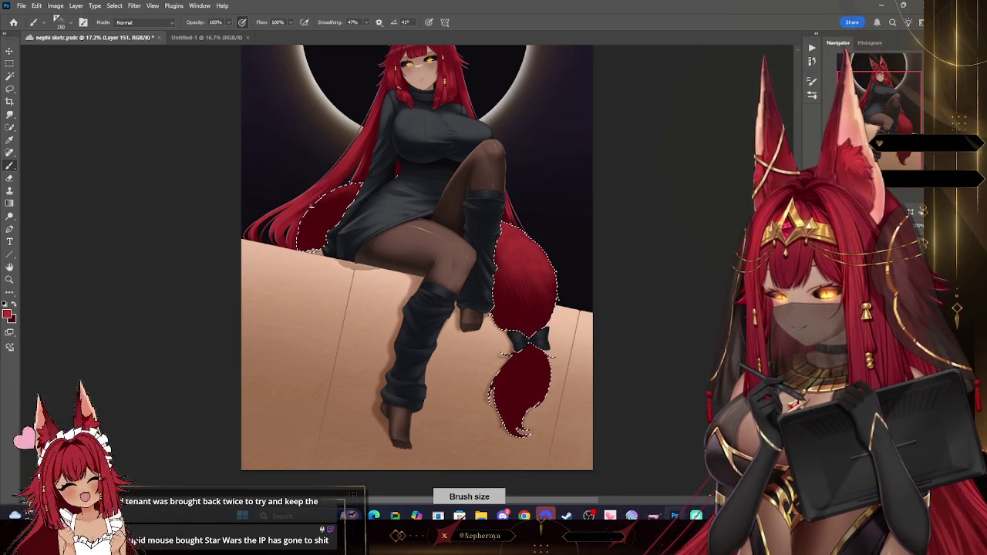
pyautogui.moveTo(312, 205); pyautogui.dragTo(395, 175)
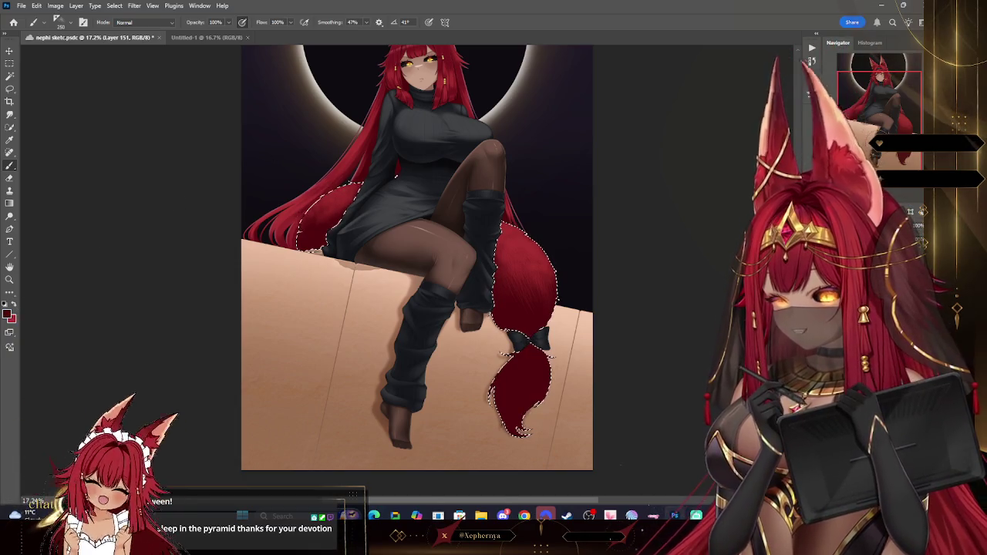
pyautogui.press('[')
pyautogui.press('[')
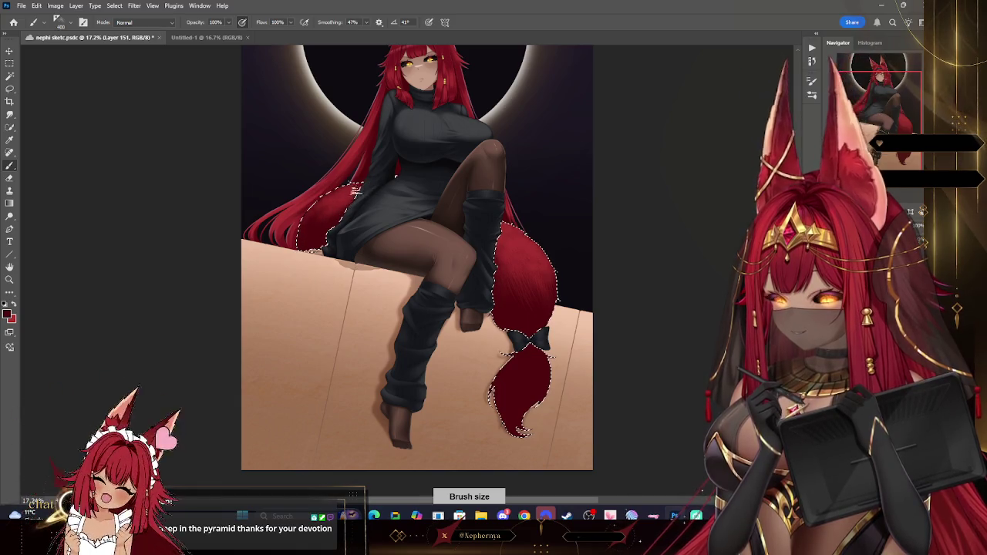
pyautogui.press(']')
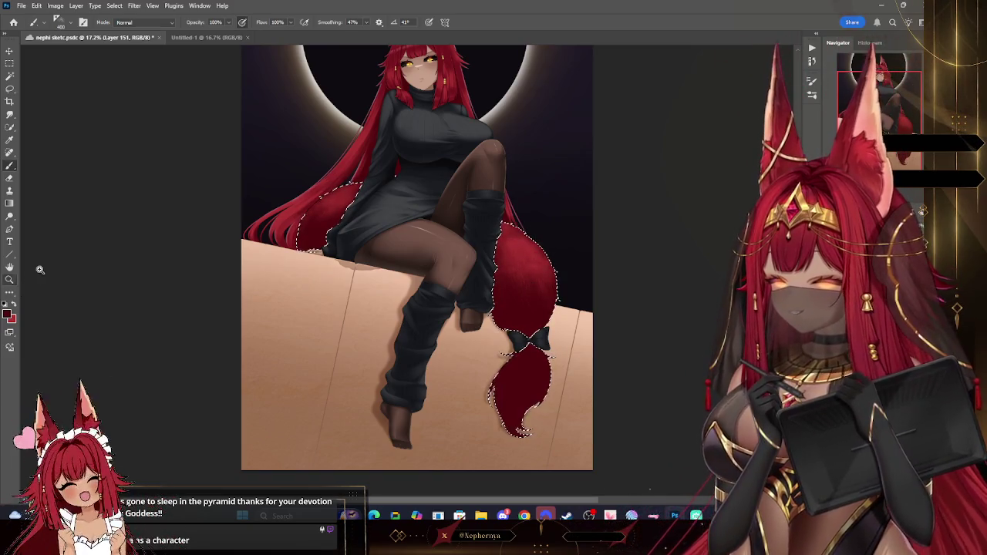
# Zoom in on the hip and paint fur strands at 250–400 px into the tail tucked behind it.
pyautogui.press('z')
pyautogui.moveTo(379, 181); pyautogui.dragTo(425, 192)
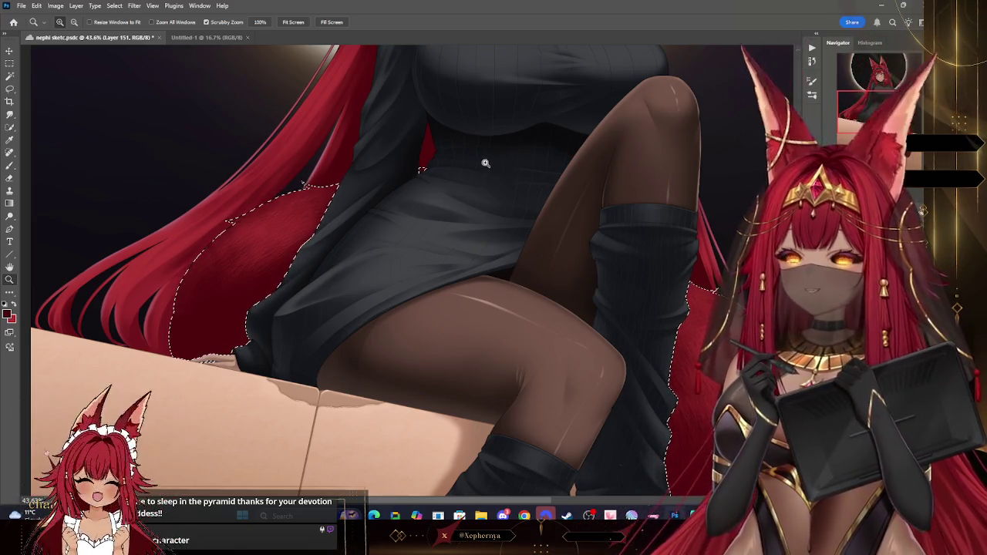
pyautogui.click(11, 167)
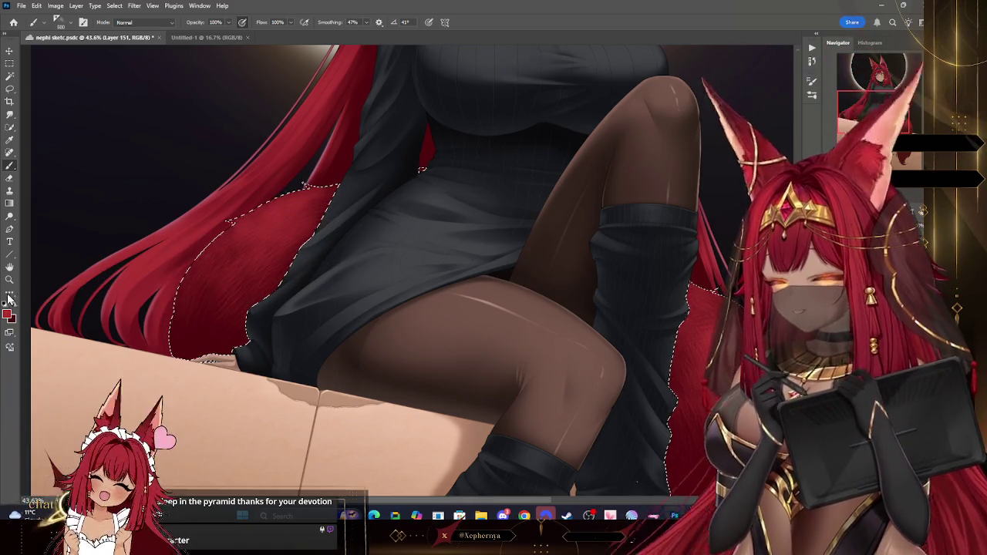
pyautogui.press('[')
pyautogui.press('[')
pyautogui.press('[')
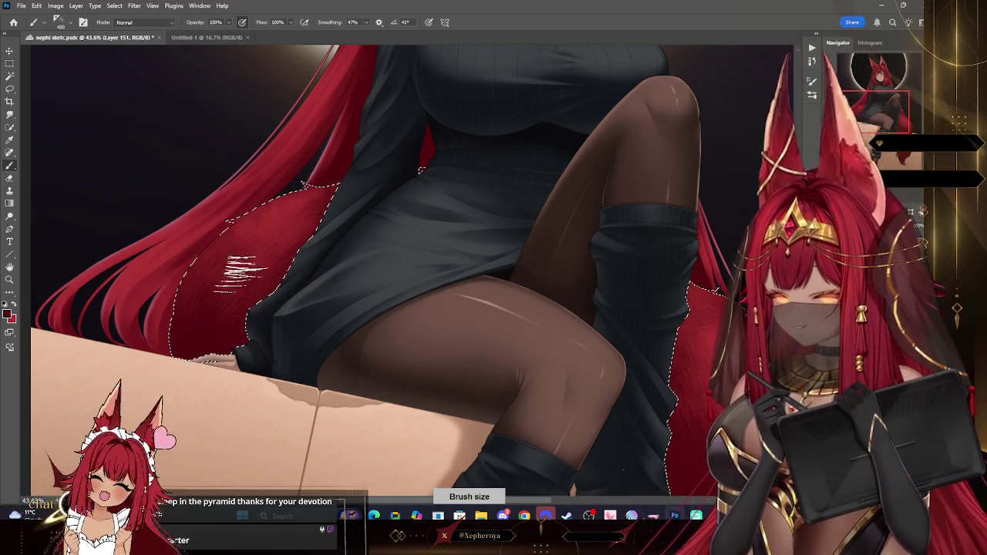
pyautogui.press(']')
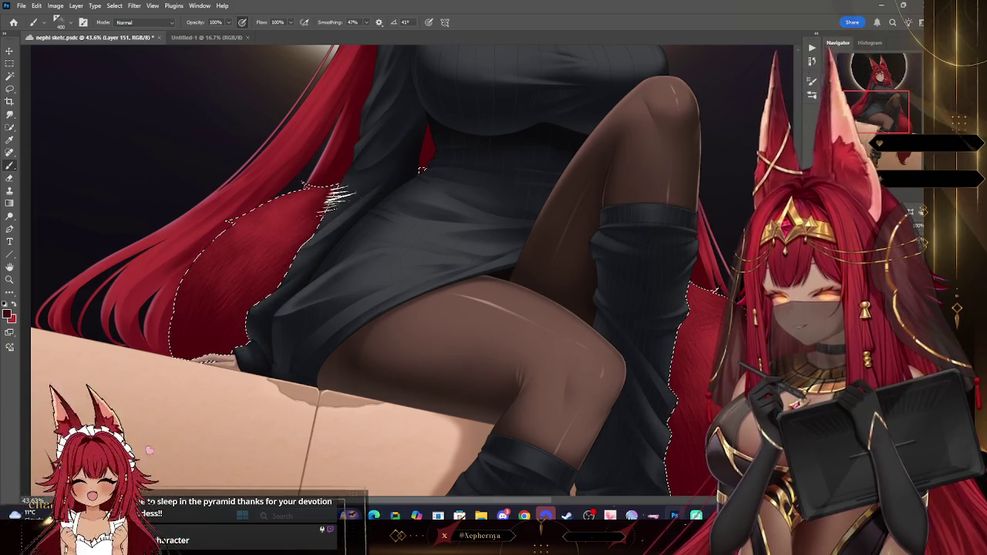
pyautogui.press(']')
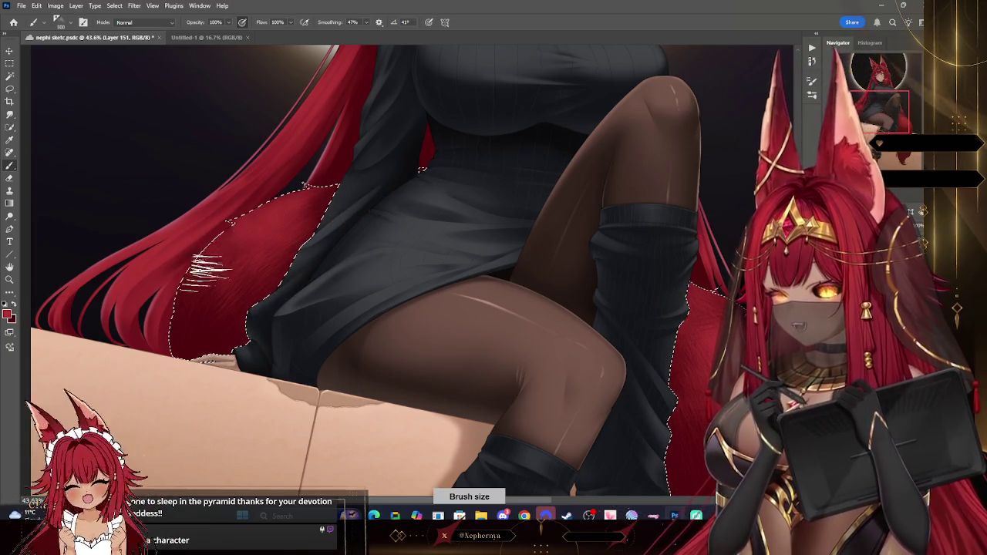
pyautogui.press(']')
pyautogui.press(']')
pyautogui.press(']')
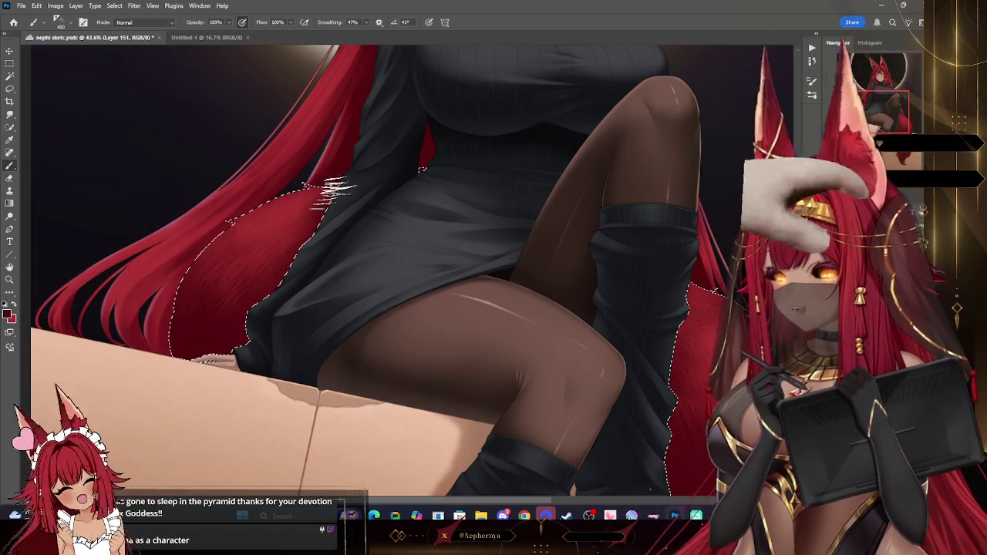
pyautogui.press('[')
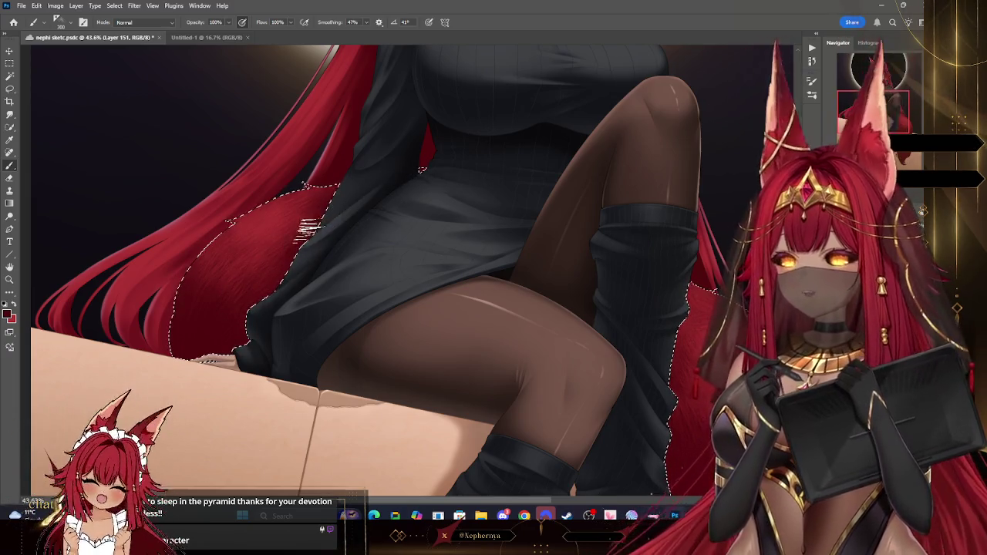
pyautogui.press('[')
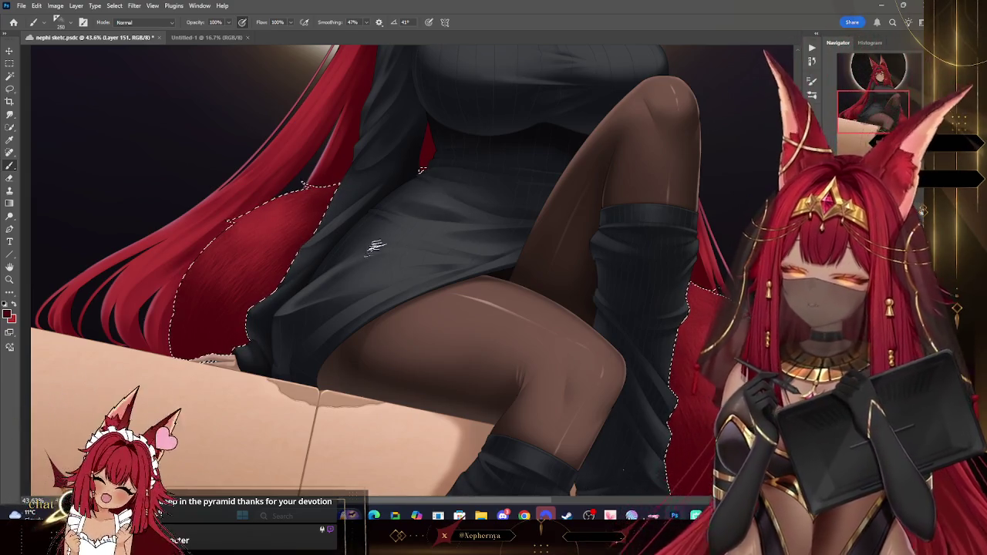
pyautogui.click(10, 280)
# Zoom back to the hip and tail, undo a stray fur stroke, and pan toward the lower tail.
pyautogui.hotkey('ctrl', '0')
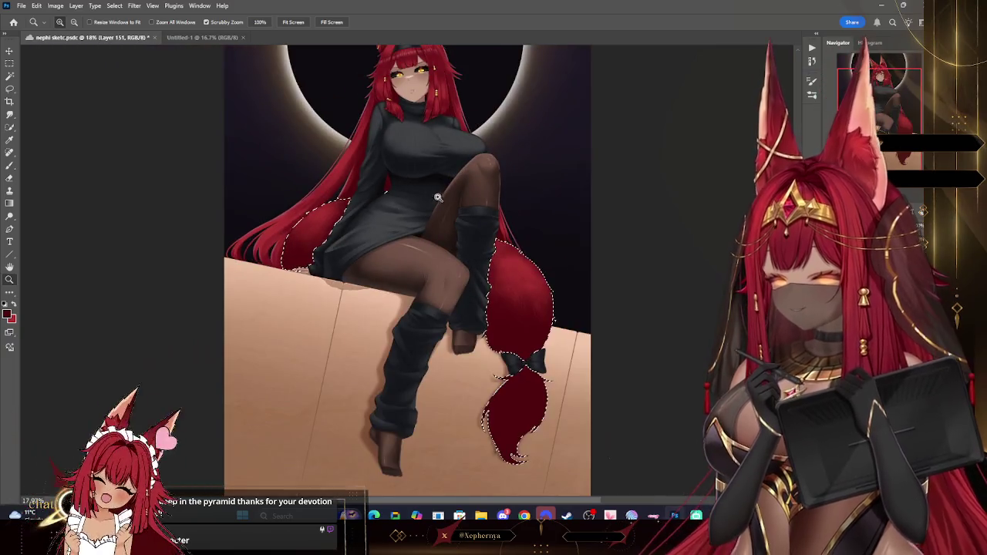
pyautogui.click(306, 195)
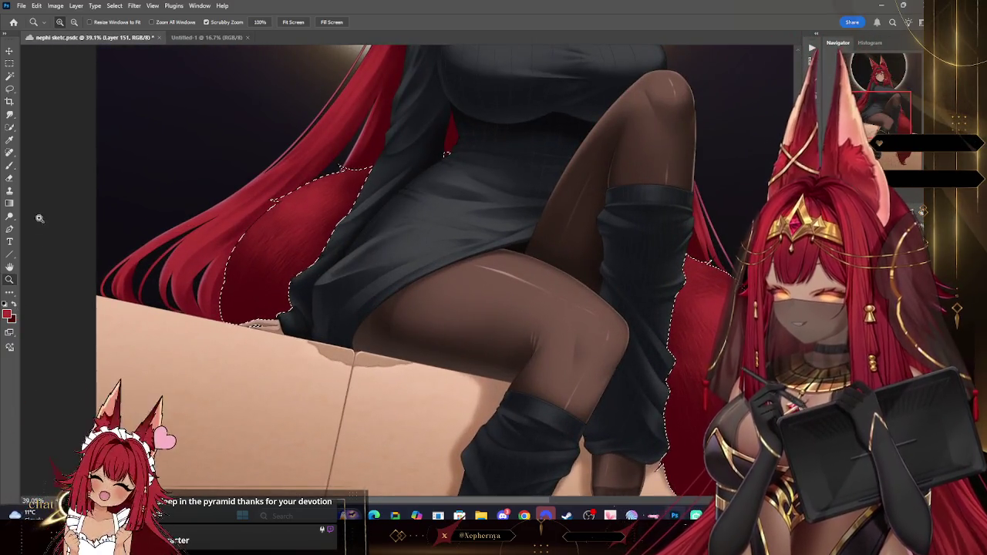
pyautogui.click(9, 165)
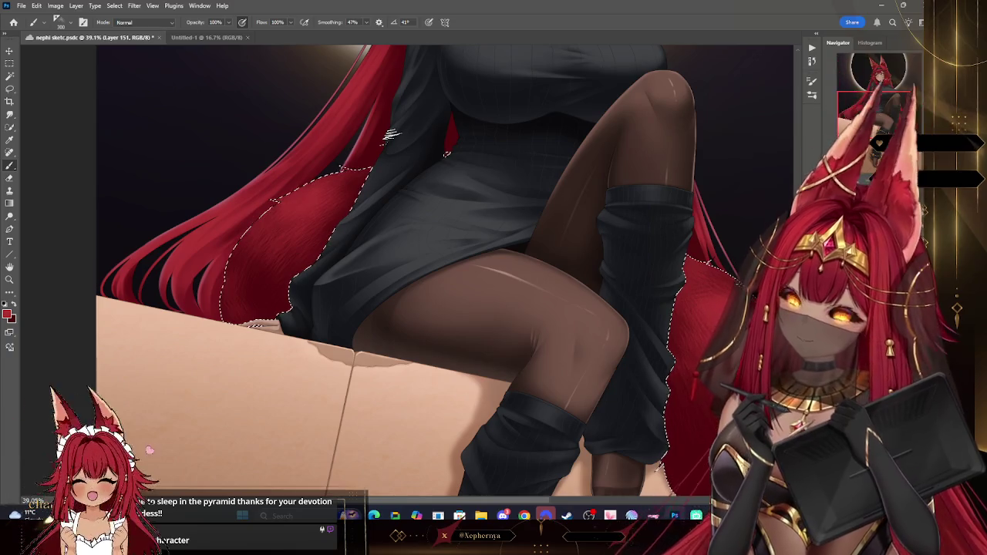
pyautogui.hotkey('ctrl', 'z')
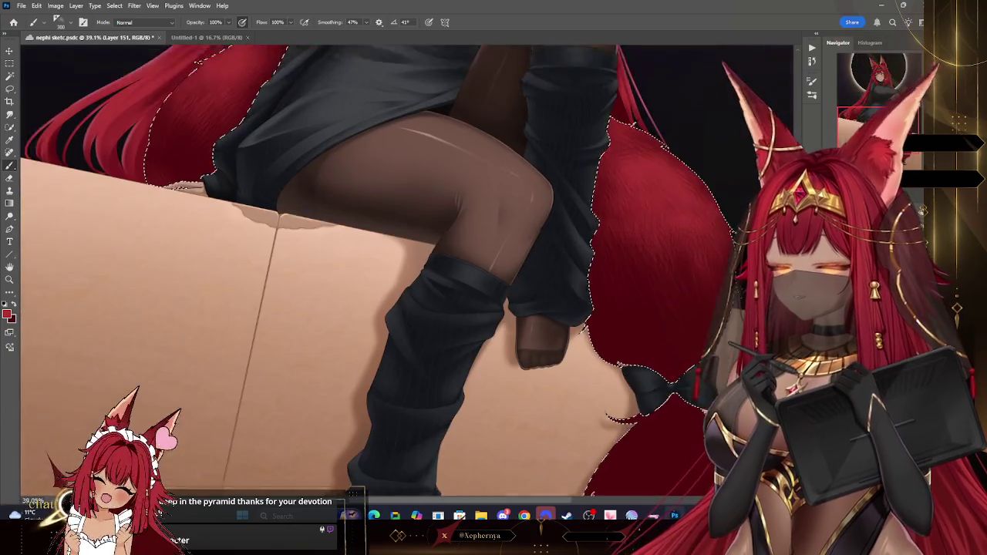
pyautogui.moveTo(701, 262); pyautogui.dragTo(599, 176)
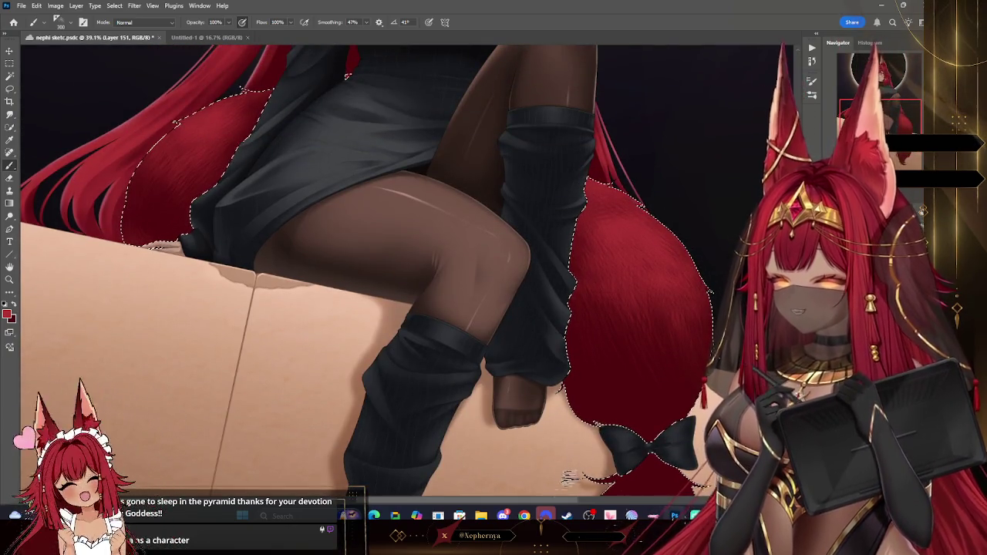
pyautogui.moveTo(569, 478); pyautogui.dragTo(509, 478)
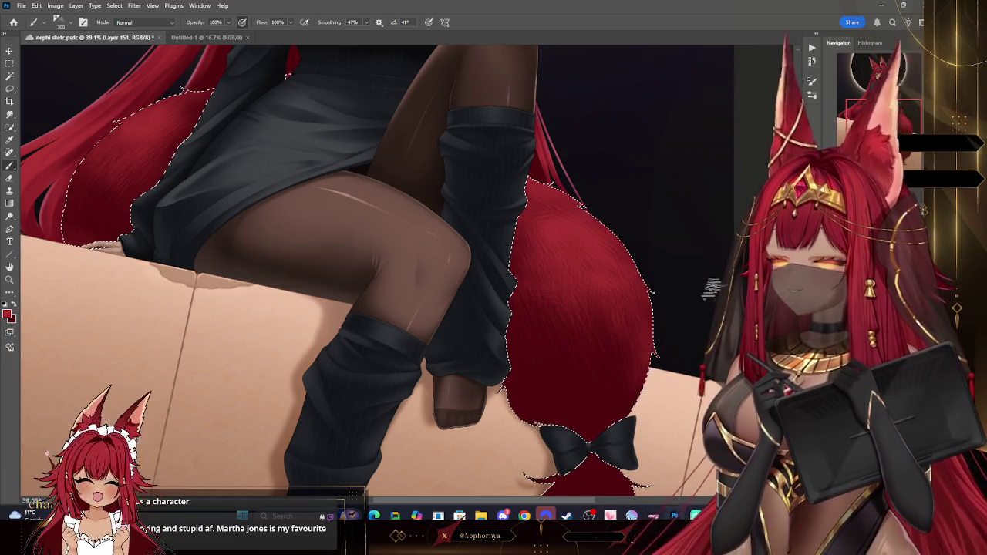
pyautogui.moveTo(498, 128); pyautogui.dragTo(560, 146)
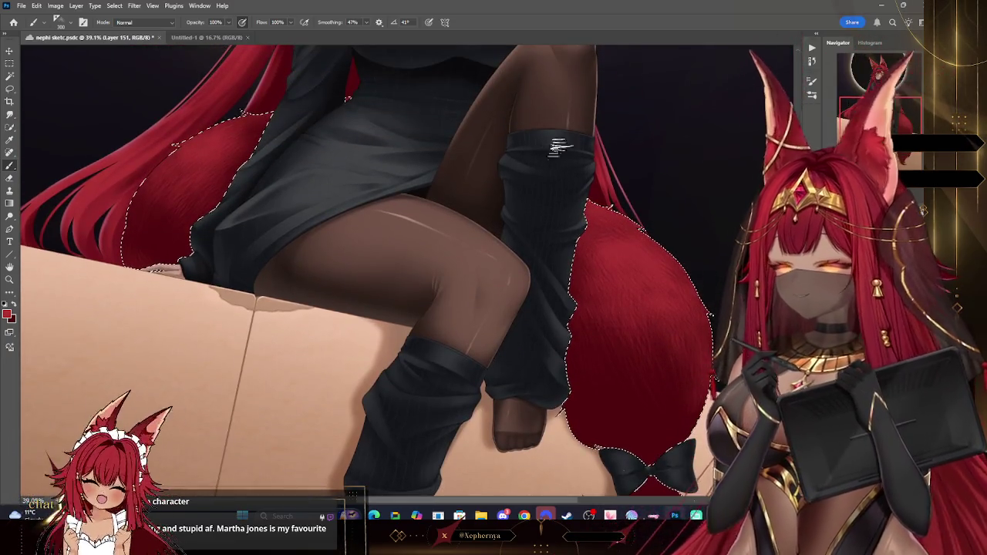
# Magnify the tail beside the leg warmer and ready the brush at 250–500 px.
pyautogui.press('z')
pyautogui.moveTo(520, 238); pyautogui.dragTo(538, 276)
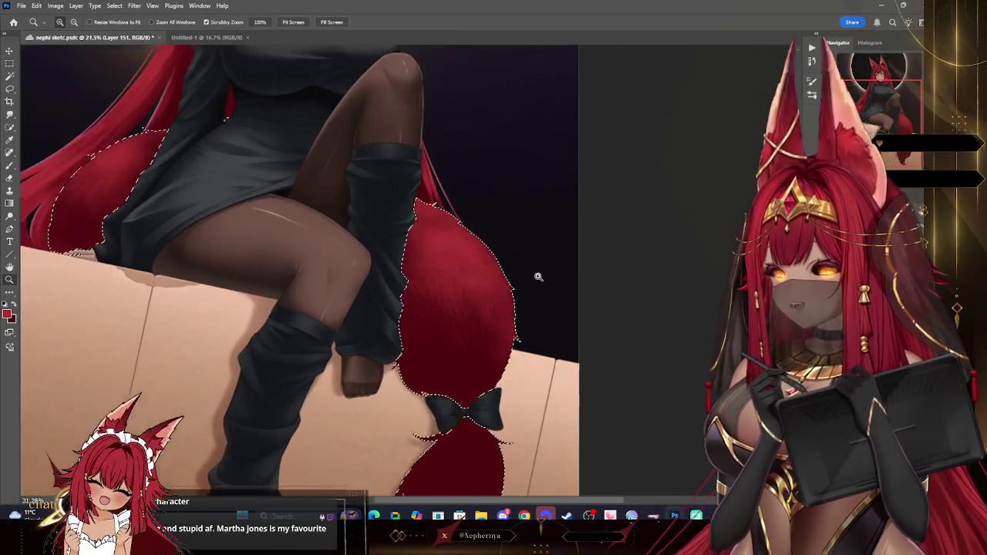
pyautogui.moveTo(533, 327); pyautogui.dragTo(586, 326)
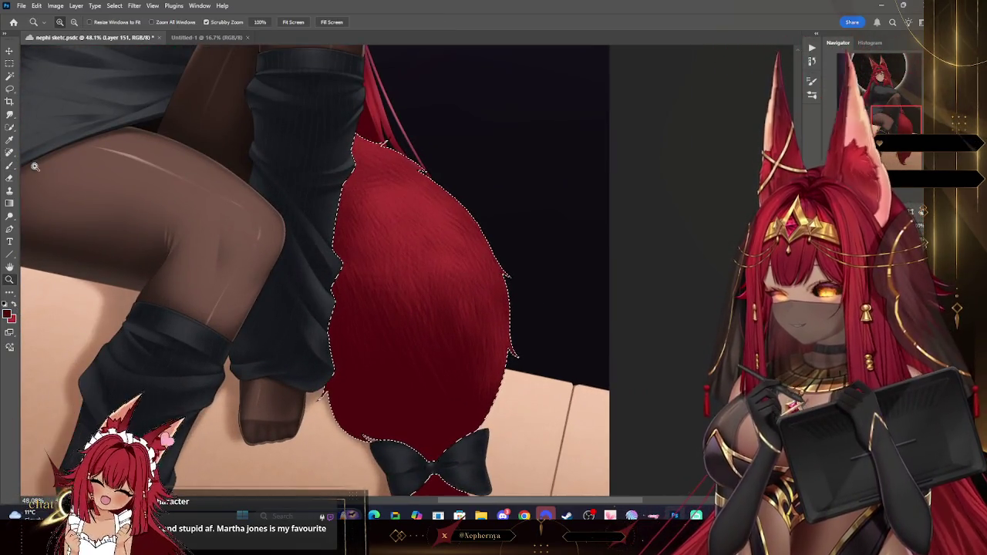
pyautogui.press('b')
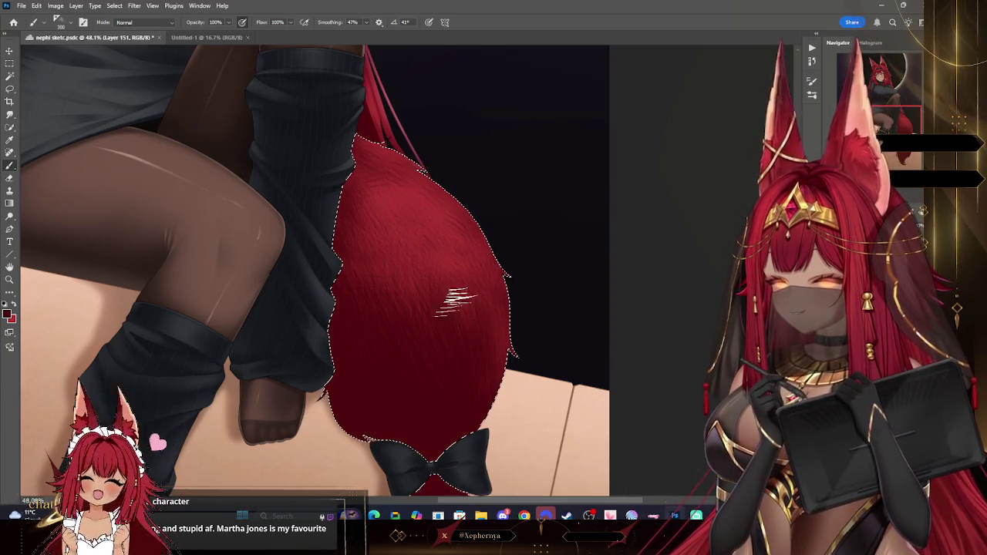
pyautogui.press('[')
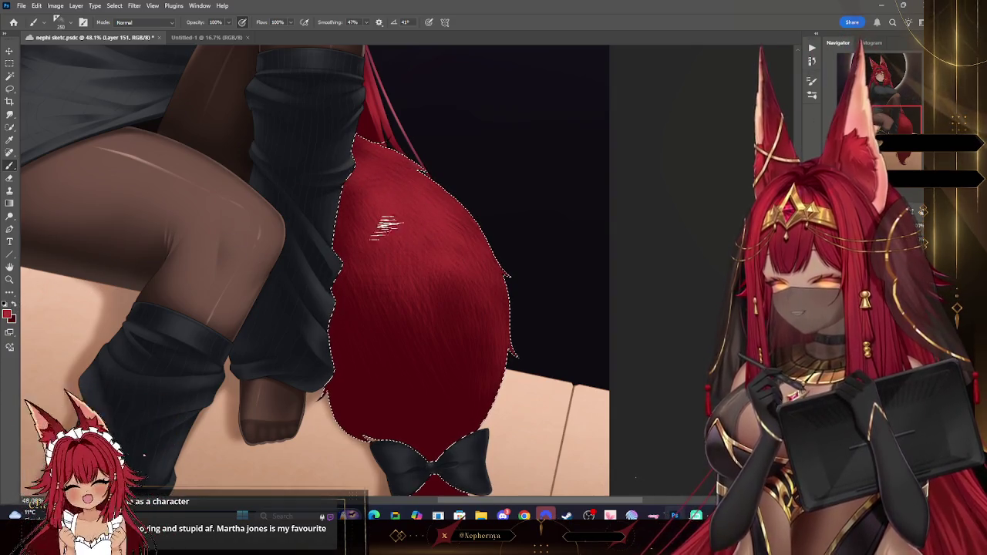
pyautogui.press(']')
pyautogui.press(']')
pyautogui.press(']')
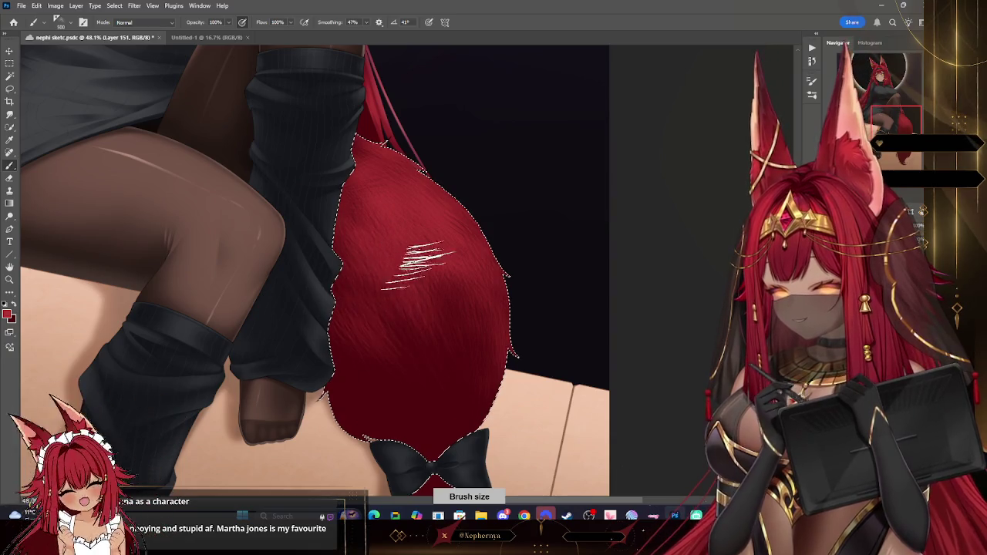
pyautogui.press('z')
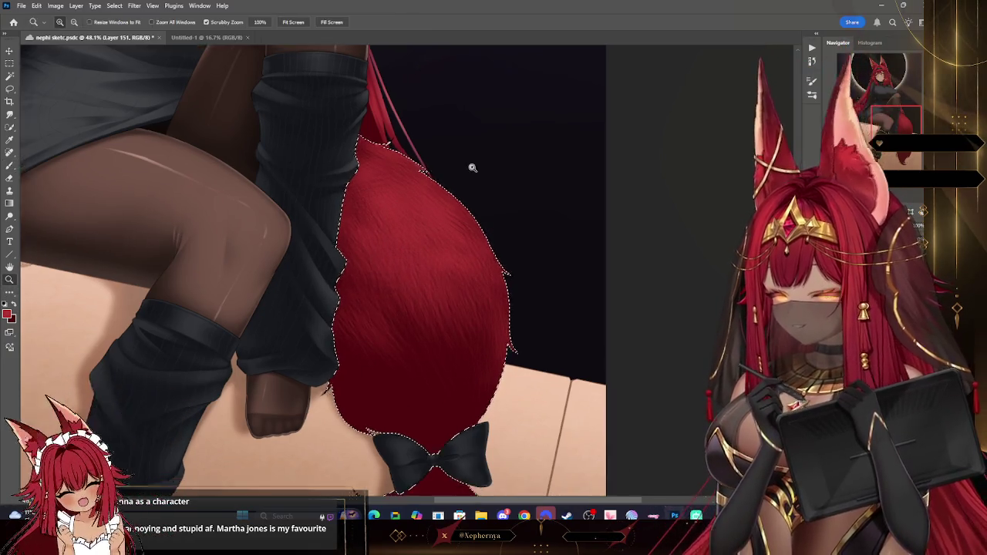
pyautogui.scroll(-5, 472, 167)
pyautogui.moveTo(478, 151); pyautogui.dragTo(501, 151)
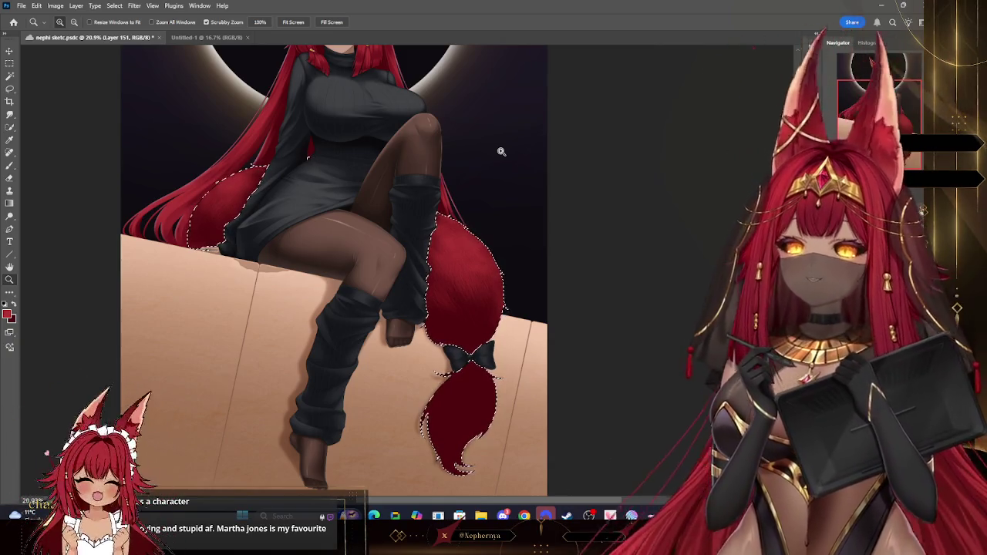
# Zoom in on the tail and bow and shrink the fur brush.
pyautogui.moveTo(498, 198); pyautogui.dragTo(484, 168)
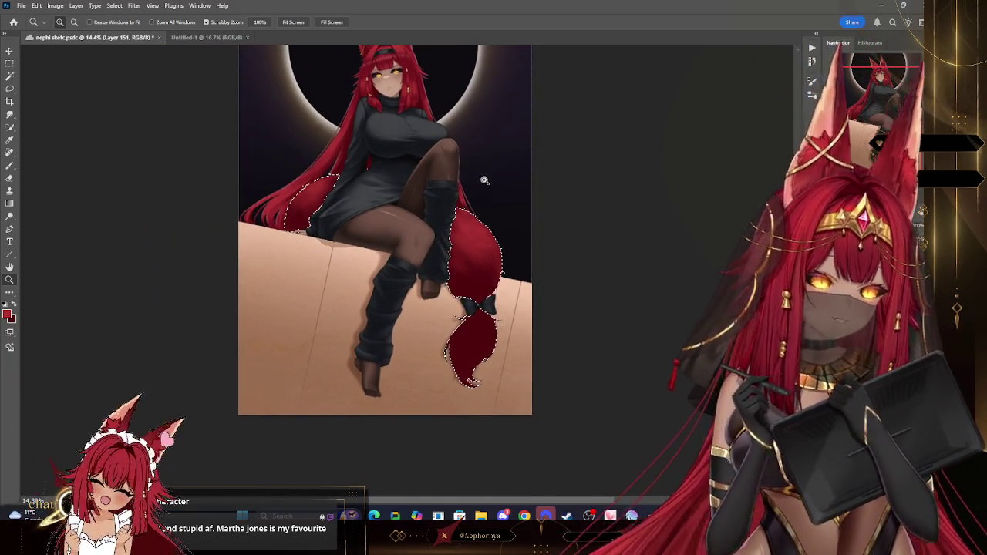
pyautogui.moveTo(485, 289)
pyautogui.mouseDown()
pyautogui.moveTo(507, 295)
pyautogui.moveTo(293, 130)
pyautogui.moveTo(391, 118)
pyautogui.mouseUp()
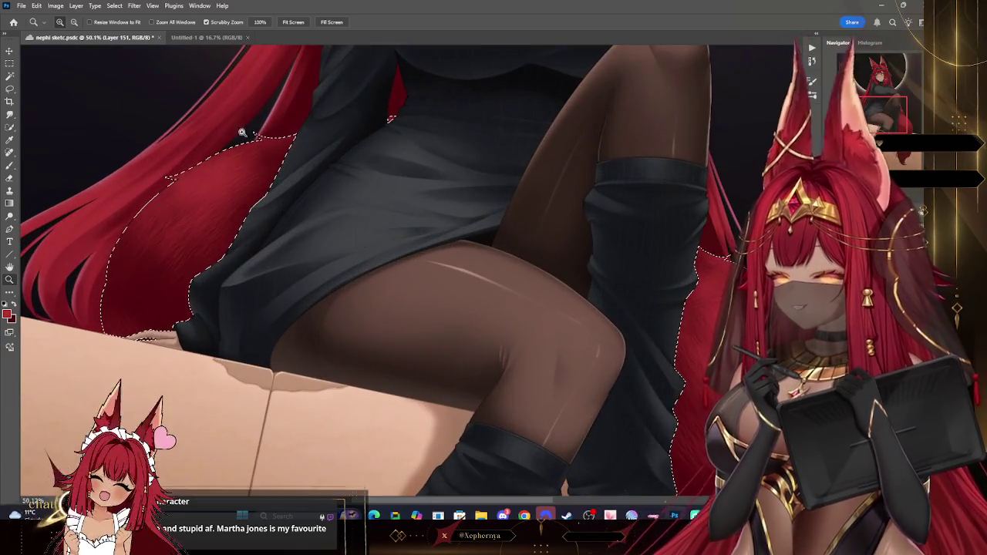
pyautogui.press('b')
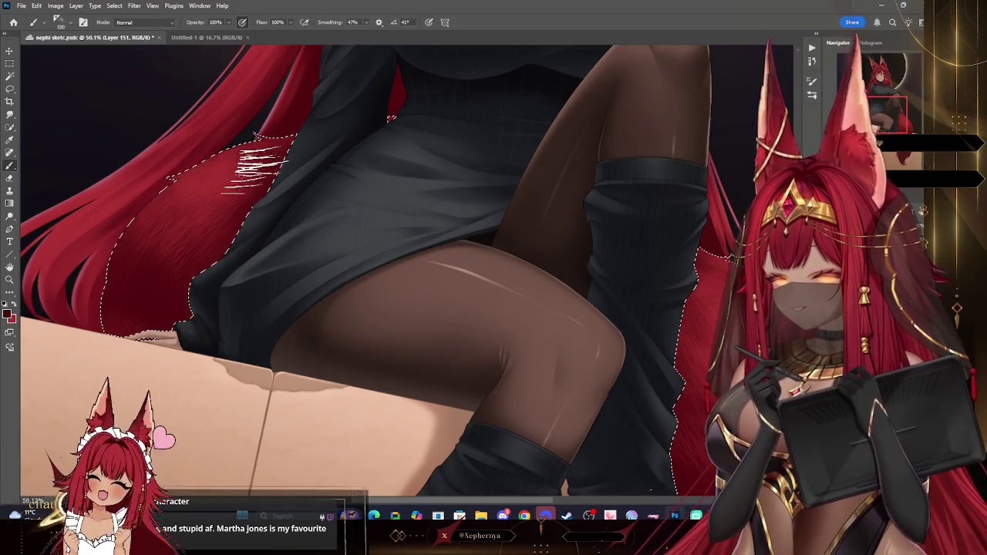
pyautogui.press('[')
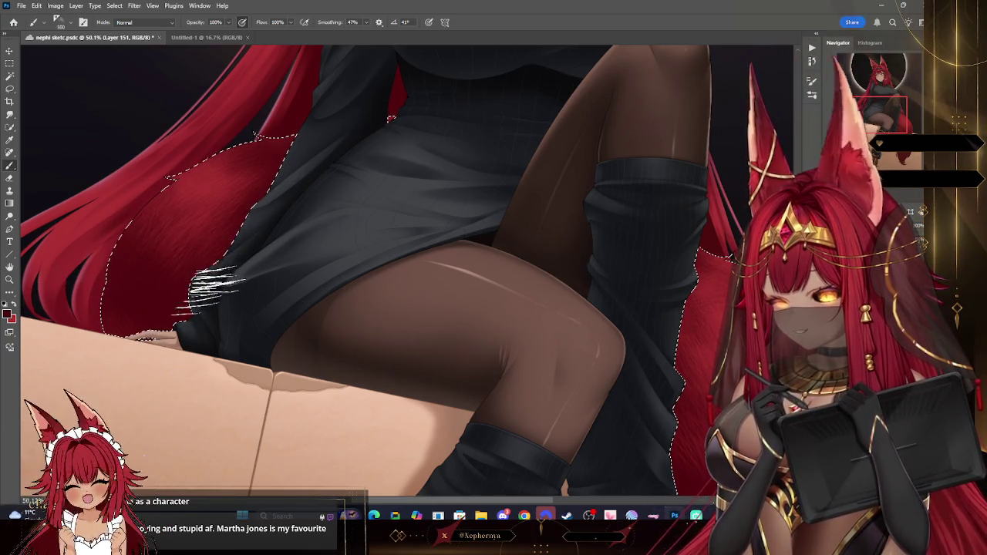
pyautogui.press('z')
pyautogui.moveTo(463, 182)
pyautogui.mouseDown()
pyautogui.moveTo(438, 170)
pyautogui.moveTo(324, 170)
pyautogui.moveTo(540, 185)
pyautogui.mouseUp()
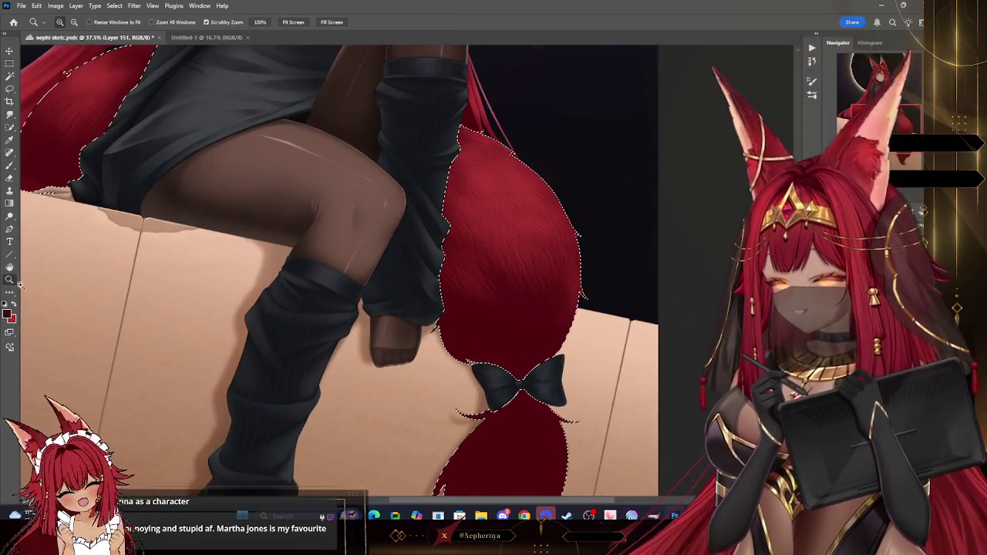
pyautogui.press('b')
# Paint fur strands along the tail edge in both swapped colours, undoing a stray stroke.
pyautogui.moveTo(523, 300); pyautogui.dragTo(456, 339)
pyautogui.hotkey('ctrl', 'z')
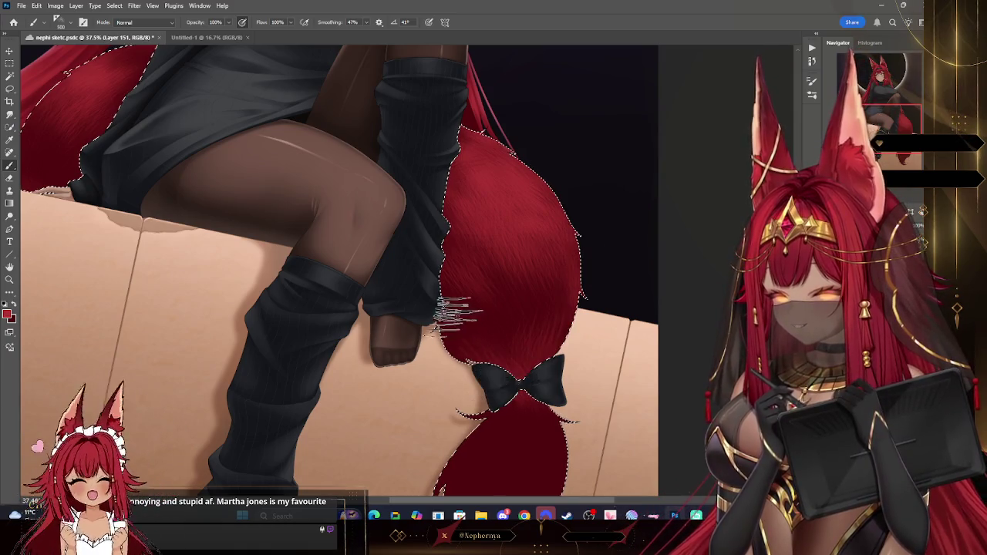
pyautogui.click(14, 305)
pyautogui.moveTo(363, 212); pyautogui.dragTo(401, 231)
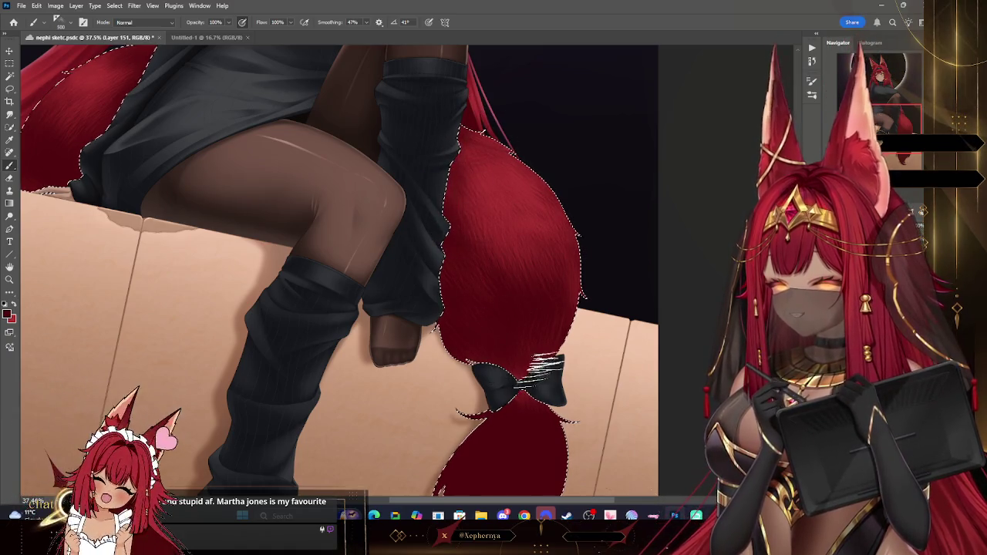
pyautogui.press('[')
pyautogui.press('[')
pyautogui.press('[')
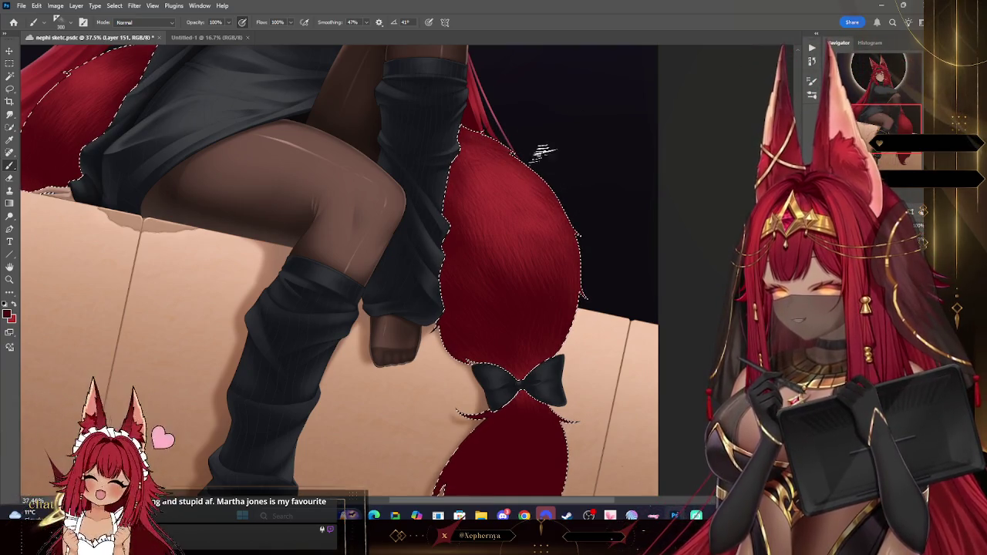
pyautogui.press(']')
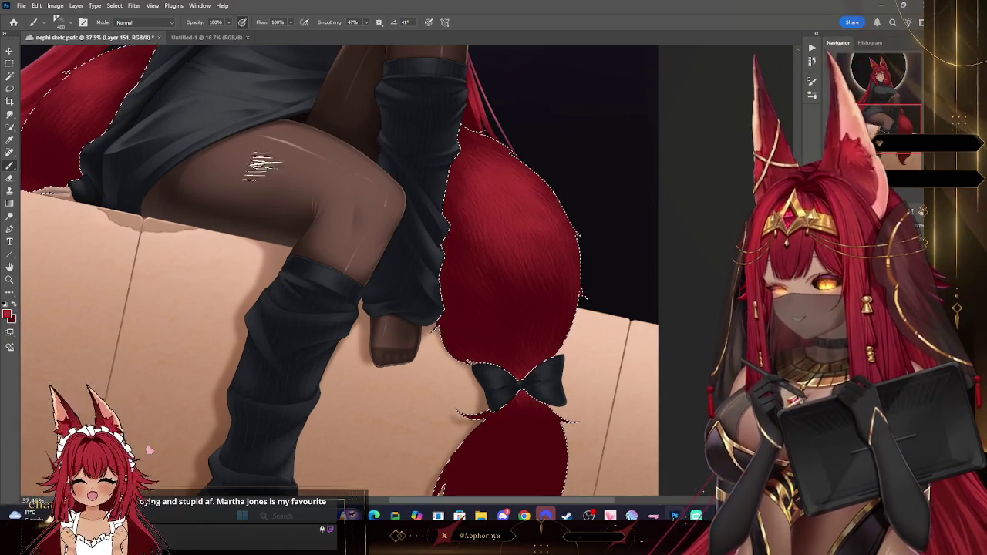
pyautogui.press(']')
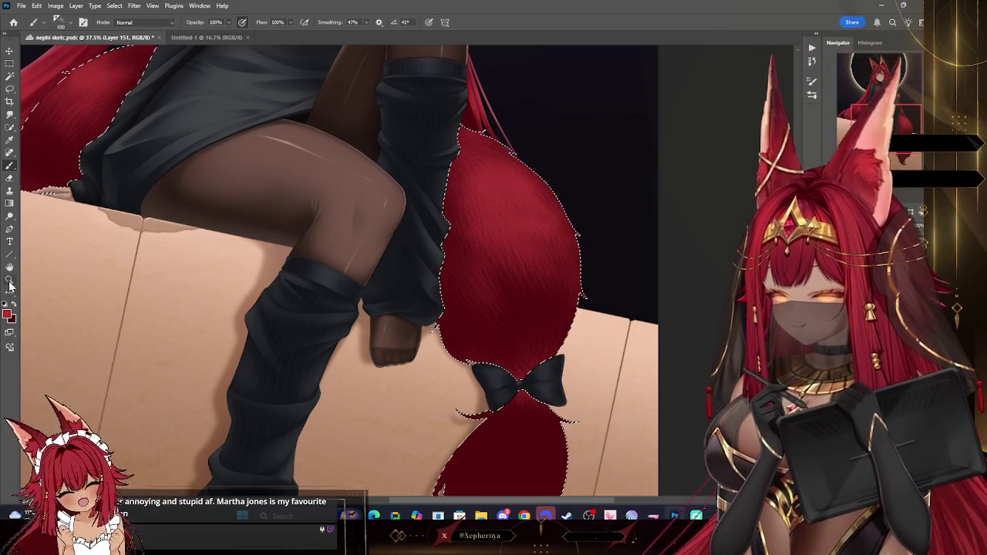
pyautogui.press('z')
pyautogui.scroll(-3, 611, 217)
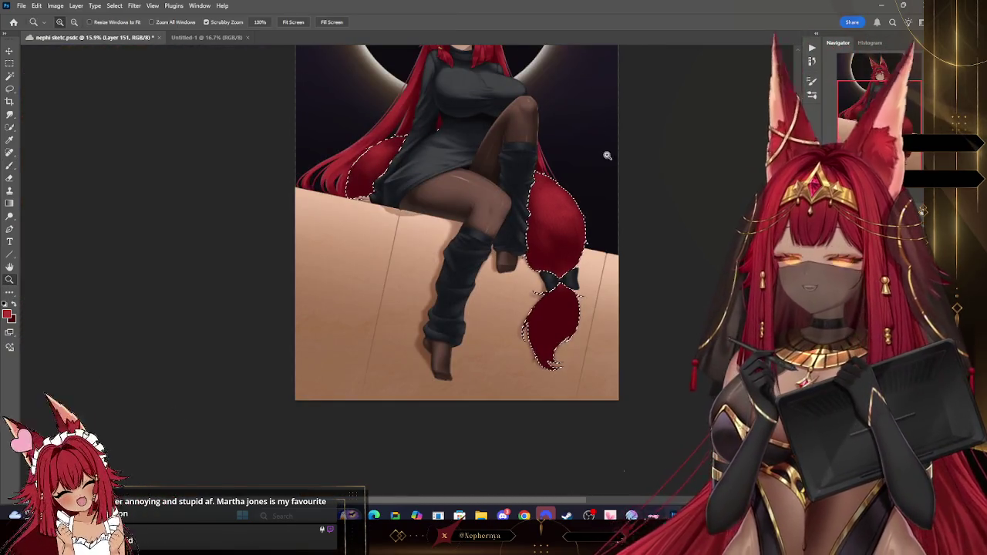
# Paint darker red fur over the upper tail with a 400 px brush.
pyautogui.scroll(-1, 601, 147)
pyautogui.scroll(-1, 565, 118)
pyautogui.scroll(2, 565, 119)
pyautogui.scroll(1, 463, 131)
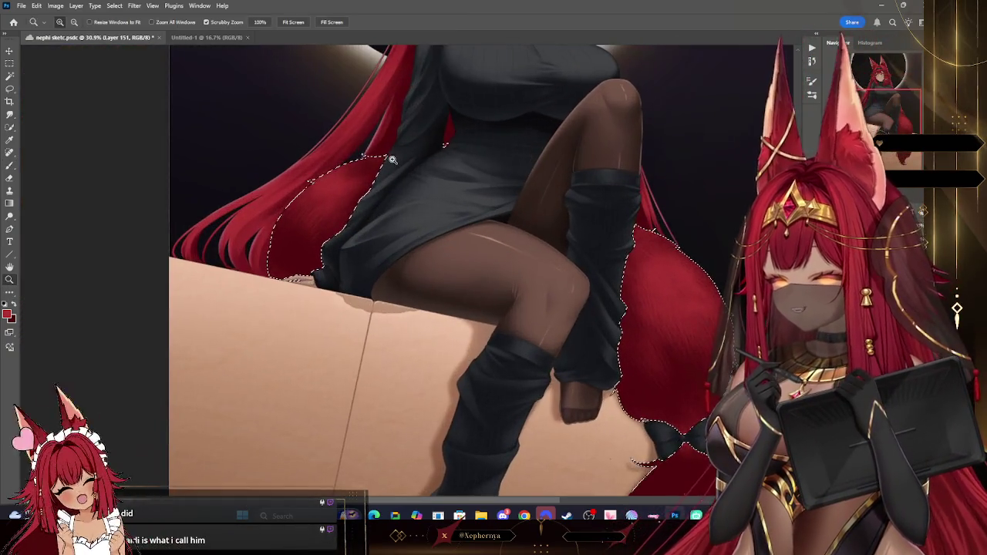
pyautogui.scroll(1, 308, 146)
pyautogui.scroll(1, 348, 116)
pyautogui.click(11, 166)
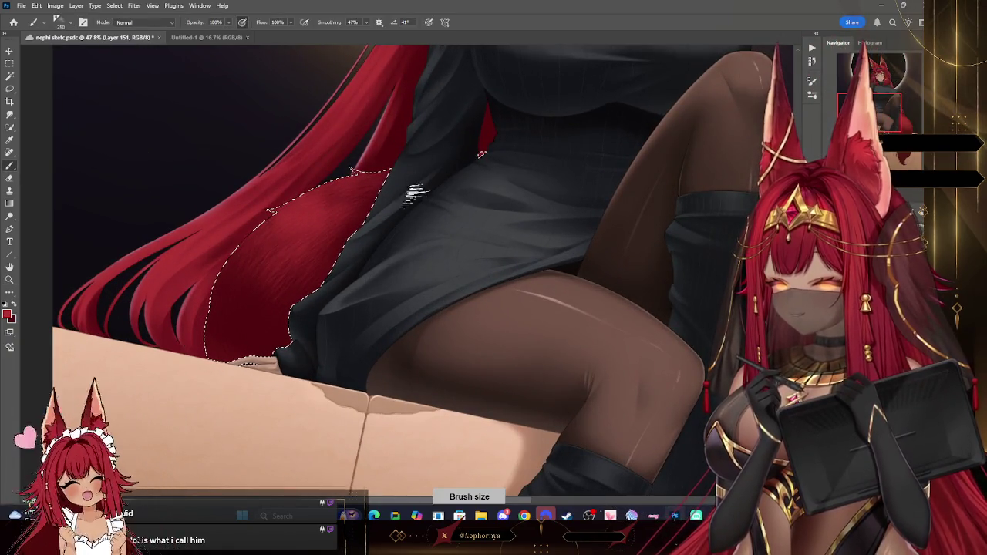
pyautogui.press(']')
pyautogui.press(']')
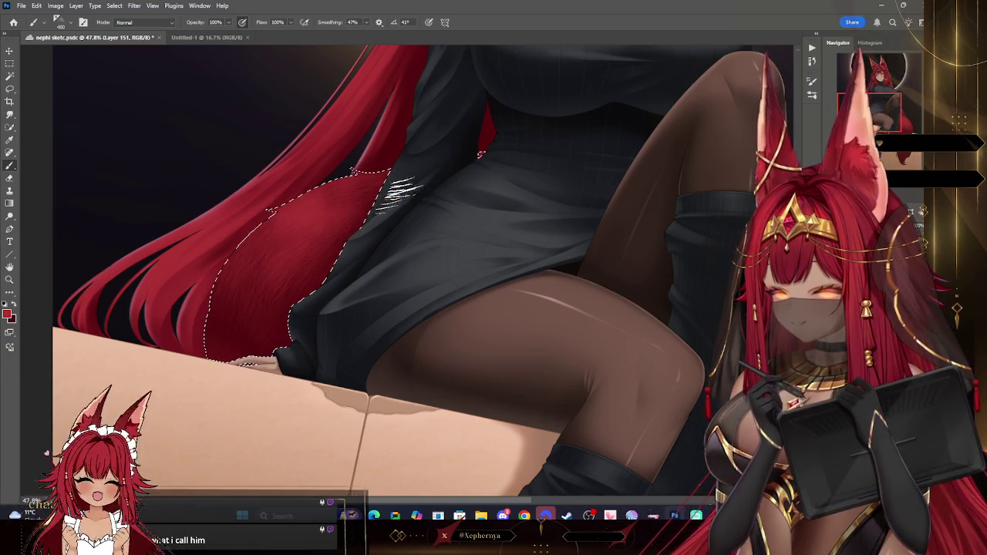
pyautogui.moveTo(309, 228); pyautogui.dragTo(344, 189)
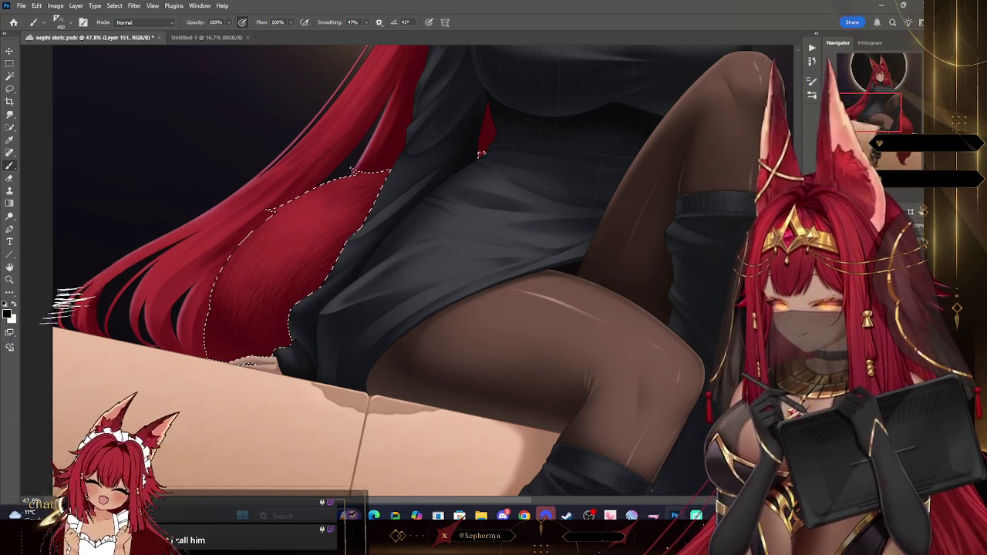
# Sample a red from the artwork as the paint colour, save the illustration, and undo a tail stroke.
pyautogui.press('i')
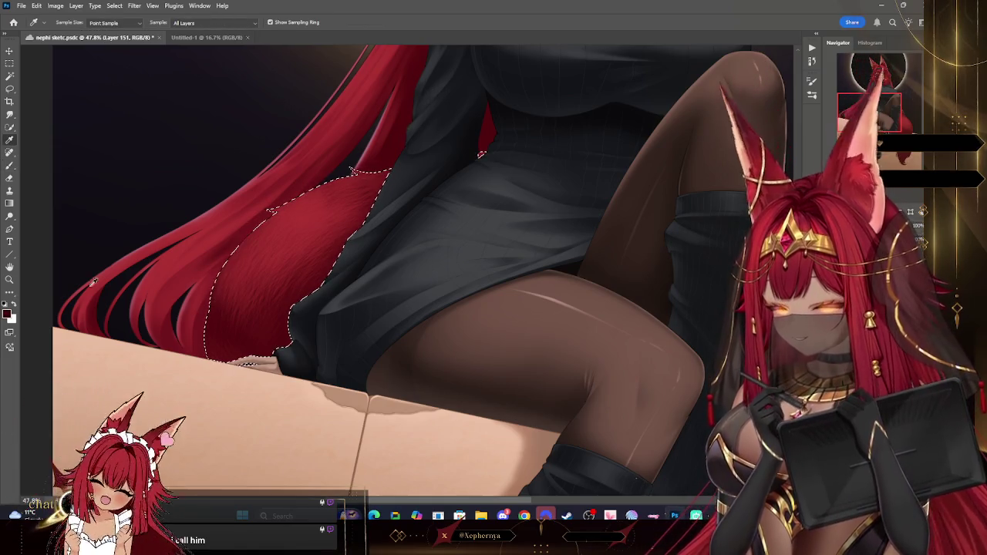
pyautogui.press('x')
pyautogui.click(177, 253)
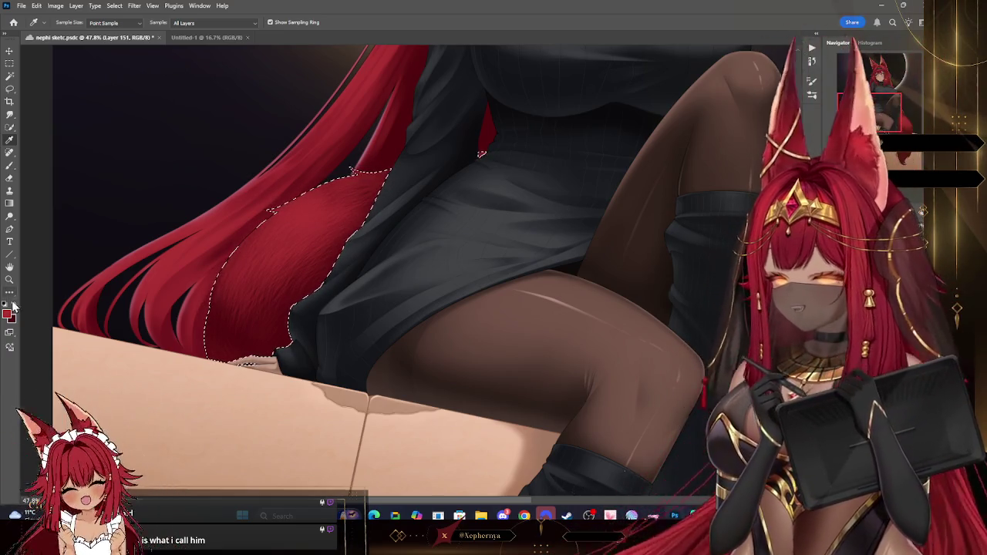
pyautogui.hotkey('ctrl', 's')
pyautogui.click(10, 165)
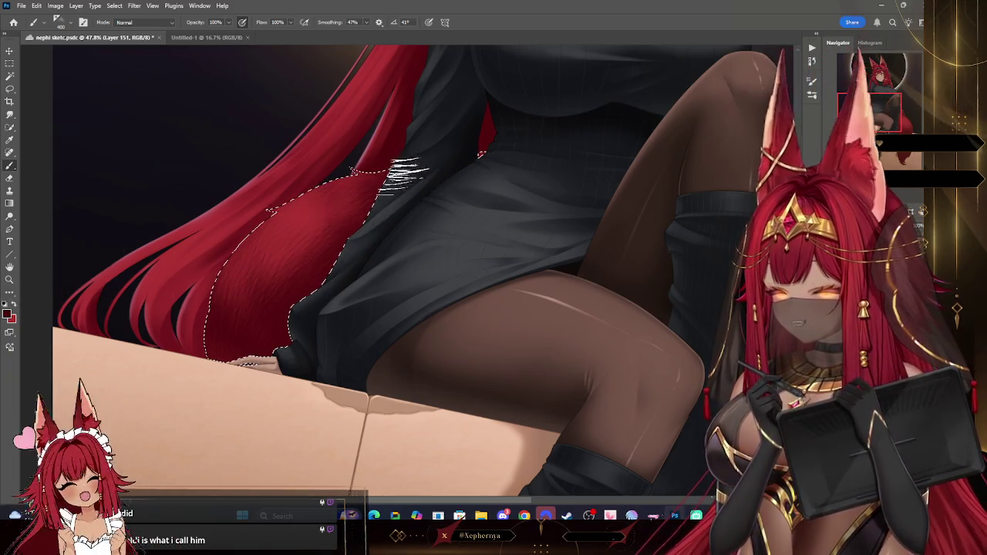
pyautogui.hotkey('ctrl', 'z')
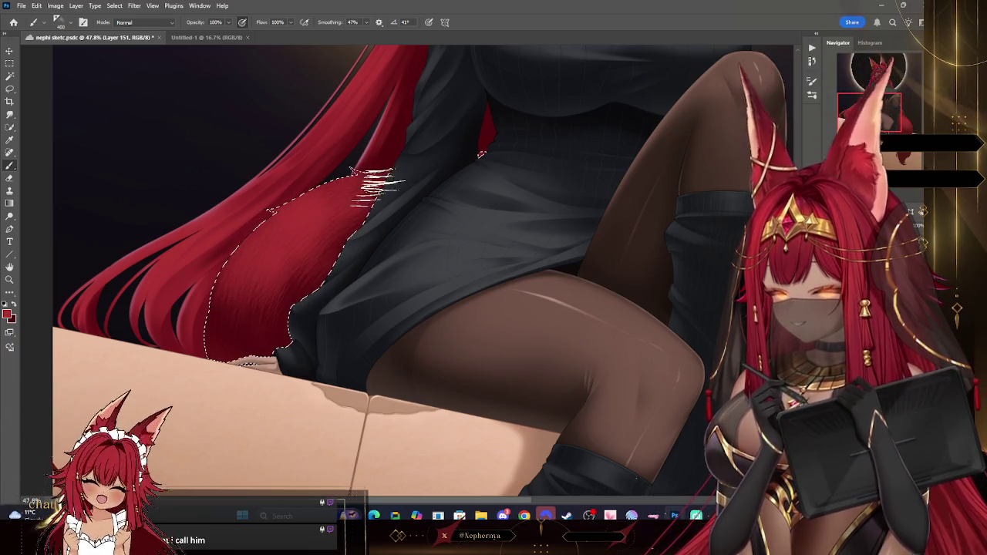
# Zoom out to view the whole figure and return to the brush for the tail.
pyautogui.hscroll(5, 378, 185)
pyautogui.scroll(-3, 378, 185)
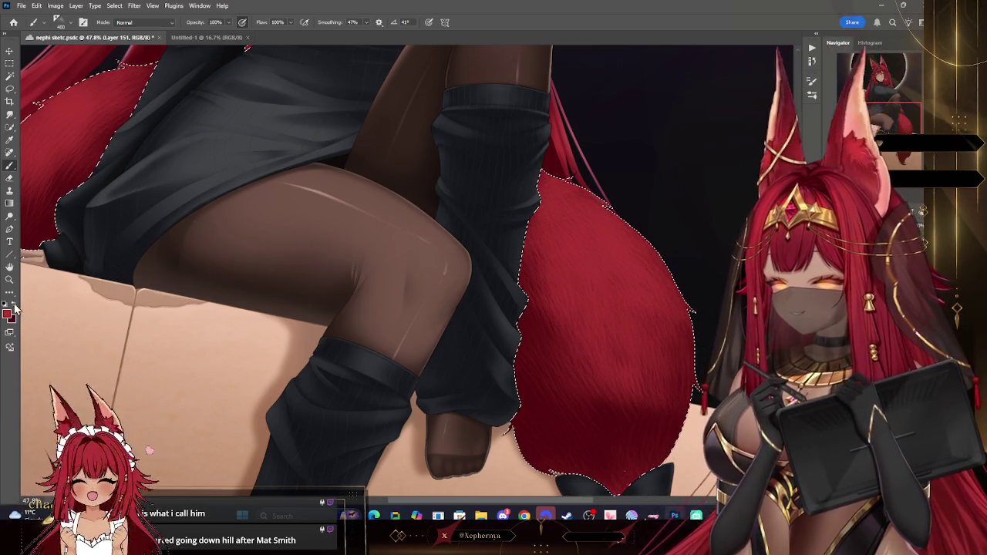
pyautogui.press('z')
pyautogui.moveTo(586, 235); pyautogui.dragTo(523, 235)
pyautogui.scroll(3, 513, 227)
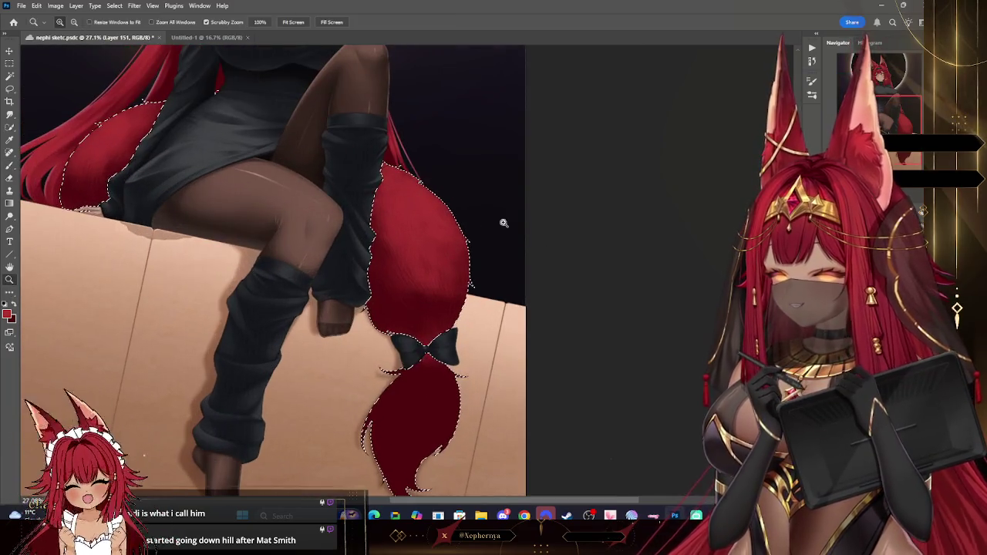
pyautogui.click(11, 166)
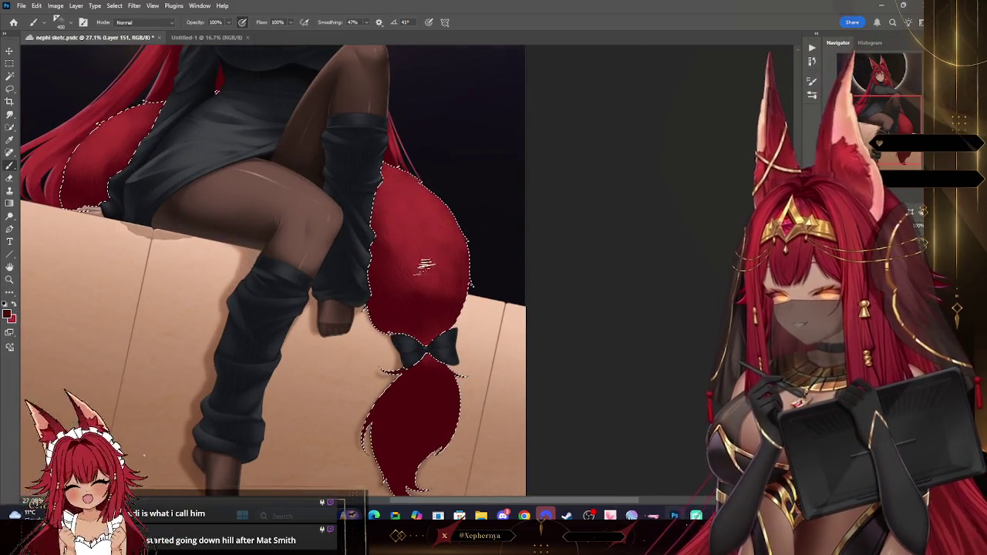
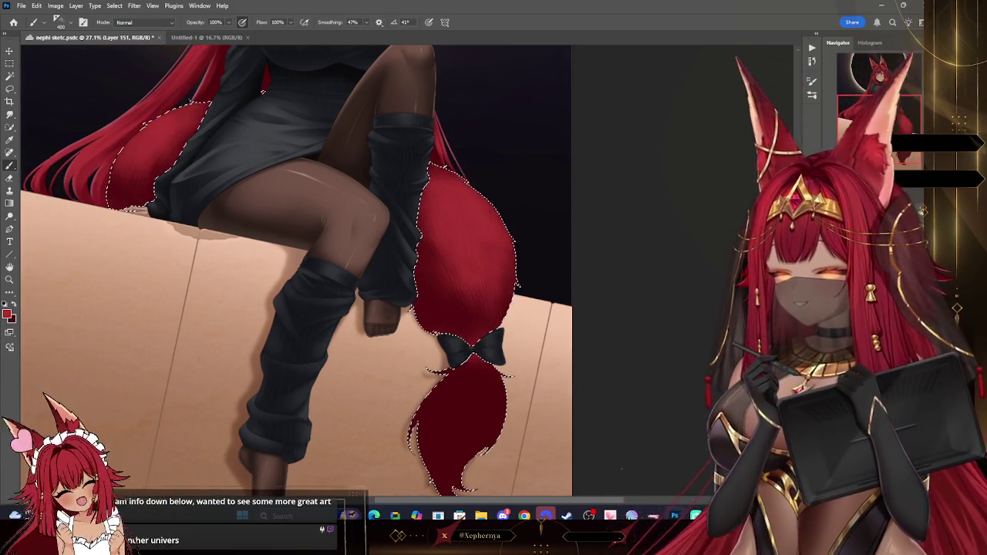
# Swap red to the foreground colour and zoom in on the lower ponytail below the bow.
pyautogui.moveTo(337, 355); pyautogui.dragTo(383, 382)
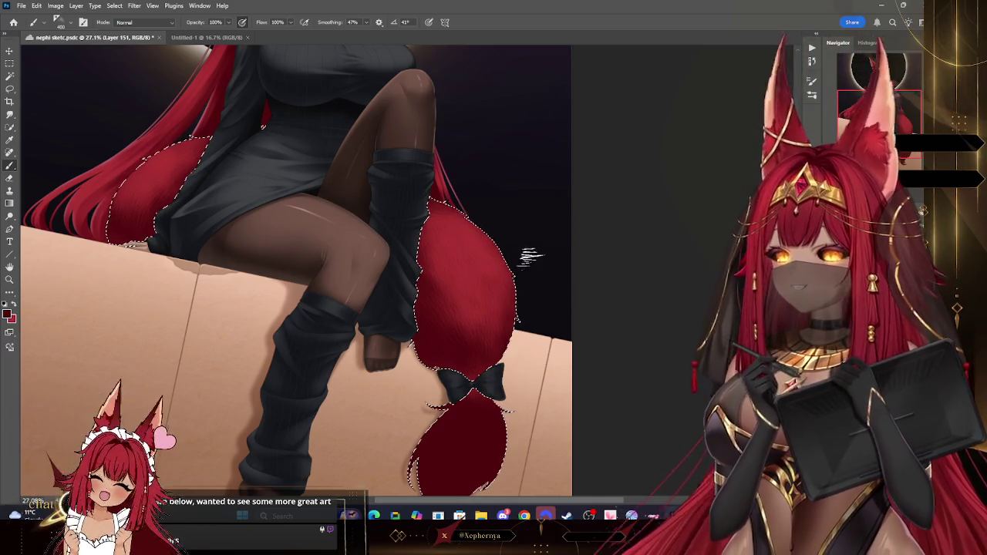
pyautogui.press(']')
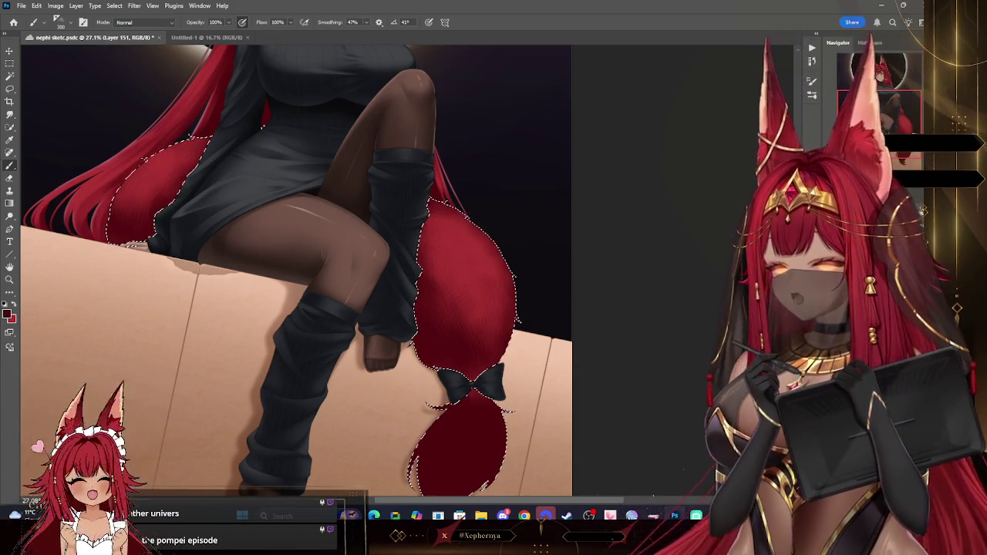
pyautogui.moveTo(480, 447); pyautogui.dragTo(534, 482)
pyautogui.moveTo(268, 163); pyautogui.dragTo(288, 172)
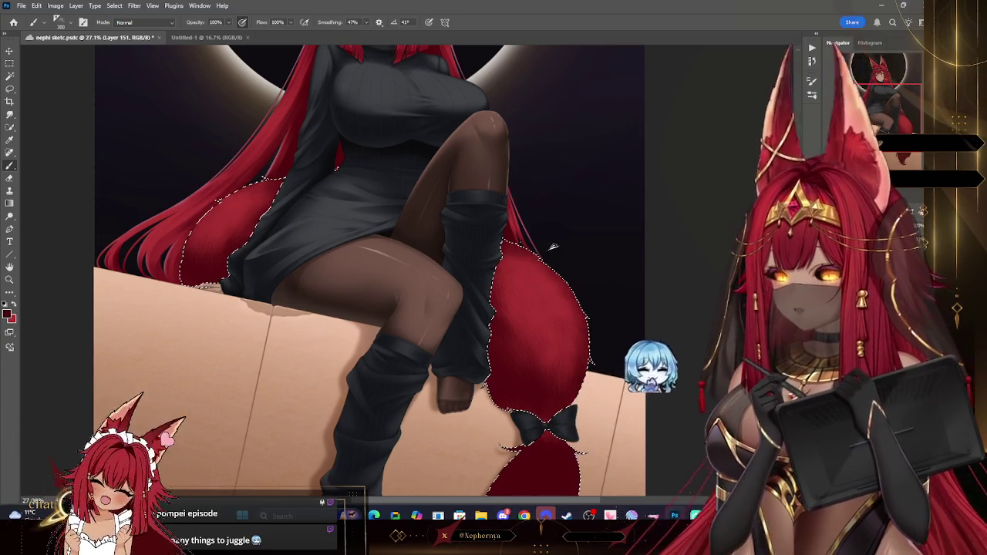
pyautogui.click(14, 307)
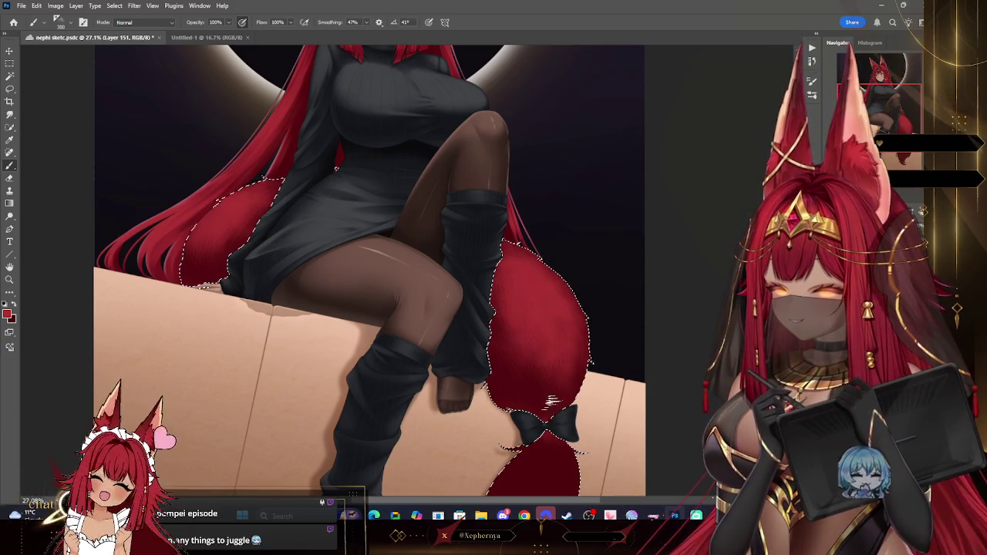
pyautogui.click(11, 280)
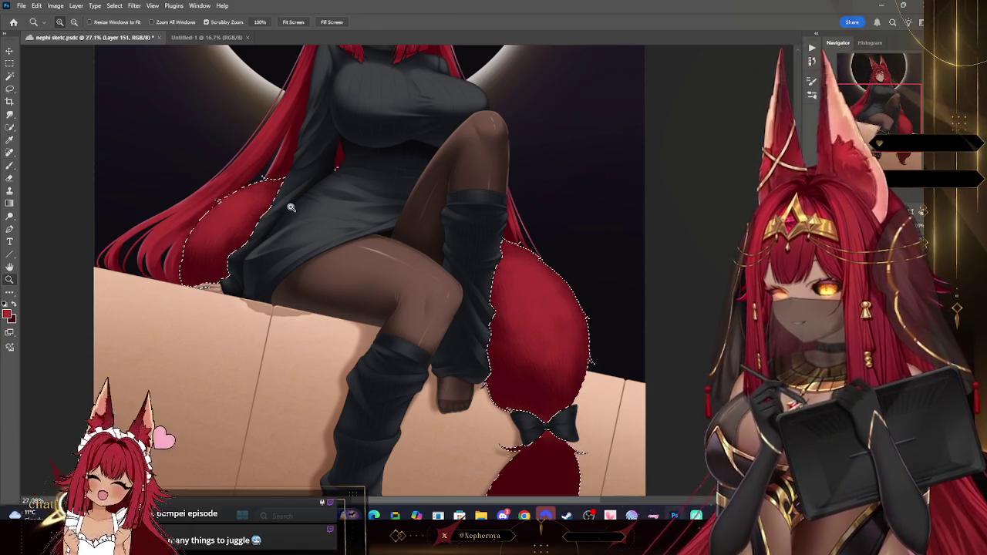
pyautogui.hotkey('ctrl', '0')
pyautogui.scroll(2, 577, 285)
pyautogui.scroll(5, 599, 267)
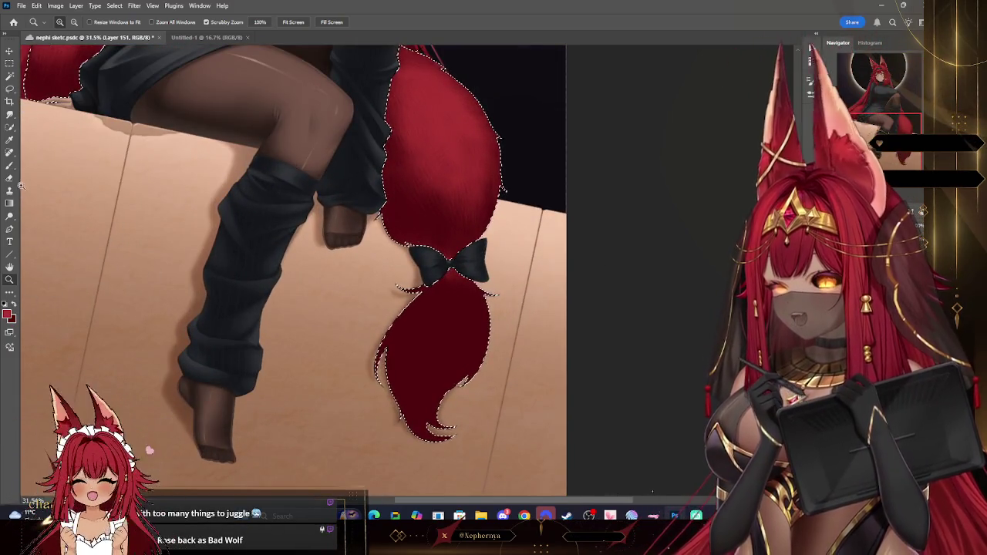
# Paint lighter red fur strokes on both sides of the lower tail, undoing one stroke.
pyautogui.press('b')
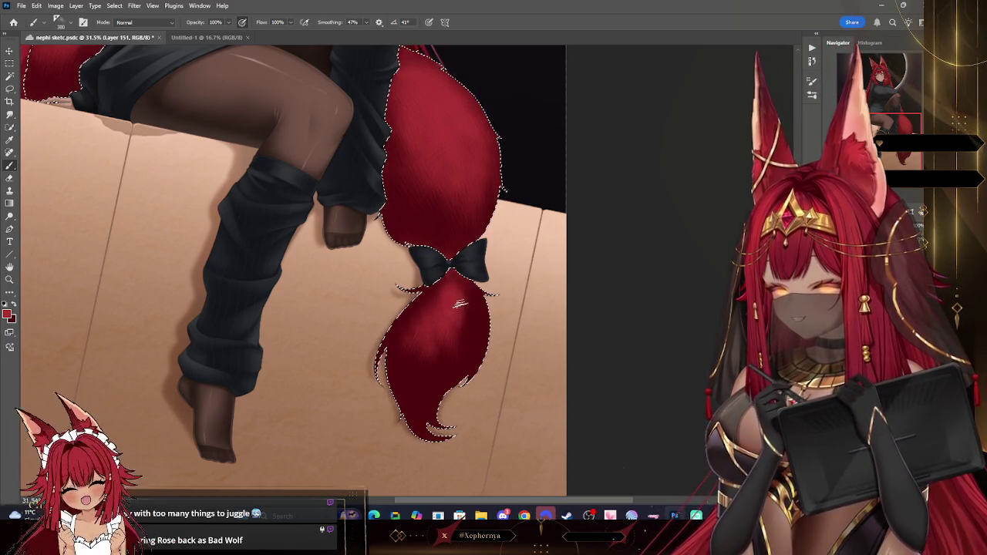
pyautogui.moveTo(460, 303); pyautogui.dragTo(462, 373)
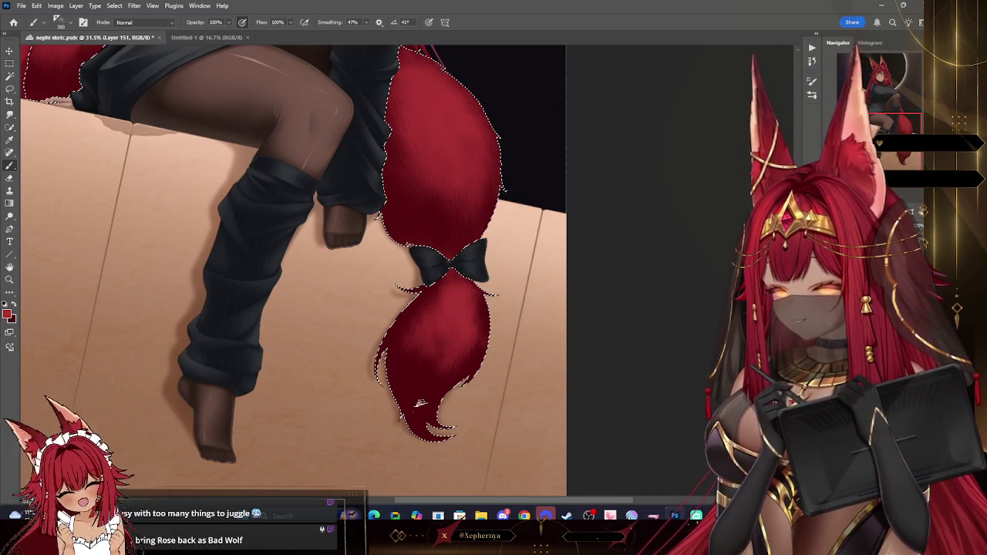
pyautogui.moveTo(409, 343); pyautogui.dragTo(423, 444)
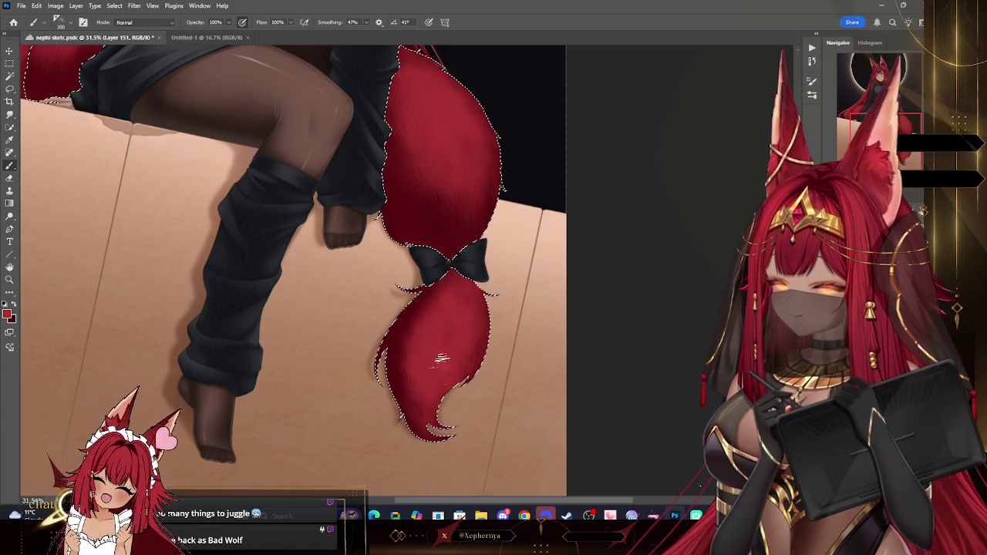
pyautogui.press('z')
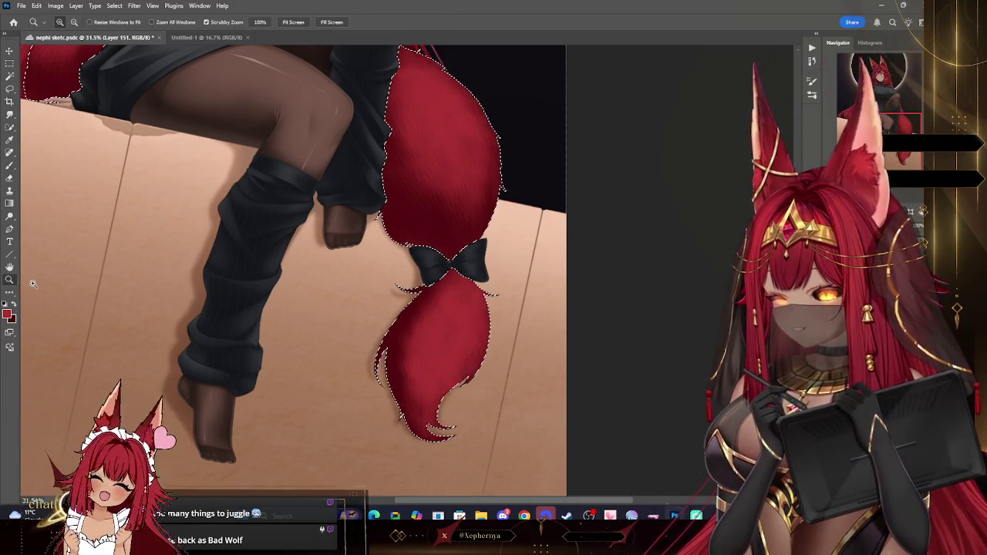
pyautogui.keyDown('alt'); pyautogui.click(474, 266); pyautogui.keyUp('alt')
pyautogui.moveTo(488, 316); pyautogui.dragTo(505, 317)
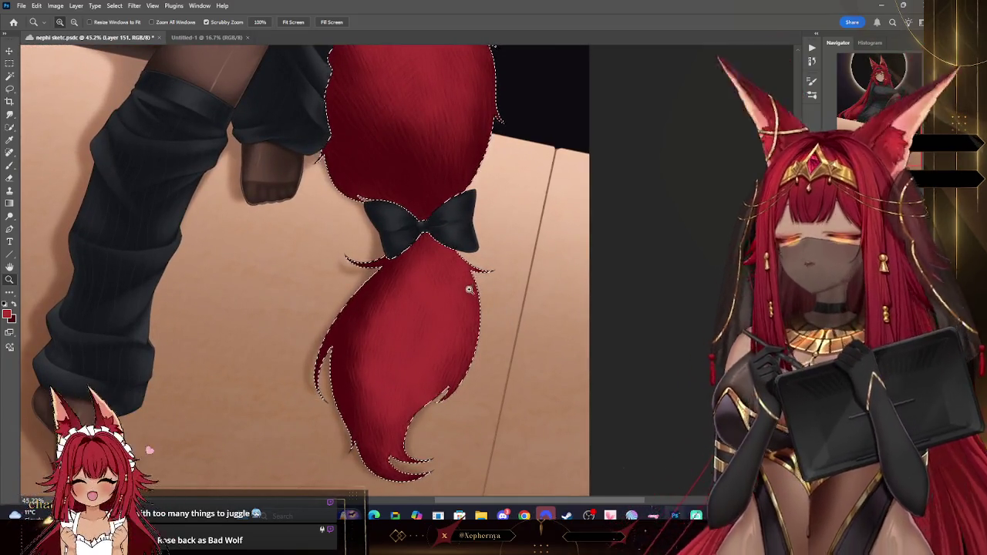
pyautogui.press('b')
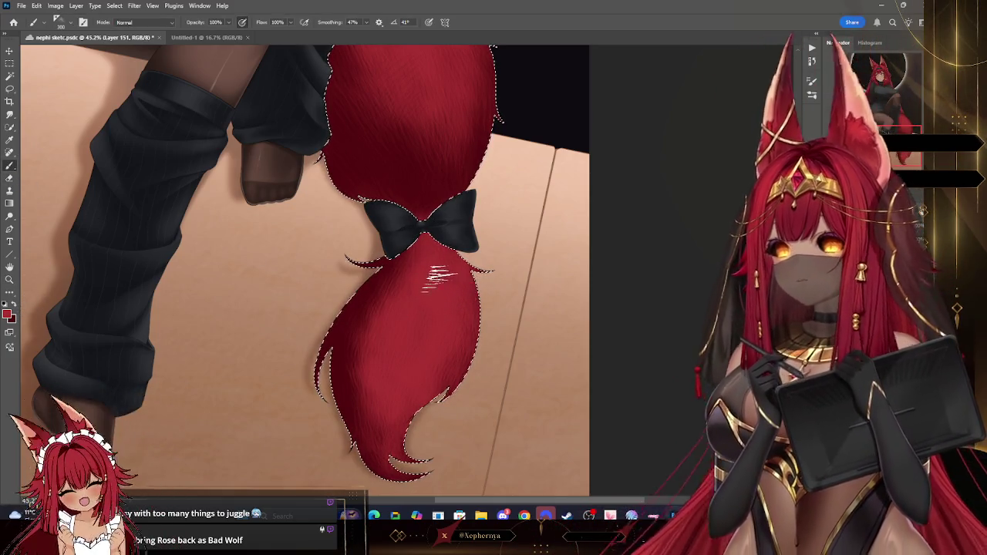
pyautogui.hotkey('ctrl', 'z')
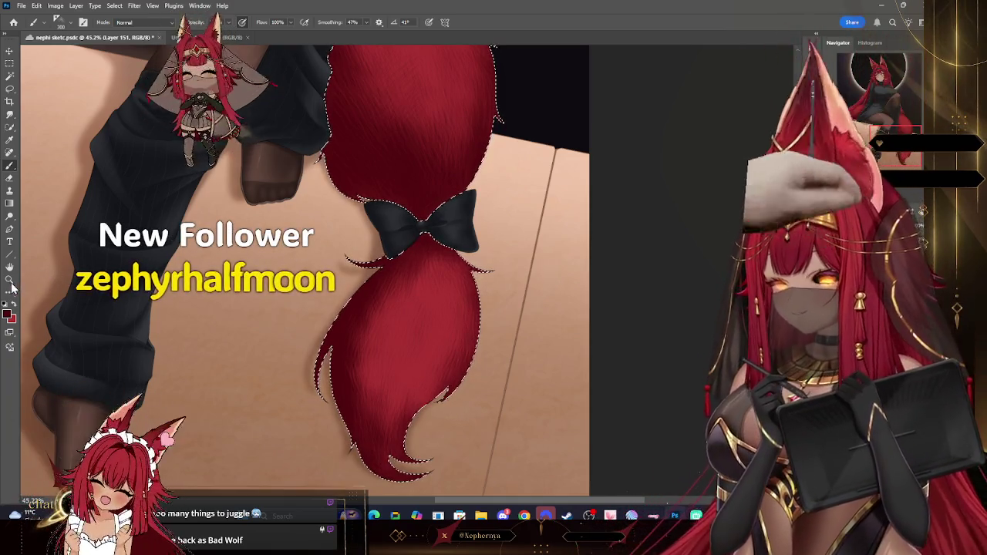
pyautogui.press('z')
pyautogui.keyDown('alt'); pyautogui.click(454, 212); pyautogui.keyUp('alt')
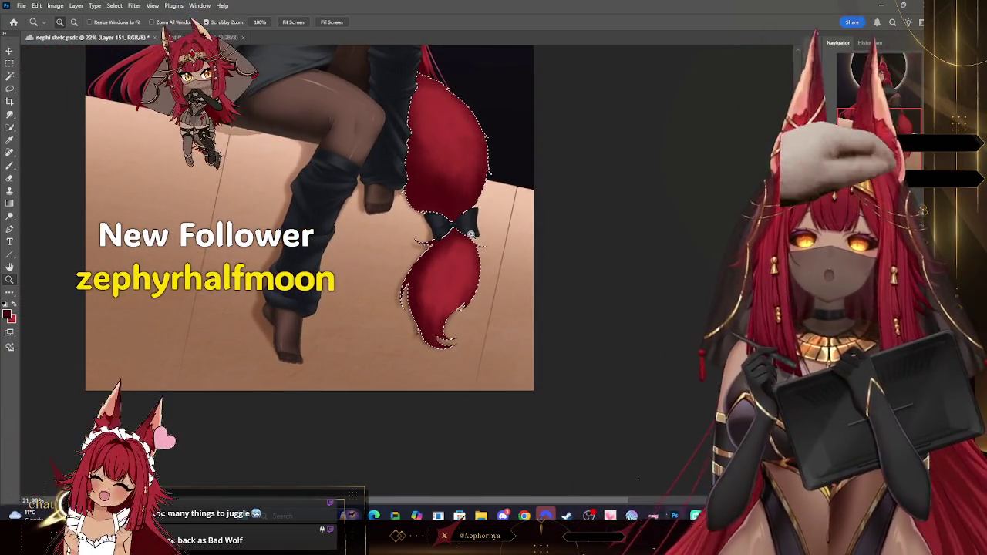
# Shrink the brush, zoom out to the full figure, then zoom into the hair behind the skirt.
pyautogui.keyDown('alt'); pyautogui.click(455, 219); pyautogui.keyUp('alt')
pyautogui.moveTo(455, 222); pyautogui.dragTo(277, 175)
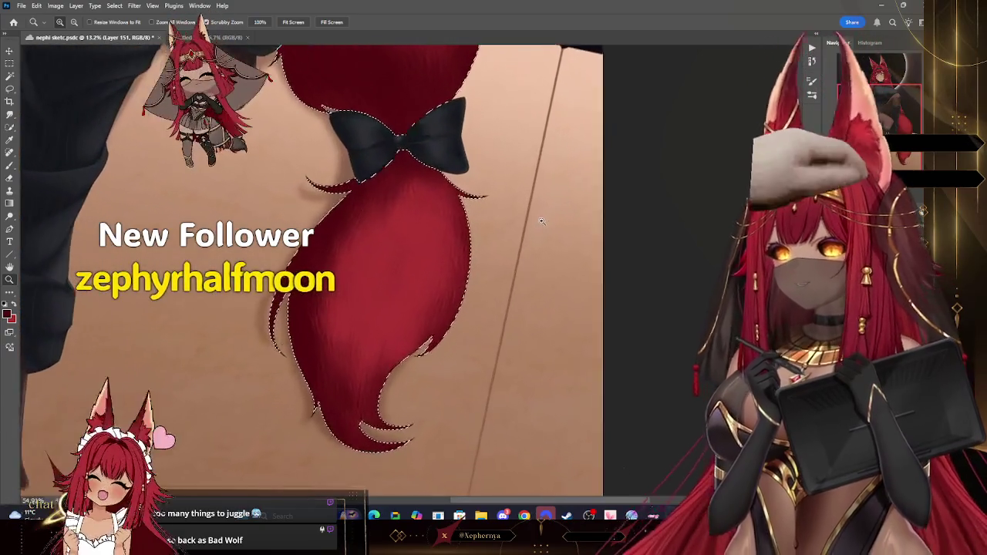
pyautogui.press('b')
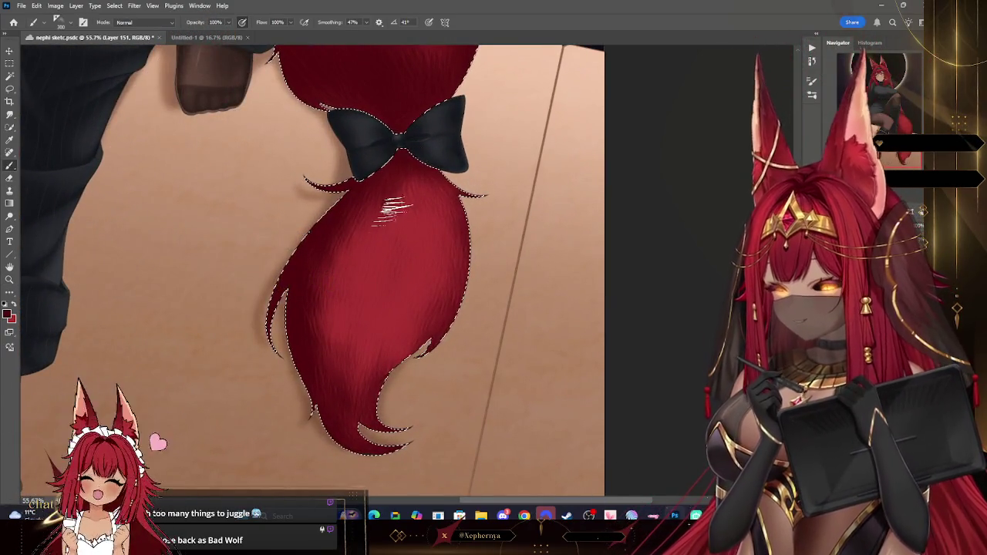
pyautogui.press('[')
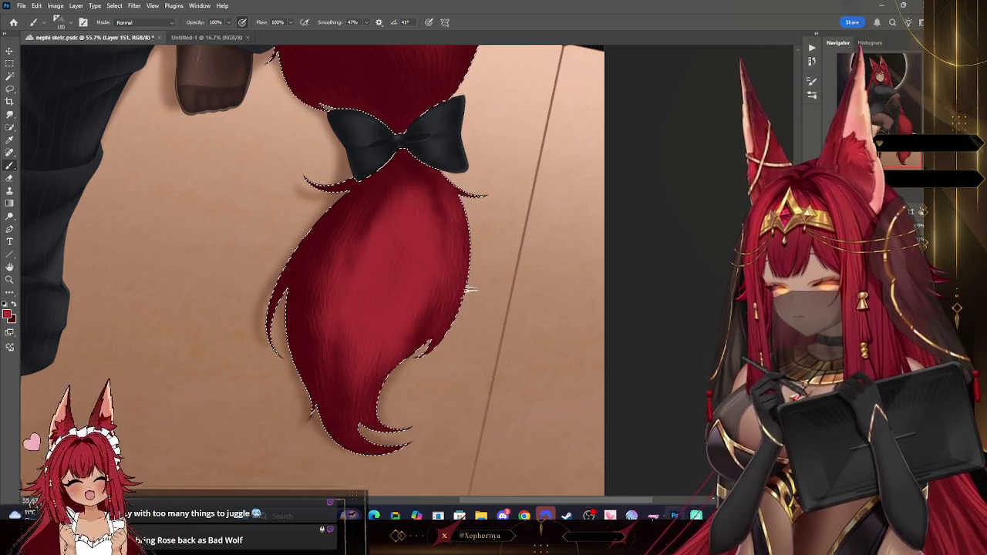
pyautogui.press('z')
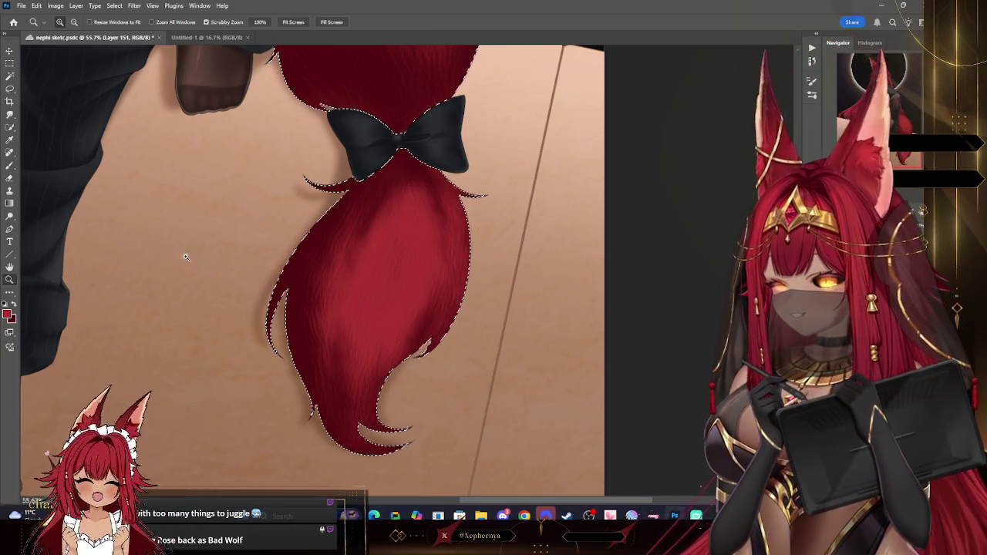
pyautogui.keyDown('alt'); pyautogui.click(435, 243); pyautogui.keyUp('alt')
pyautogui.keyDown('alt'); pyautogui.click(466, 157); pyautogui.keyUp('alt')
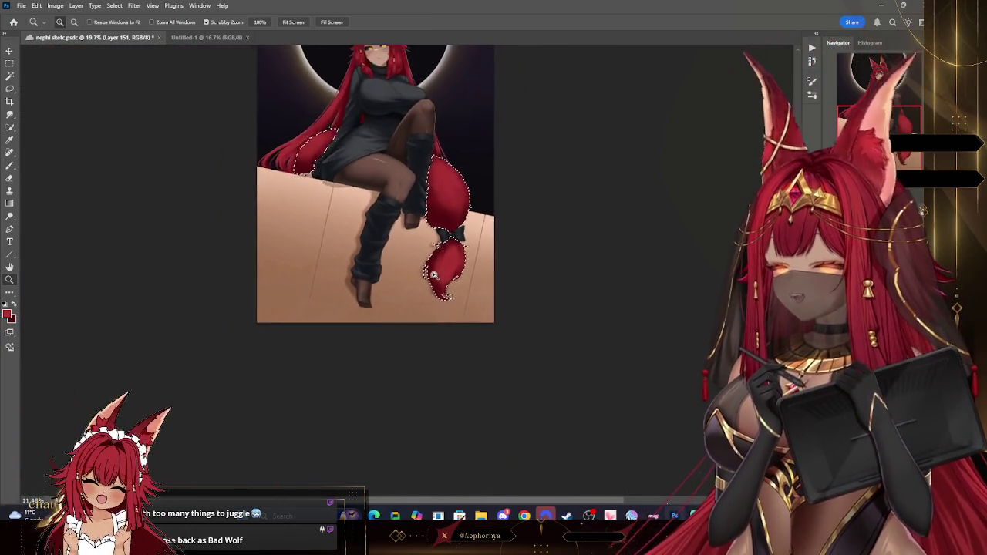
pyautogui.click(466, 157)
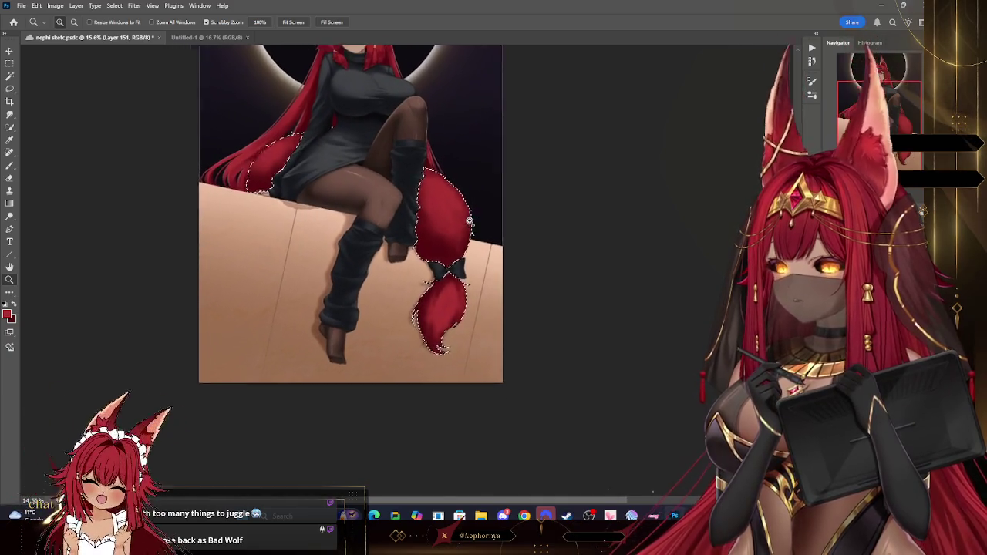
pyautogui.moveTo(466, 157)
pyautogui.mouseDown()
pyautogui.moveTo(309, 139)
pyautogui.moveTo(37, 280)
pyautogui.mouseUp()
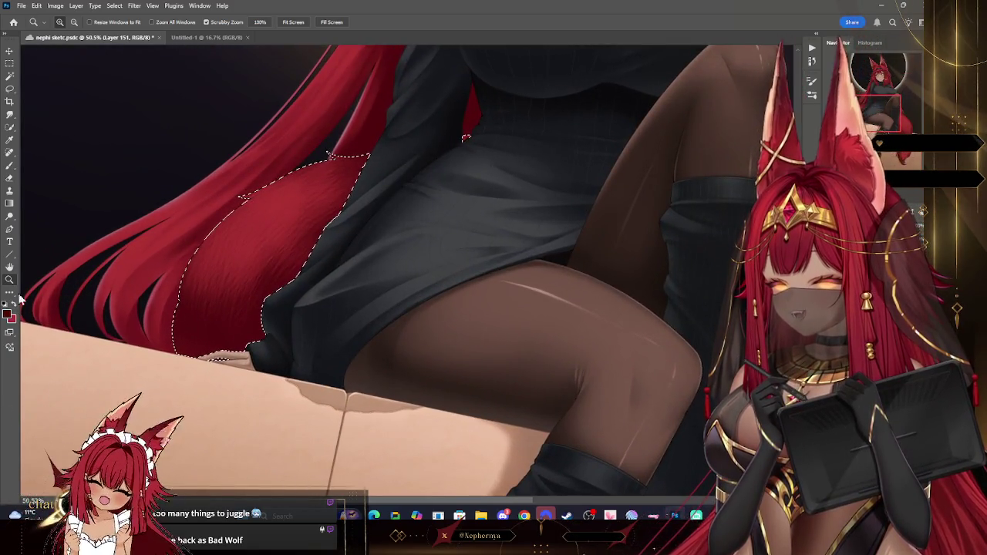
# Paint deeper shading on the lower ponytail with a progressively smaller brush, undoing one stroke.
pyautogui.click(10, 167)
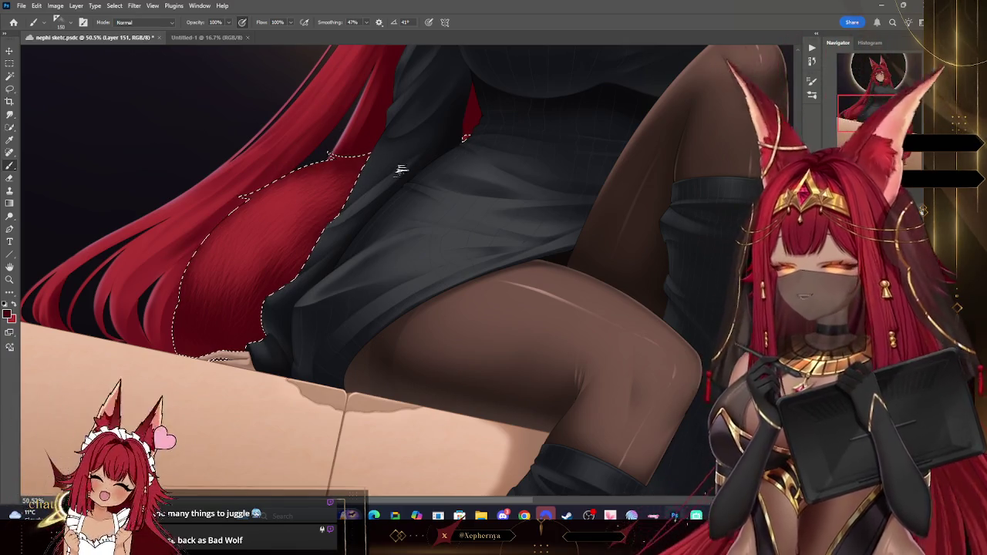
pyautogui.moveTo(466, 137); pyautogui.dragTo(580, 92)
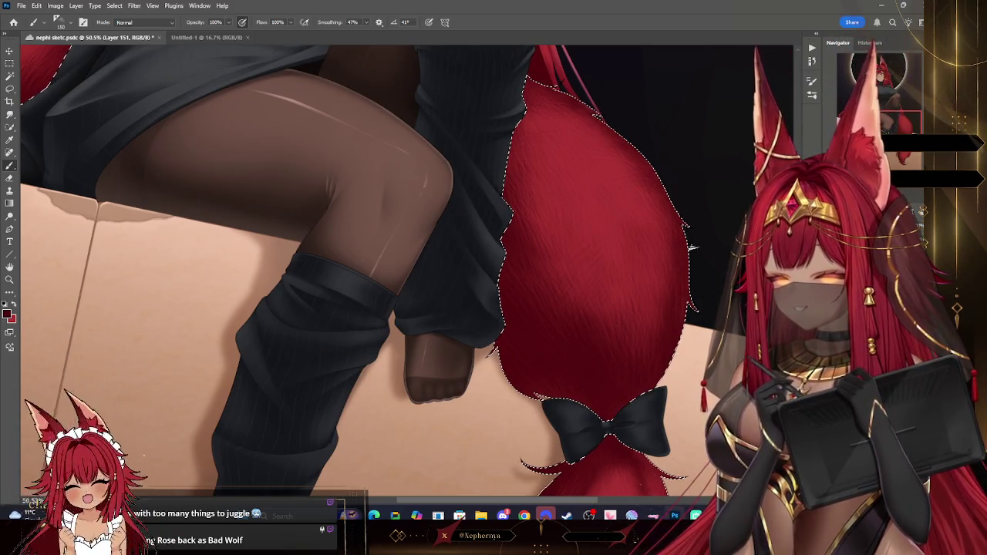
pyautogui.scroll(-5, 401, 270)
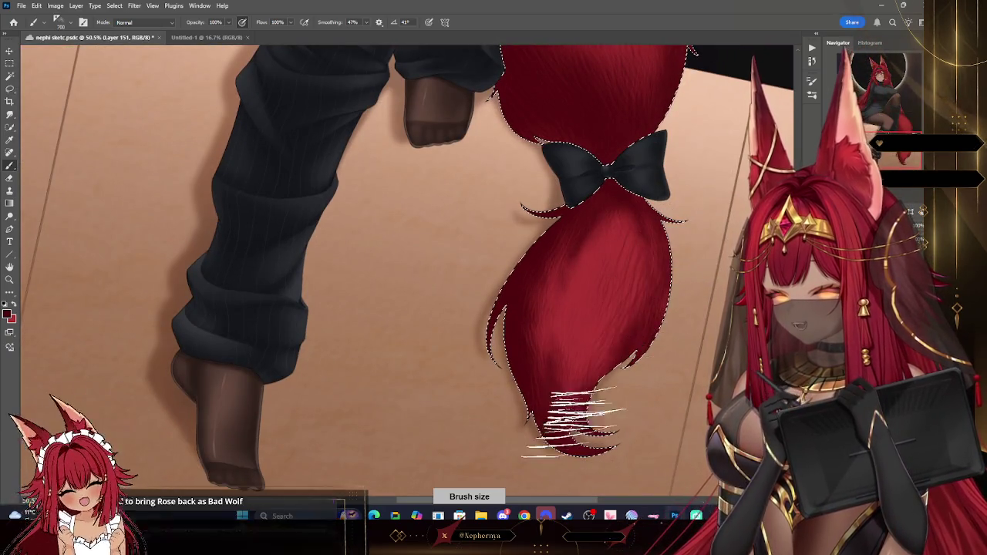
pyautogui.hotkey('ctrl', 'z')
pyautogui.press('[')
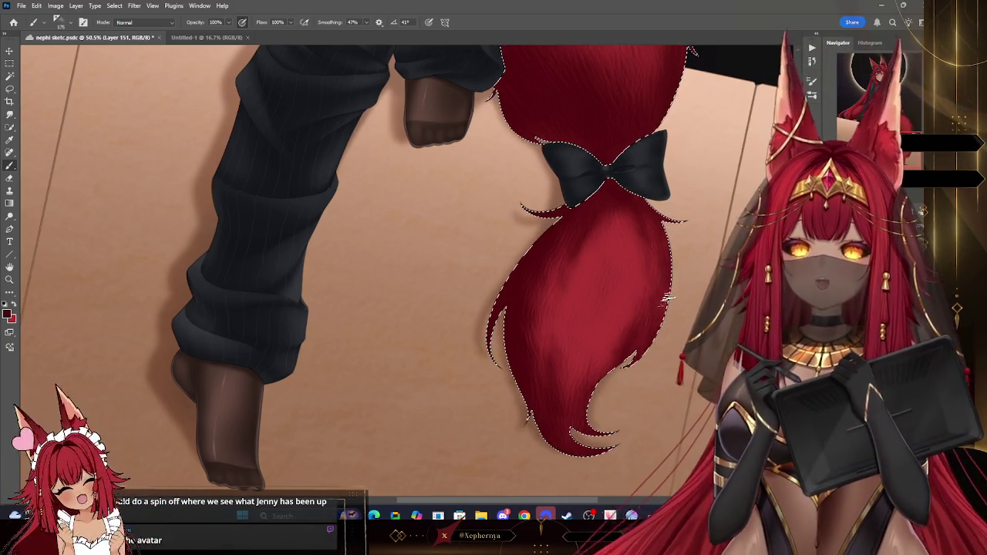
pyautogui.press('[')
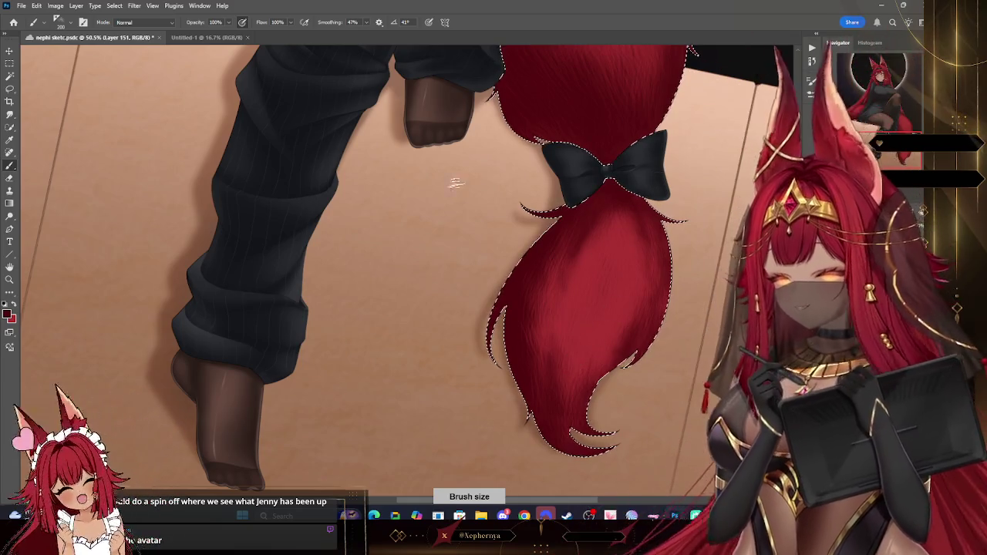
pyautogui.press('[')
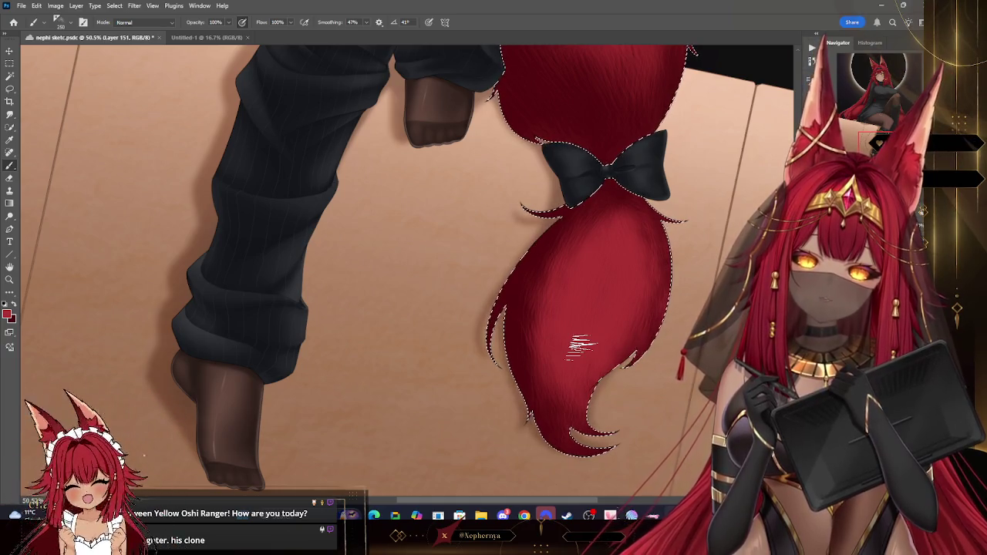
# Zoom in close on the selected red tail.
pyautogui.click(10, 279)
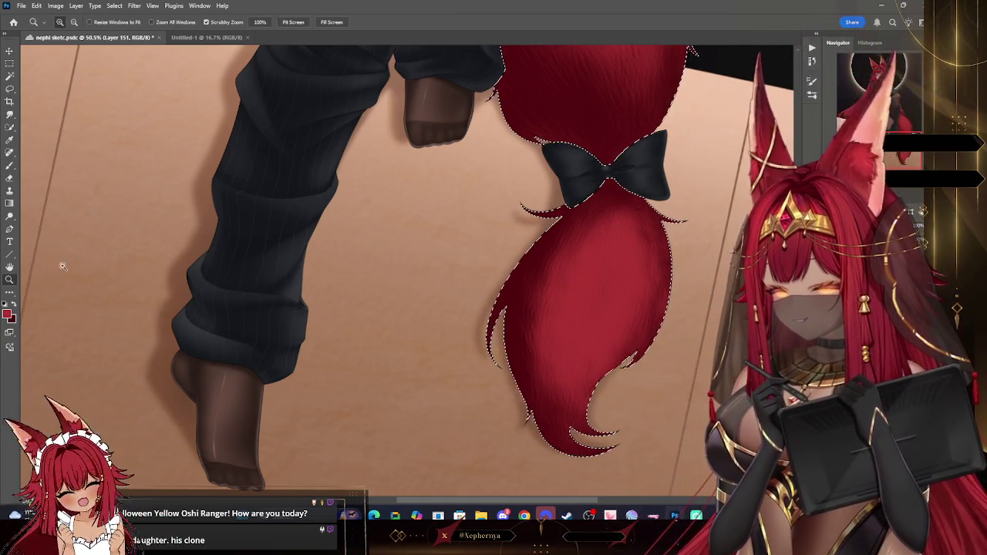
pyautogui.scroll(-5, 438, 303)
pyautogui.scroll(1, 564, 256)
pyautogui.scroll(1, 560, 256)
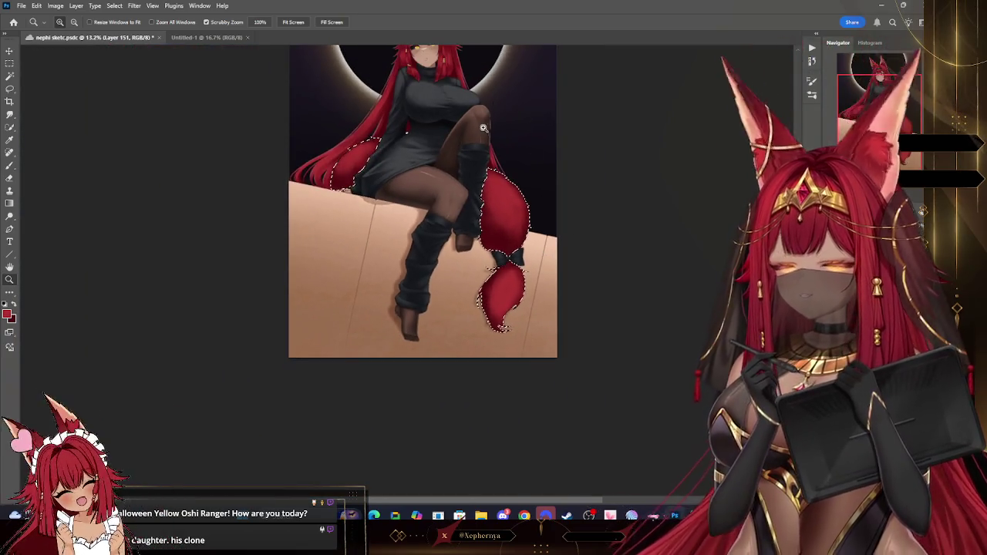
pyautogui.scroll(1, 507, 146)
pyautogui.scroll(1, 507, 146)
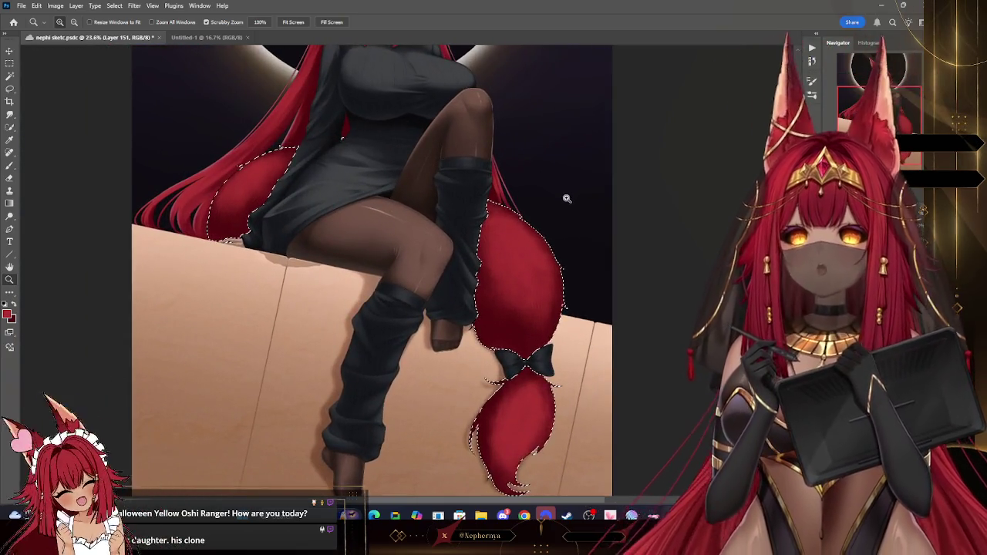
pyautogui.scroll(-2, 556, 203)
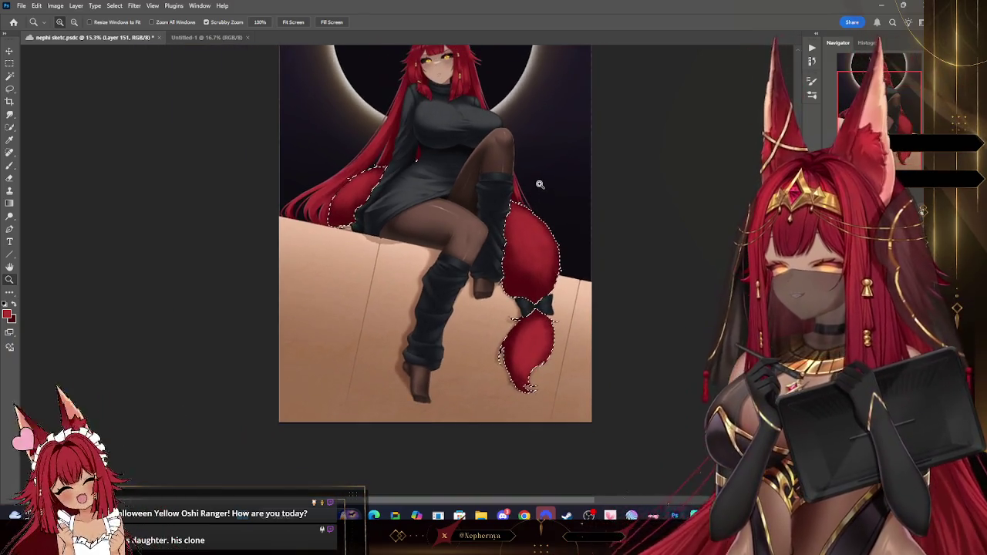
pyautogui.scroll(3, 446, 177)
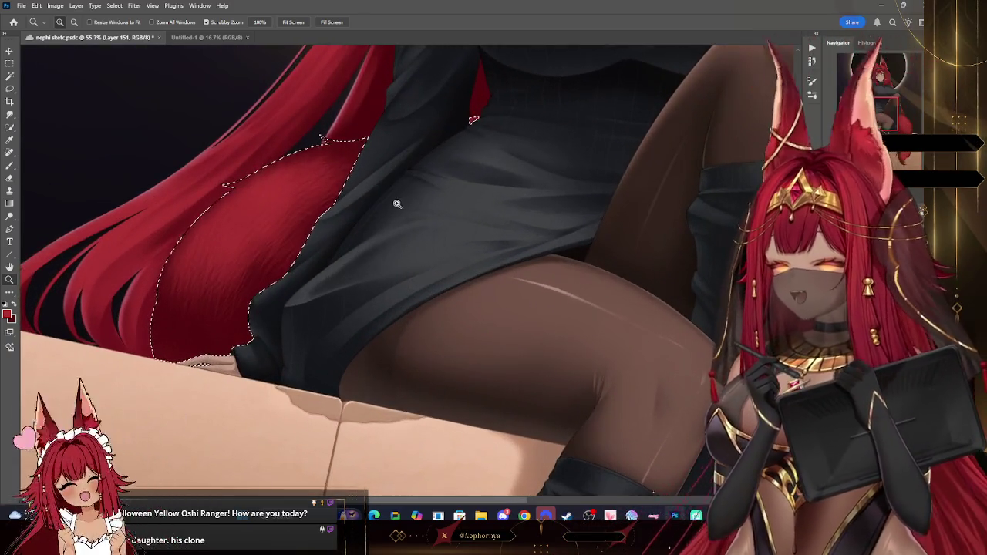
pyautogui.scroll(1, 347, 212)
pyautogui.scroll(2, 306, 219)
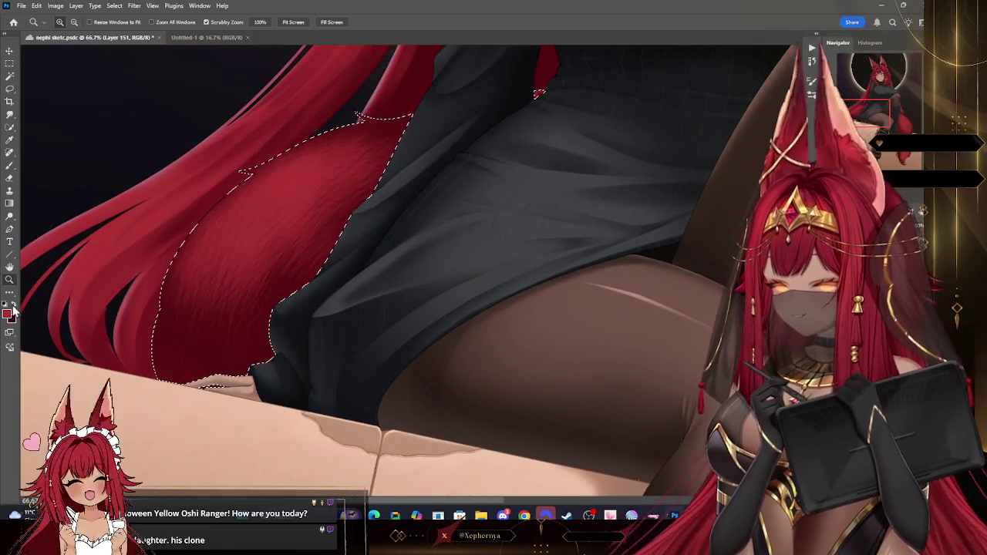
# Paint fur strands inside the tail selection with the brush, then zoom back out.
pyautogui.press('b')
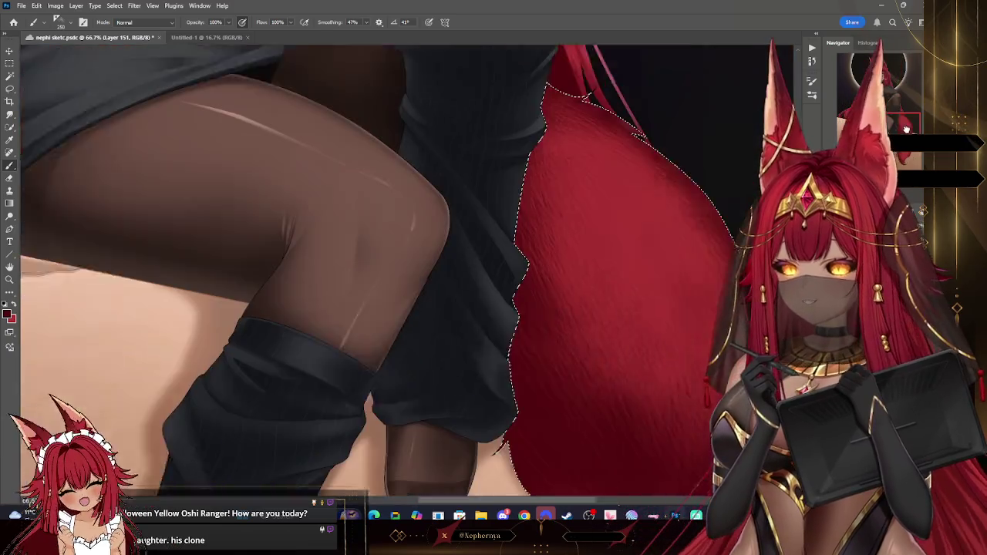
pyautogui.moveTo(771, 177); pyautogui.dragTo(478, 73)
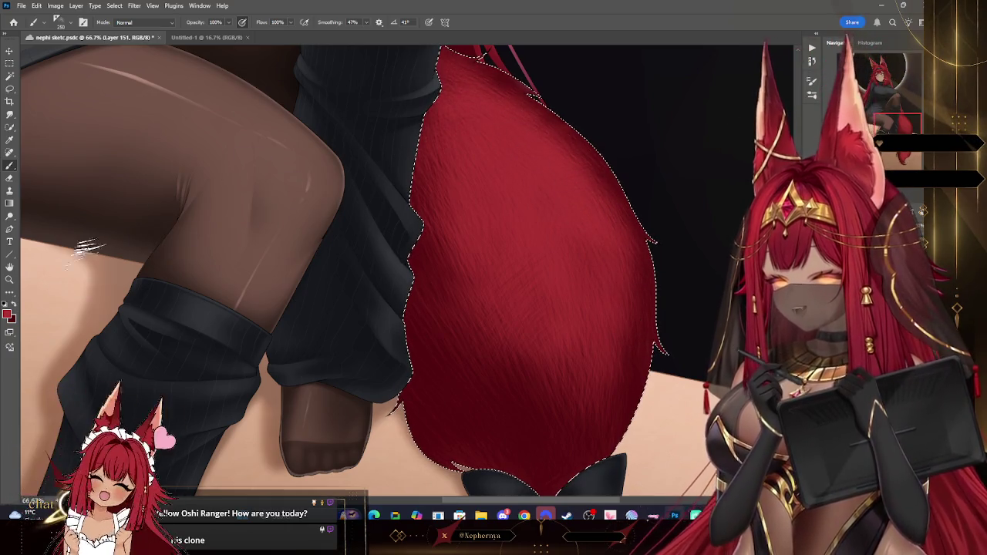
pyautogui.scroll(2, 435, 108)
pyautogui.scroll(1, 435, 108)
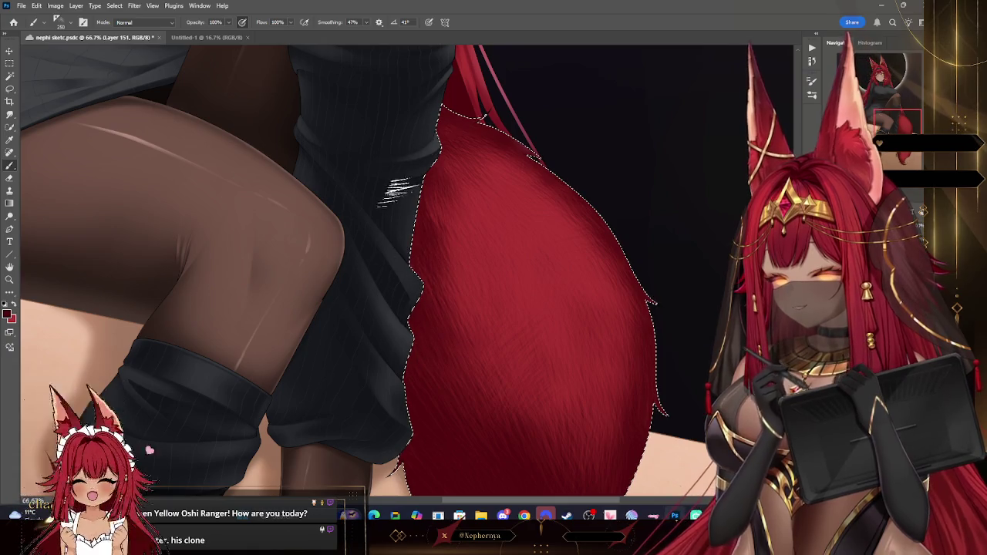
pyautogui.scroll(-3, 393, 189)
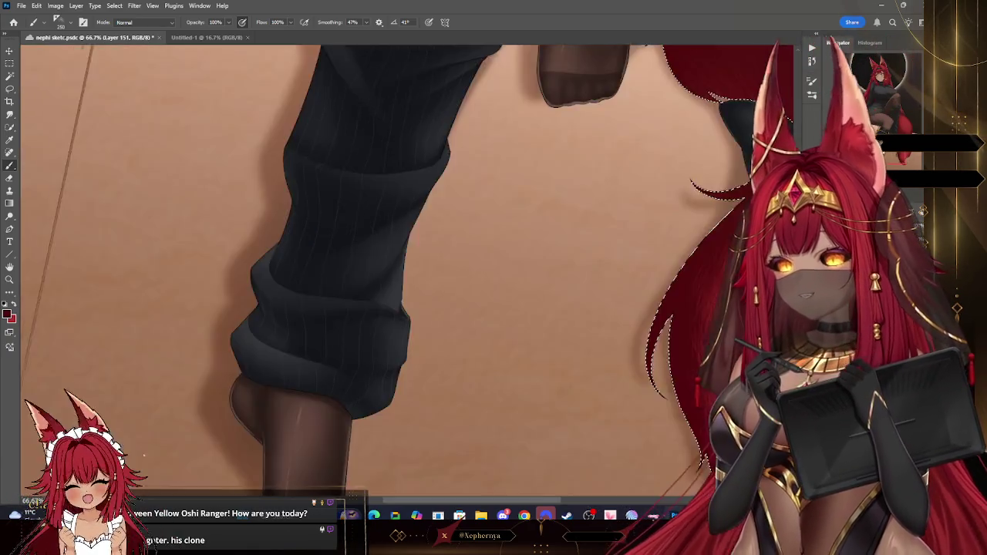
pyautogui.scroll(-3, 223, 240)
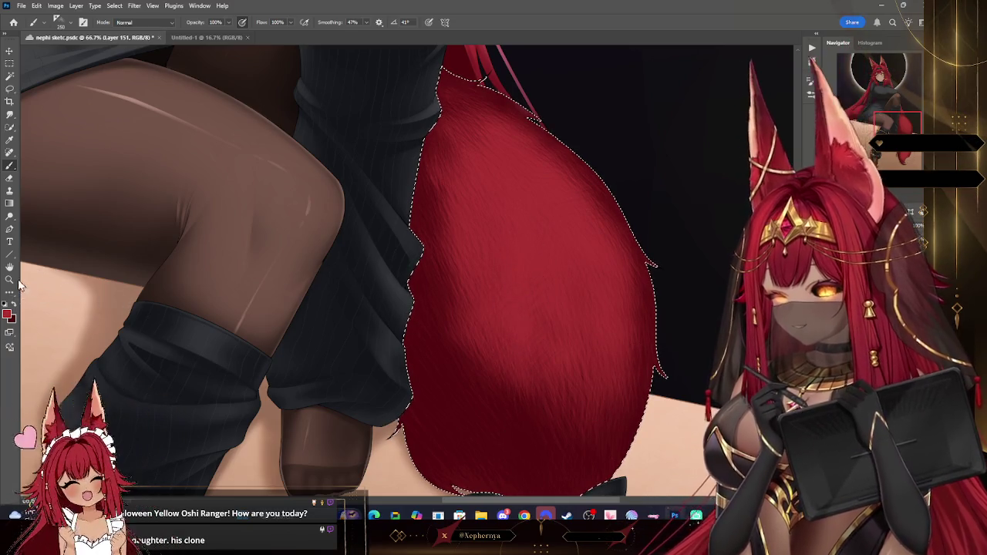
pyautogui.press('z')
pyautogui.scroll(-5, 592, 178)
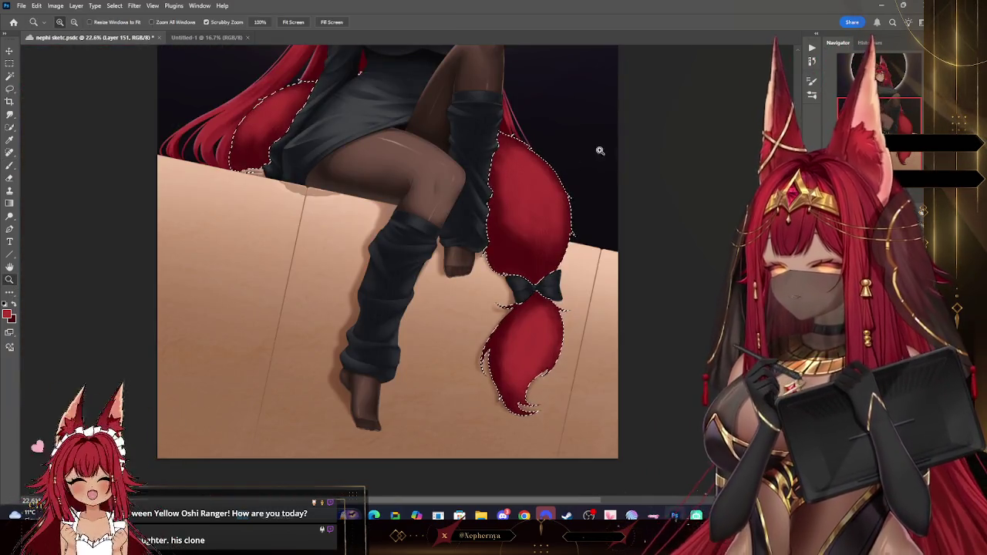
# Load a soft round brush from the Brush Preset picker.
pyautogui.scroll(2, 599, 154)
pyautogui.scroll(1, 604, 170)
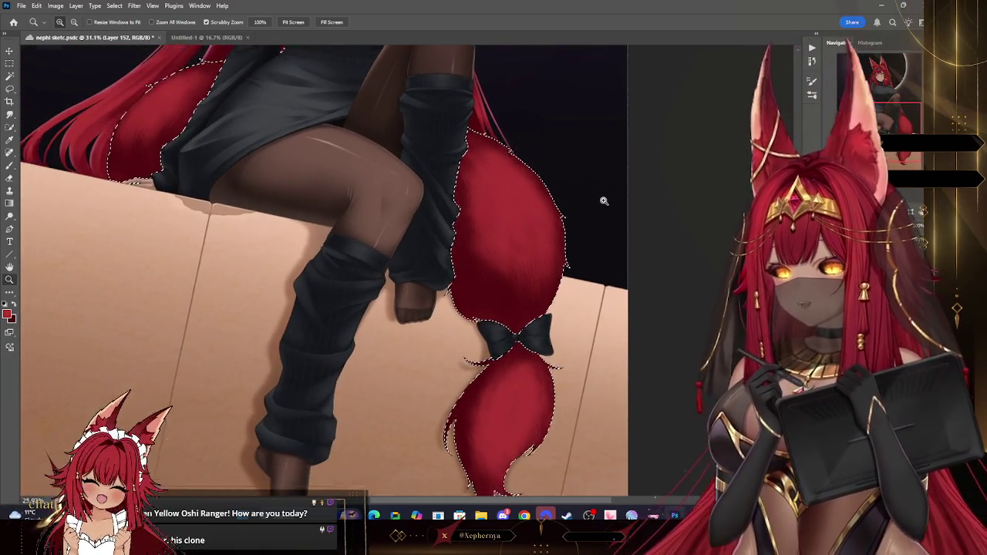
pyautogui.scroll(-1, 602, 274)
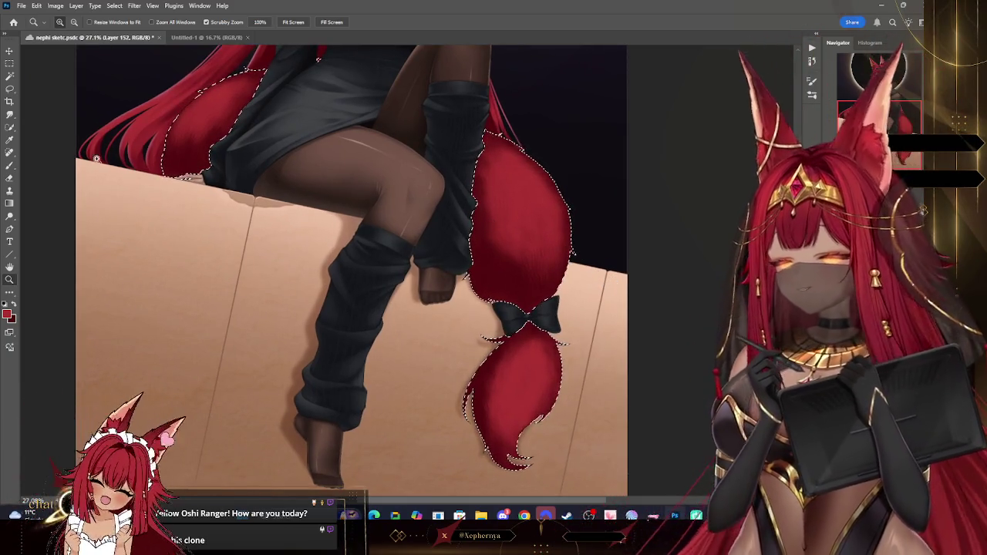
pyautogui.click(10, 165)
pyautogui.click(60, 21)
pyautogui.scroll(3, 115, 255)
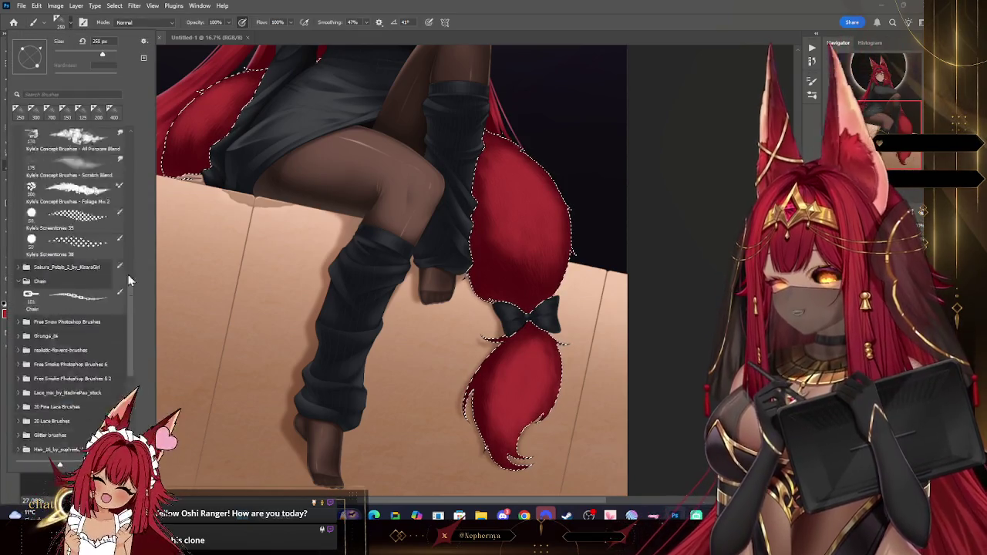
pyautogui.scroll(3, 120, 216)
pyautogui.scroll(3, 108, 238)
pyautogui.doubleClick(89, 204)
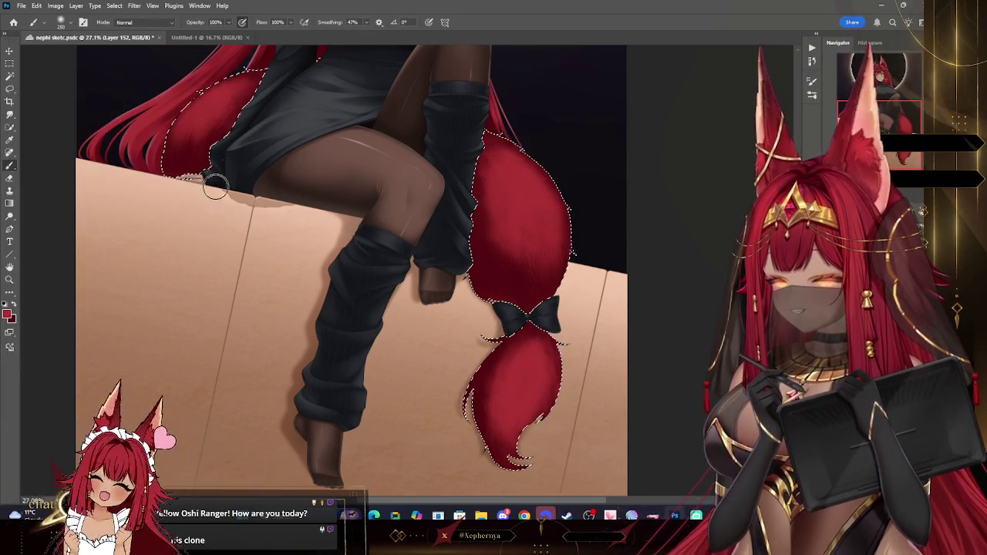
# Softly shade the hair and tail tip, resizing the brush and undoing stray strokes.
pyautogui.press(']')
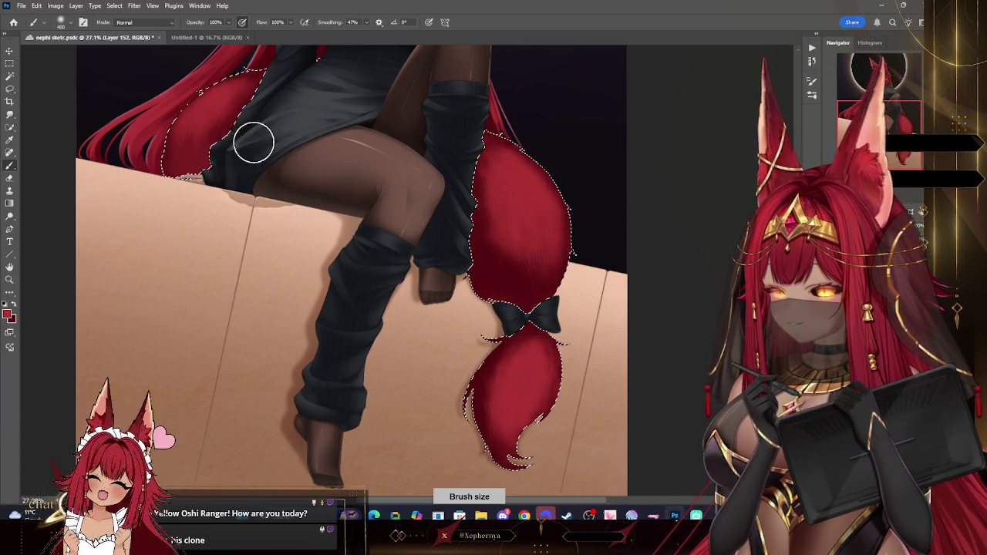
pyautogui.hotkey('ctrl', 'z')
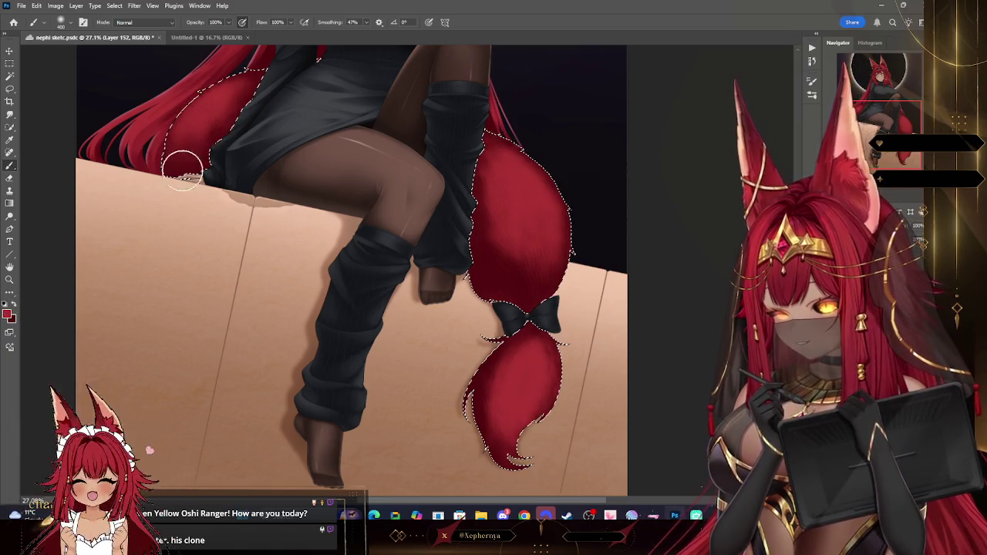
pyautogui.press(']')
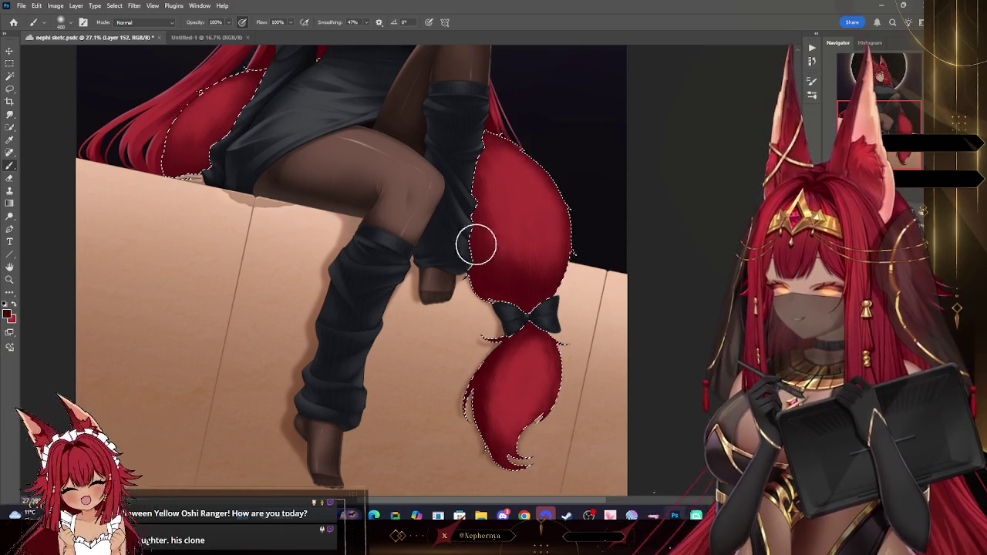
pyautogui.press('[')
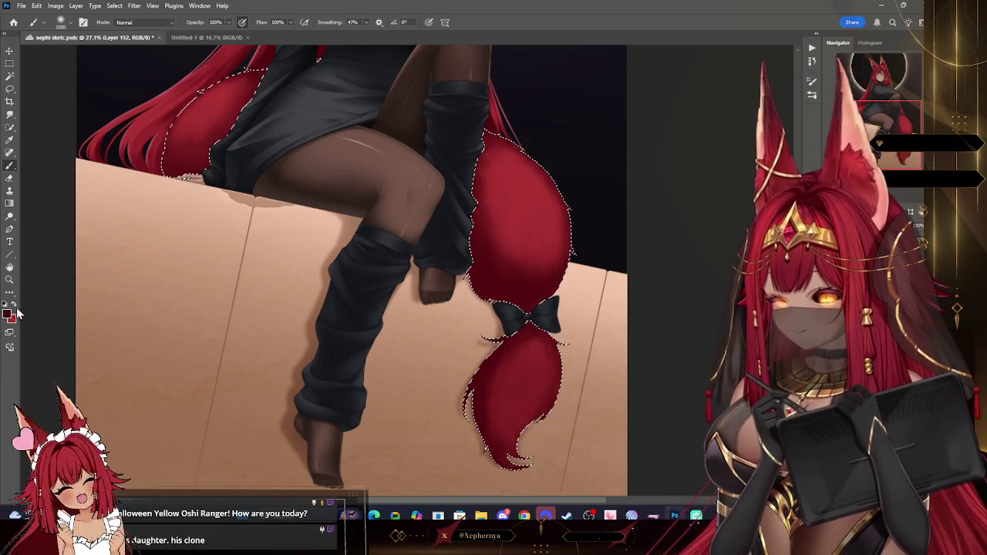
pyautogui.press('[')
pyautogui.press('[')
pyautogui.press('[')
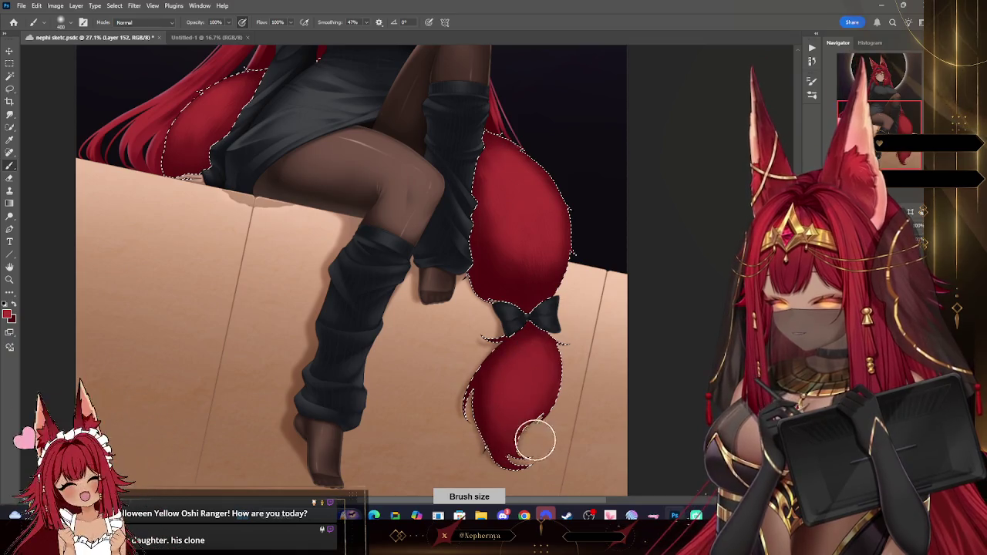
pyautogui.hotkey('ctrl', 'z')
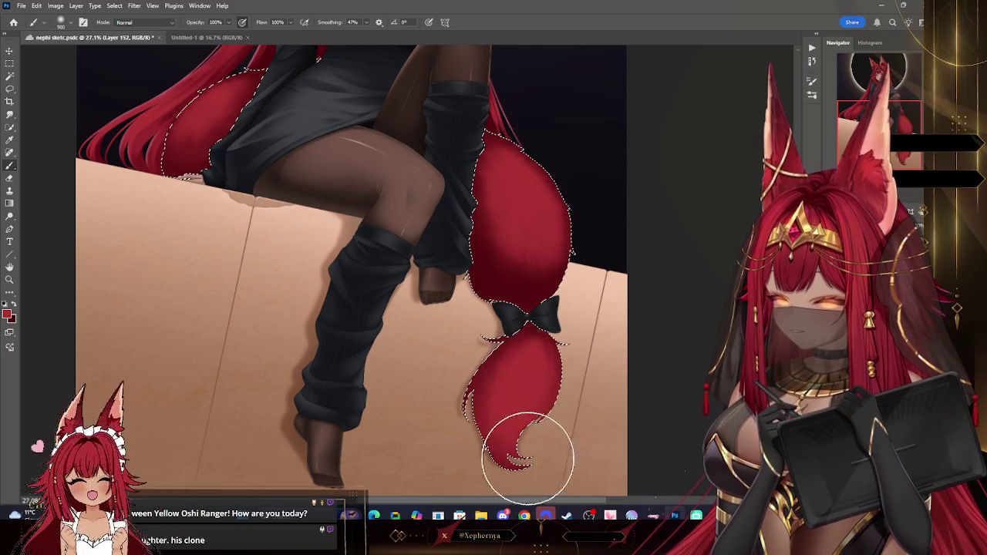
pyautogui.click(114, 6)
# Deselect the hair and zoom in on the skirt and hair.
pyautogui.click(124, 27)
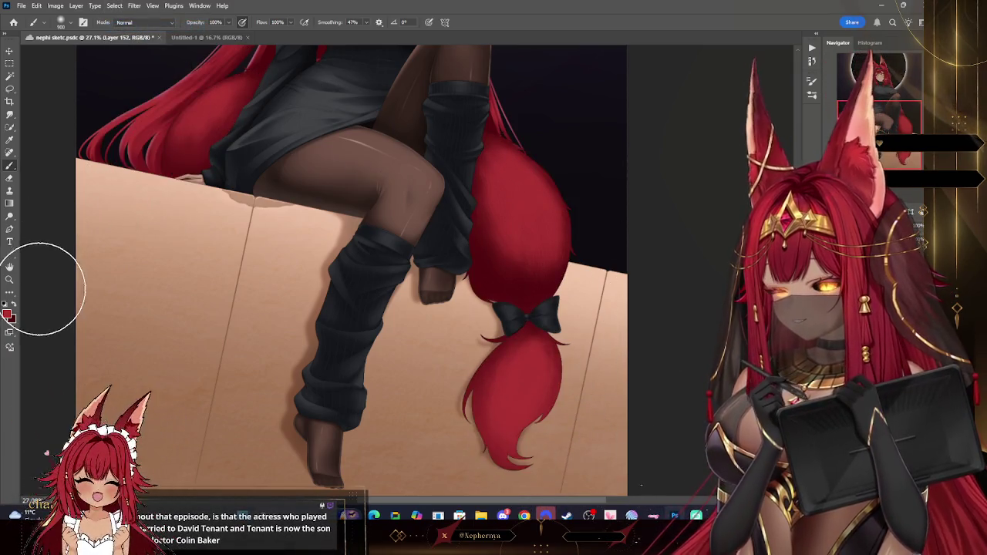
pyautogui.click(9, 279)
pyautogui.moveTo(347, 308)
pyautogui.mouseDown()
pyautogui.moveTo(591, 324)
pyautogui.moveTo(562, 367)
pyautogui.mouseUp()
pyautogui.moveTo(432, 315); pyautogui.dragTo(455, 313)
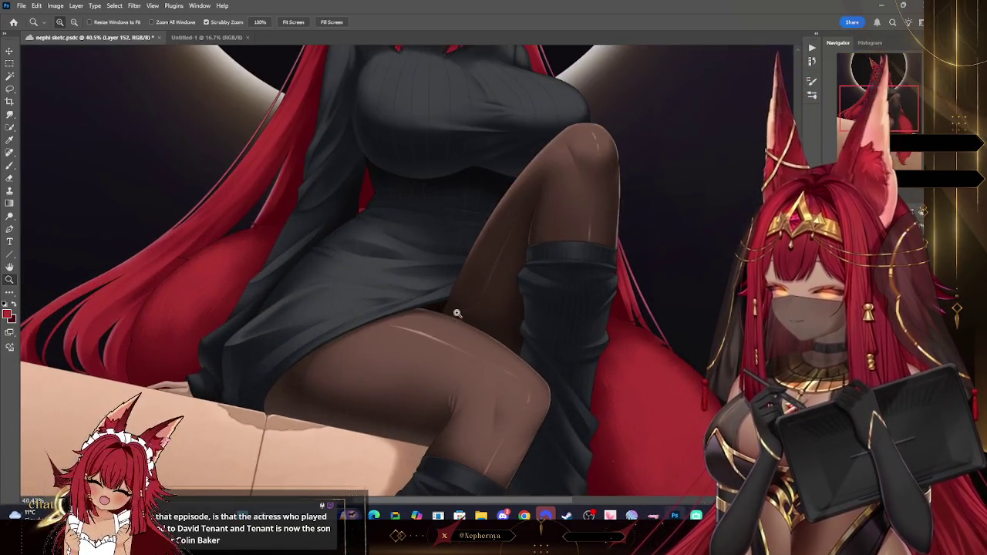
# Choose a new foreground shade in the Color Picker and fit the illustration on screen.
pyautogui.click(10, 166)
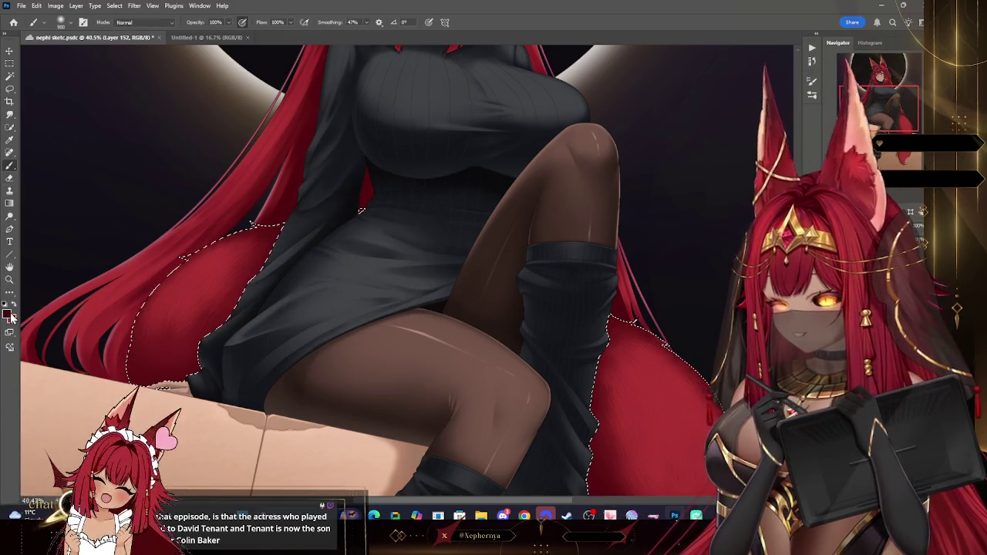
pyautogui.click(8, 312)
pyautogui.click(642, 225)
pyautogui.click(745, 124)
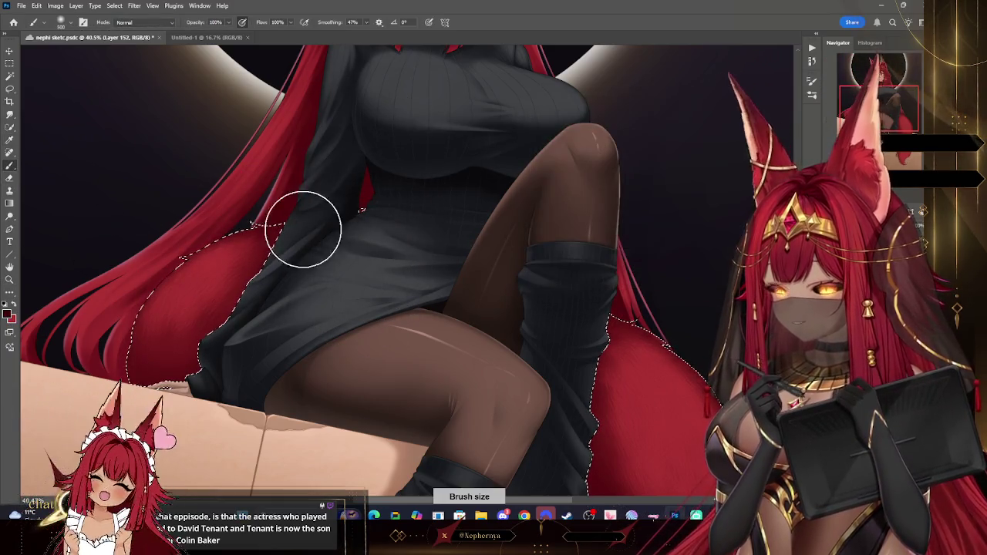
pyautogui.press('z')
pyautogui.hotkey('ctrl', '0')
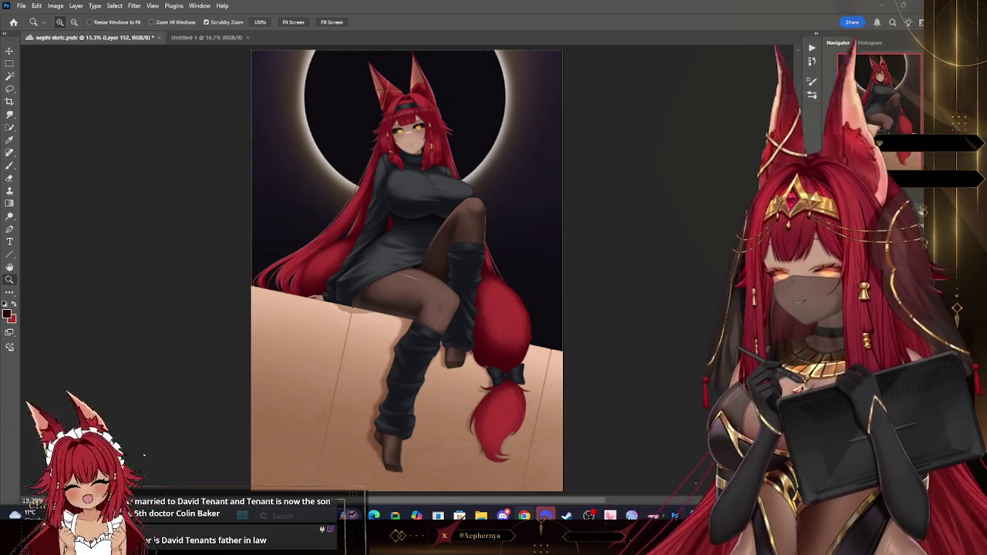
# Zoom out to see the entire canvas at about 13.5%, switching between layers.
pyautogui.scroll(-1, 513, 264)
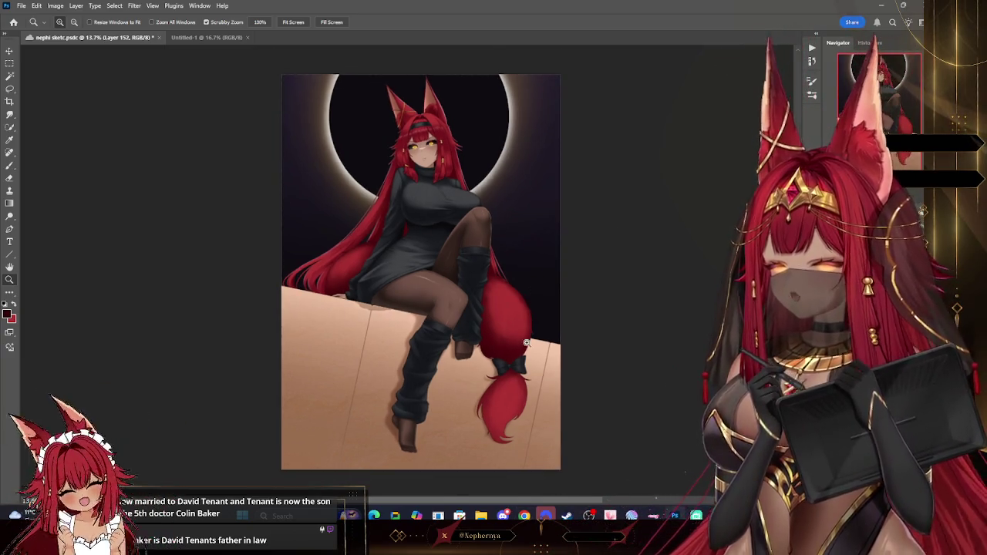
pyautogui.scroll(-1, 462, 243)
pyautogui.scroll(3, 466, 265)
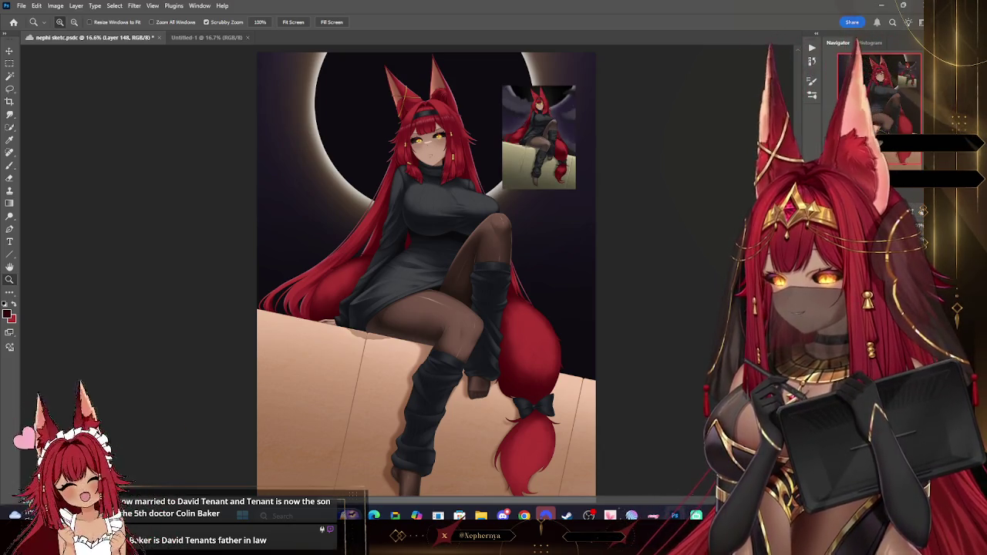
pyautogui.scroll(-1, 617, 213)
pyautogui.scroll(2, 609, 214)
pyautogui.scroll(1, 621, 212)
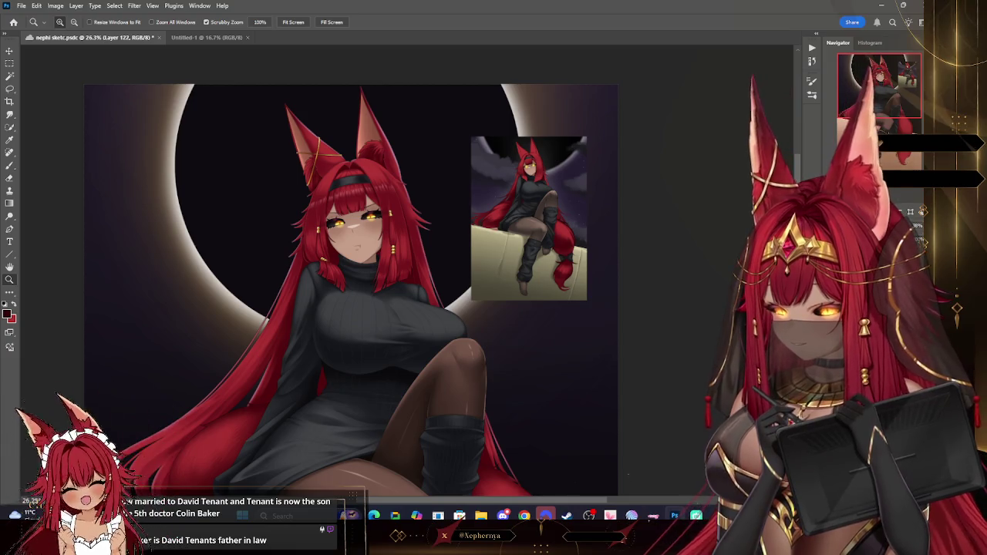
pyautogui.hotkey('alt', ']')
pyautogui.scroll(2, 462, 463)
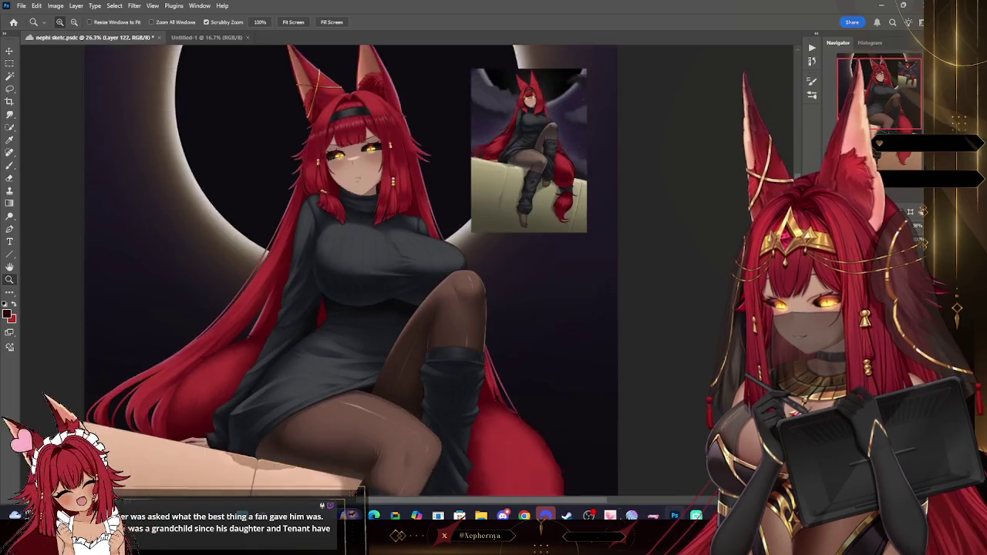
pyautogui.scroll(3, 463, 462)
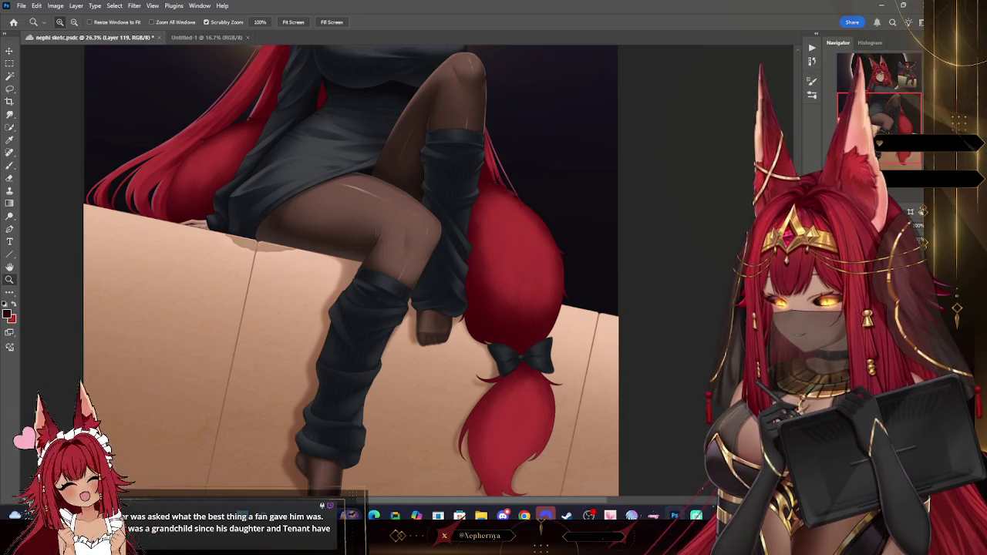
pyautogui.hotkey('alt', ']')
pyautogui.hotkey('alt', ']')
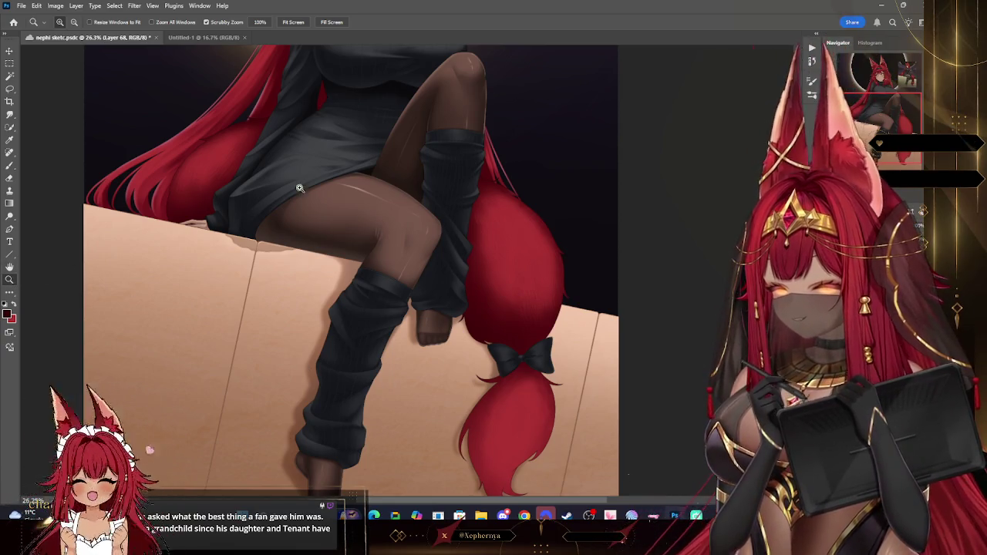
pyautogui.scroll(-5, 650, 229)
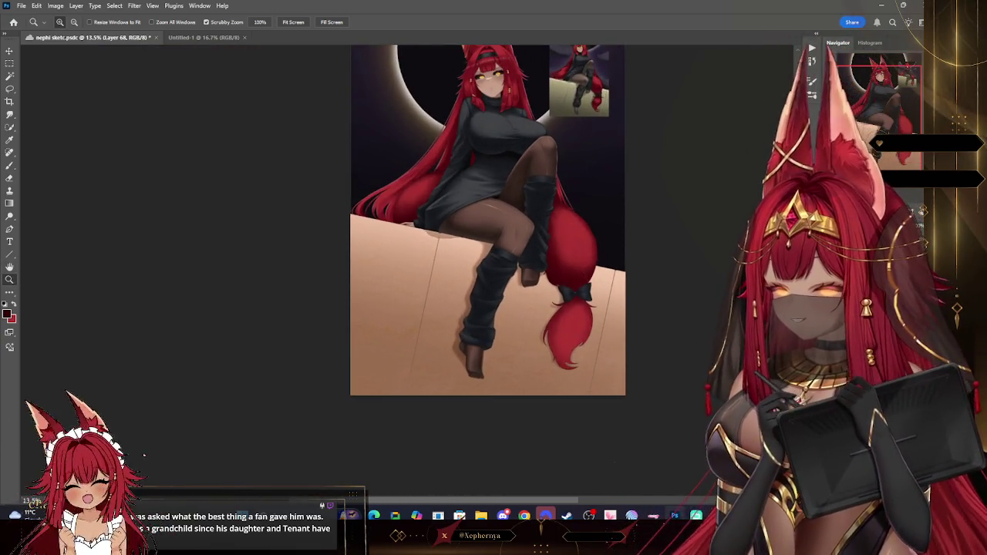
# Sample a brown from the ledge and set a soft brush to size 2300.
pyautogui.click(9, 140)
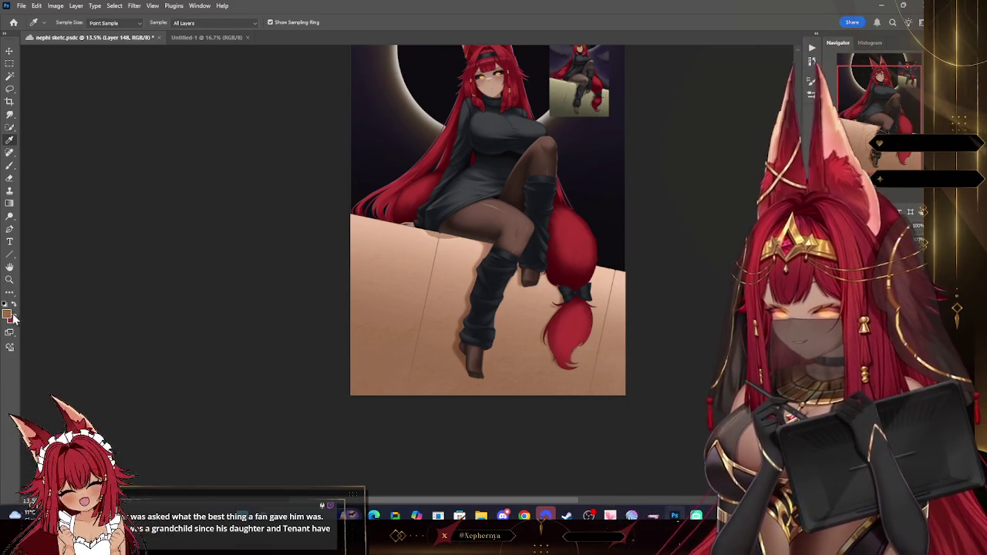
pyautogui.click(14, 315)
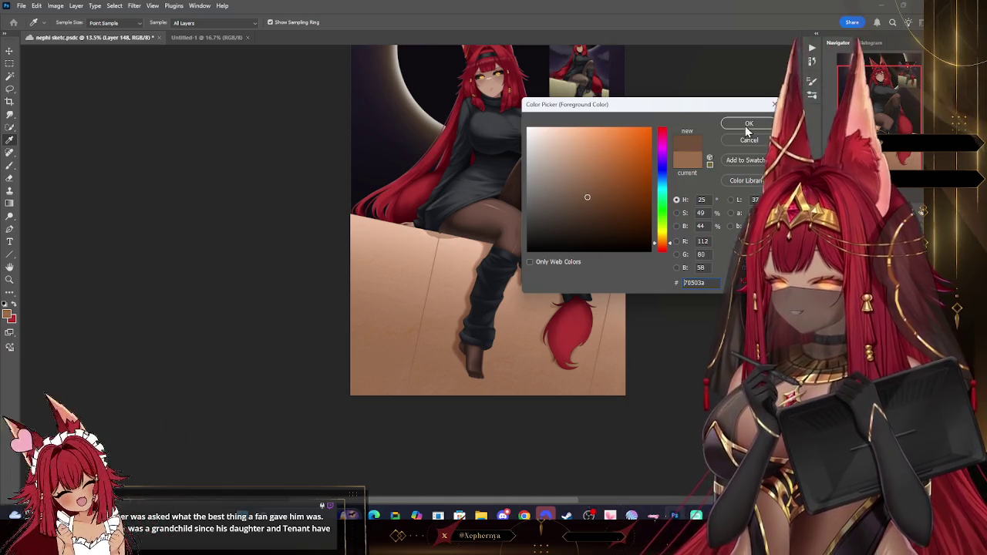
pyautogui.click(746, 126)
pyautogui.press('b')
pyautogui.press(']')
pyautogui.press(']')
pyautogui.press(']')
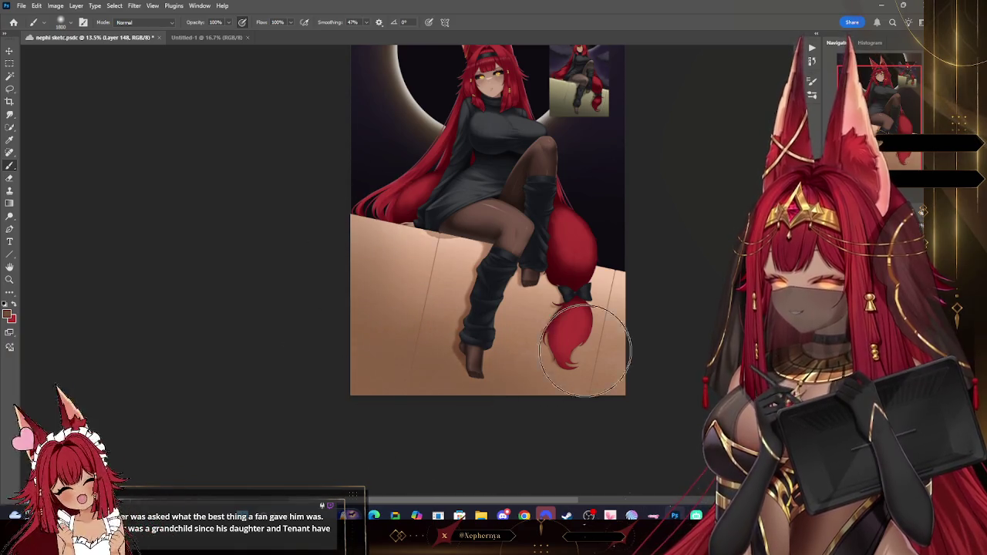
pyautogui.press(']')
pyautogui.press(']')
pyautogui.press(']')
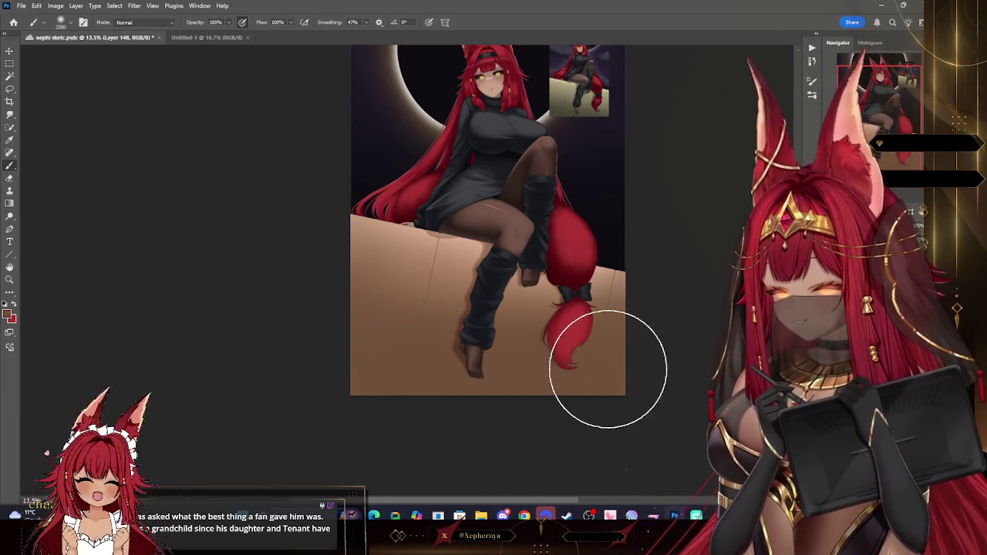
pyautogui.press('i')
pyautogui.click(10, 312)
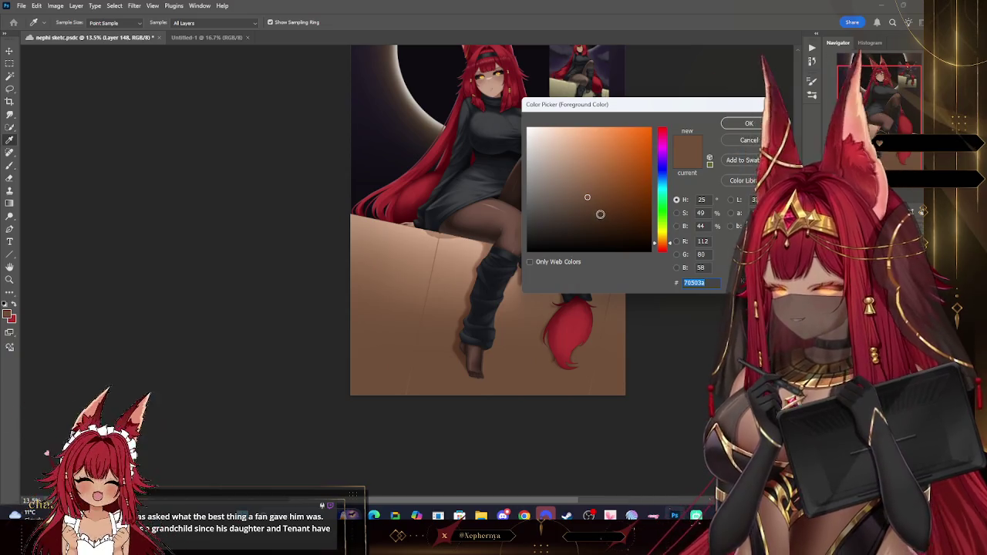
pyautogui.click(744, 124)
pyautogui.press('b')
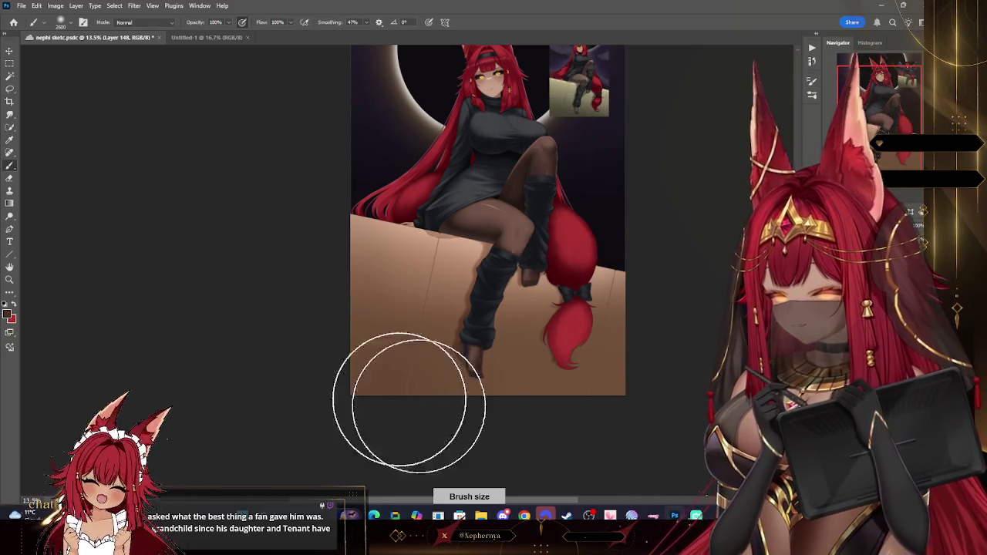
pyautogui.press('[')
pyautogui.press('[')
pyautogui.press('[')
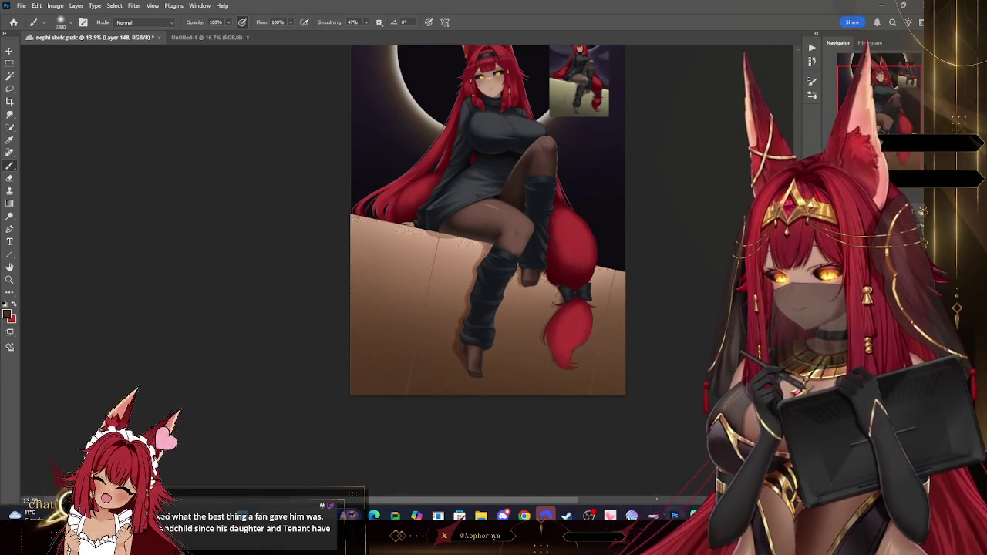
# Paint a soft brown gradient across the ledge, undoing and redoing to compare.
pyautogui.moveTo(386, 362); pyautogui.dragTo(601, 362)
pyautogui.moveTo(386, 378); pyautogui.dragTo(601, 377)
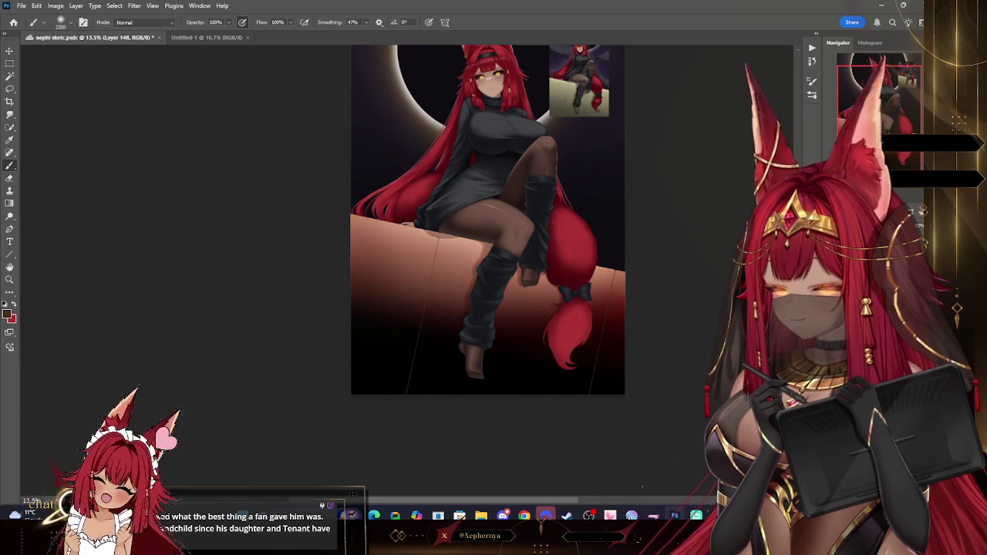
pyautogui.hotkey('ctrl', 'z')
pyautogui.hotkey('ctrl', 'z')
pyautogui.hotkey('ctrl', 'z')
pyautogui.hotkey('ctrl', 'z')
pyautogui.hotkey('ctrl', 'shift', 'z')
pyautogui.hotkey('ctrl', 'shift', 'z')
pyautogui.hotkey('ctrl', 'shift', 'z')
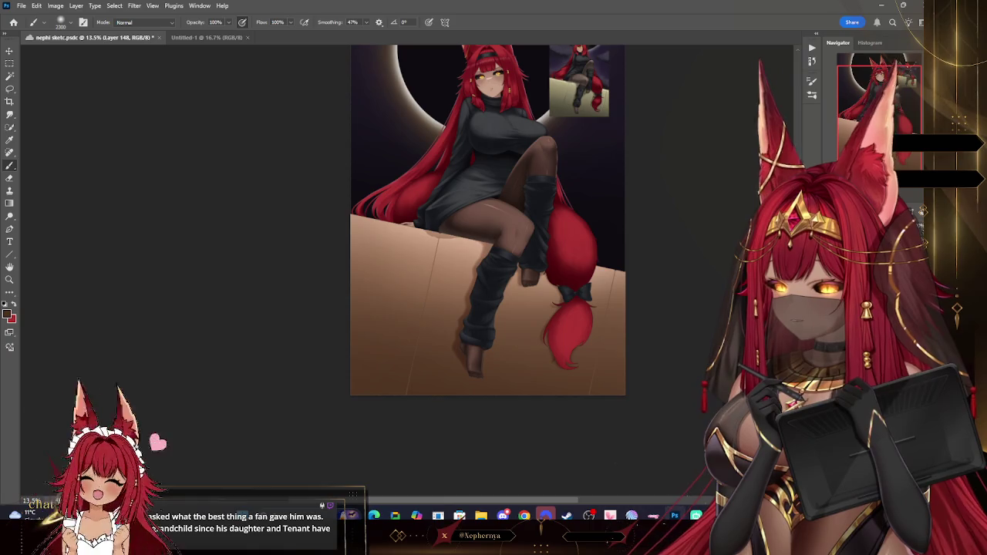
pyautogui.hotkey('ctrl', 'z')
pyautogui.hotkey('ctrl', 'shift', 'z')
# Sample a darker brown (29190d) and deepen the ledge's bottom edge.
pyautogui.press('i')
pyautogui.click(9, 313)
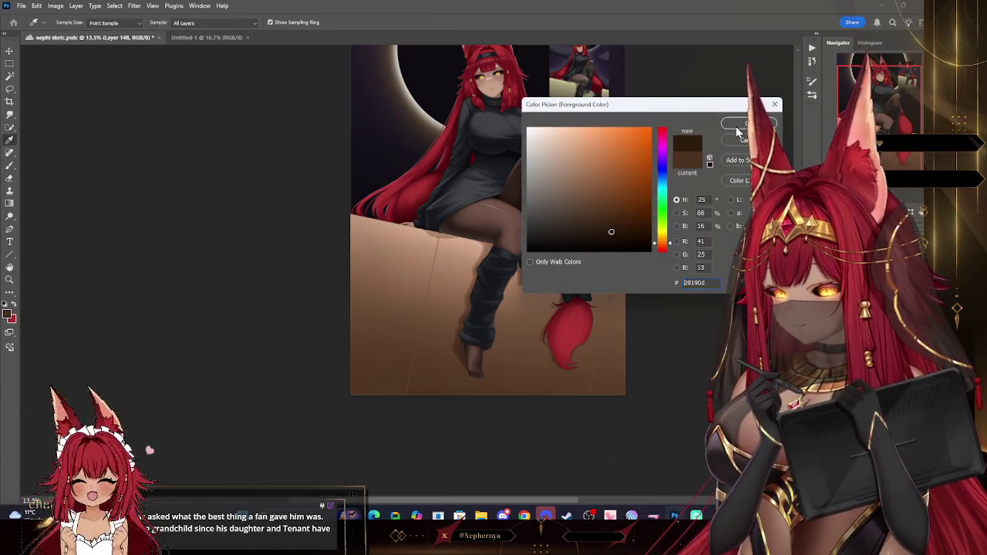
pyautogui.click(736, 127)
pyautogui.press('b')
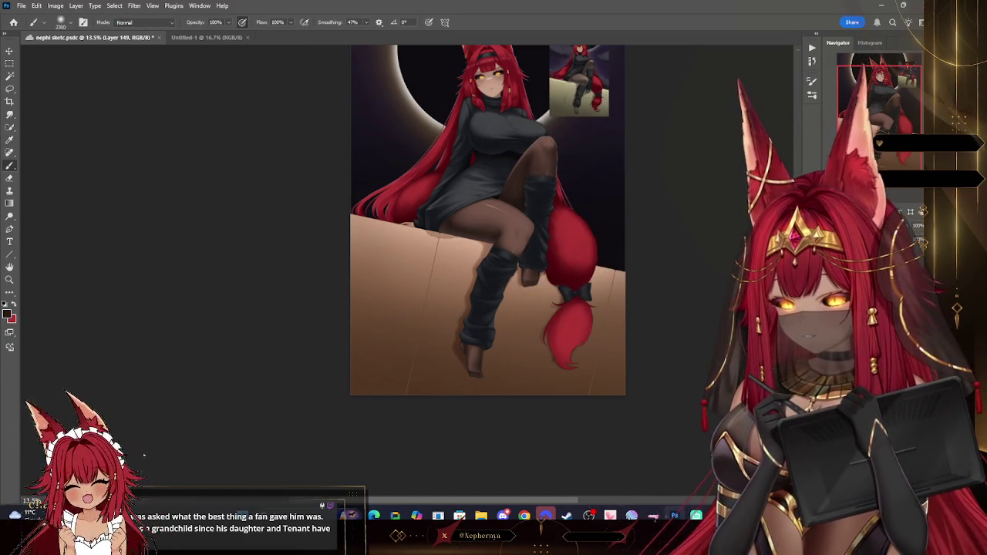
pyautogui.moveTo(436, 411); pyautogui.dragTo(566, 381)
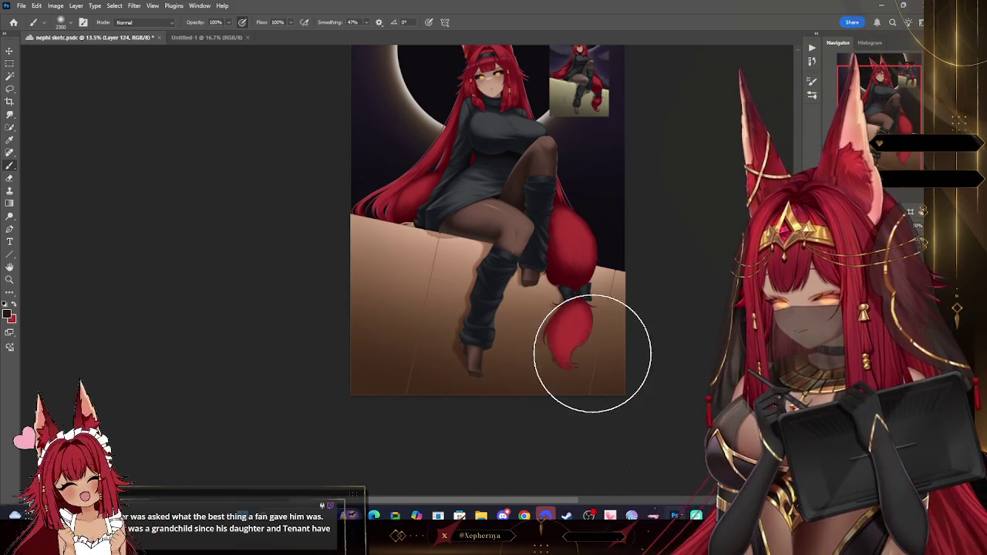
pyautogui.click(9, 280)
pyautogui.scroll(-5, 519, 342)
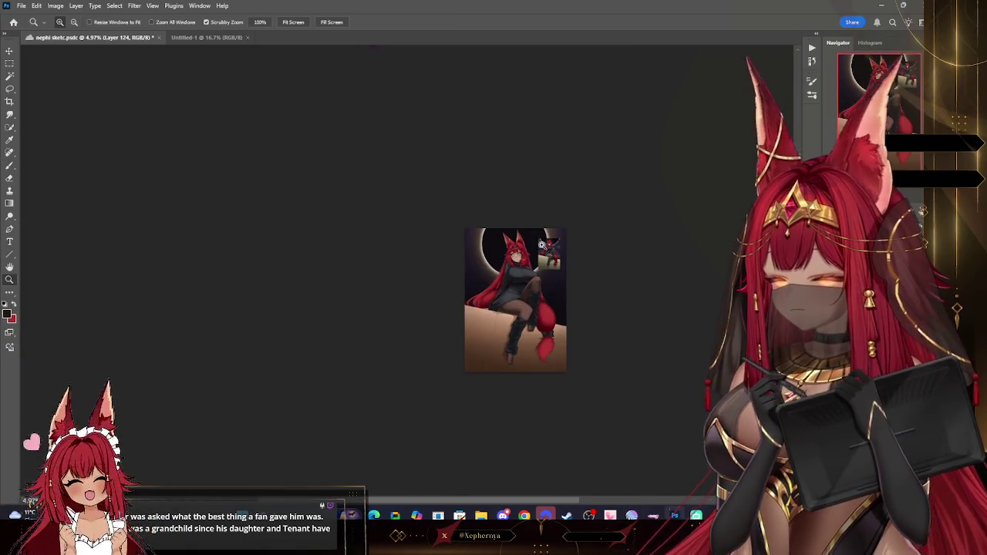
# Eyedrop the near-black purple from the reference image's sky, then zoom out to 24.5%.
pyautogui.moveTo(542, 241); pyautogui.dragTo(599, 283)
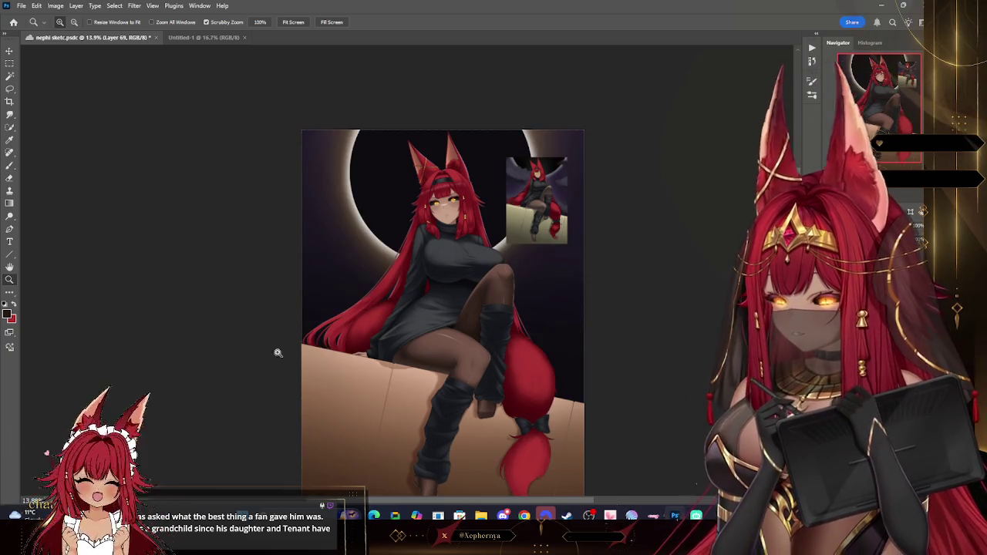
pyautogui.moveTo(550, 185); pyautogui.dragTo(635, 203)
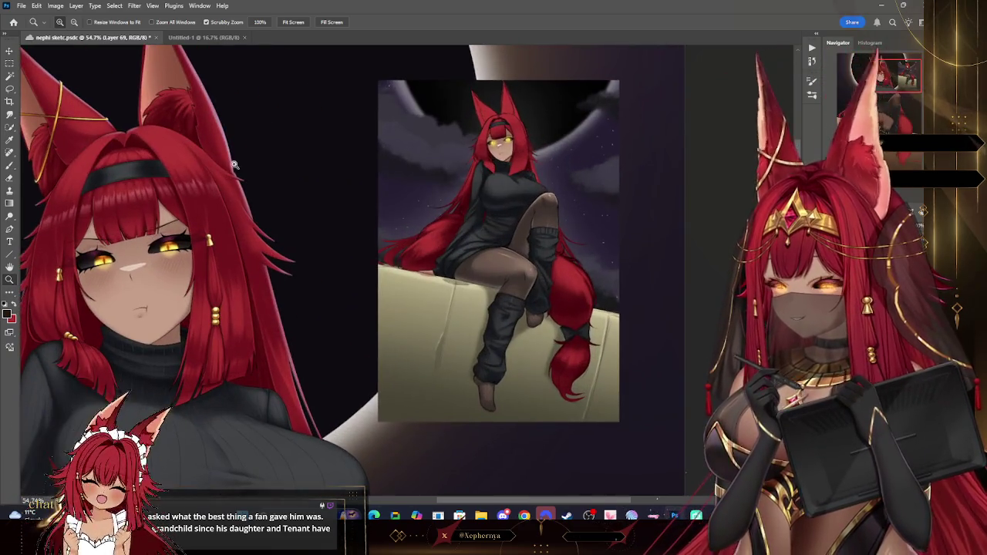
pyautogui.click(9, 139)
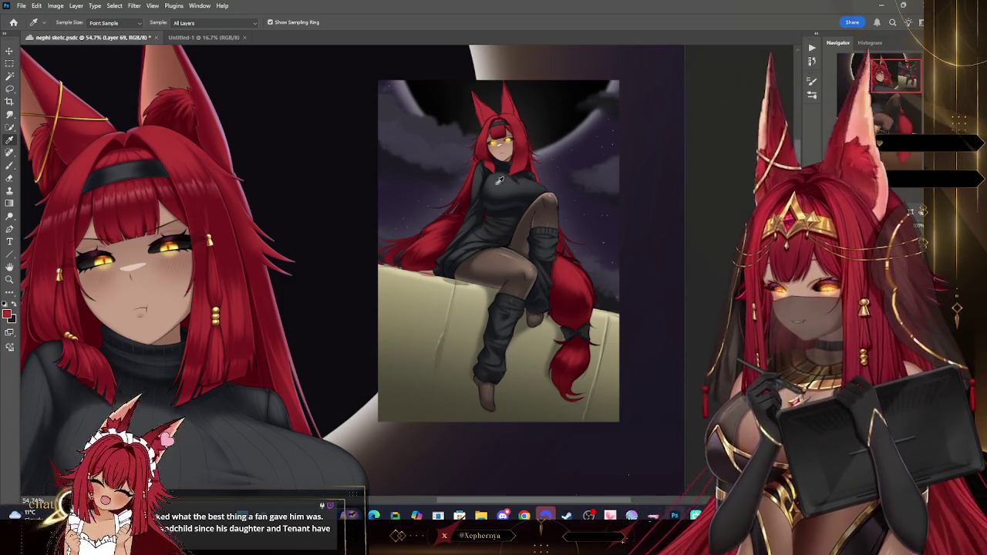
pyautogui.click(9, 313)
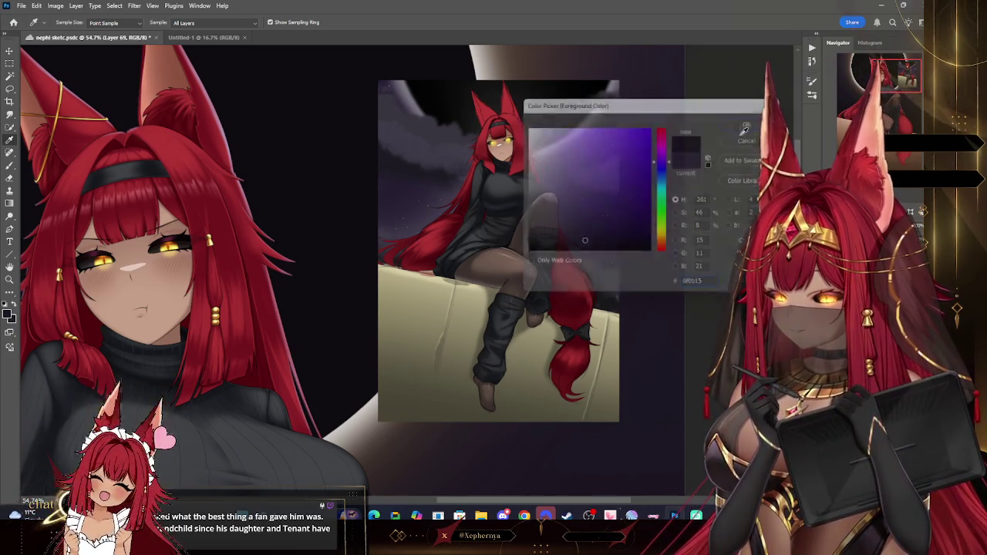
pyautogui.press('Return')
pyautogui.click(11, 280)
pyautogui.scroll(-3, 547, 191)
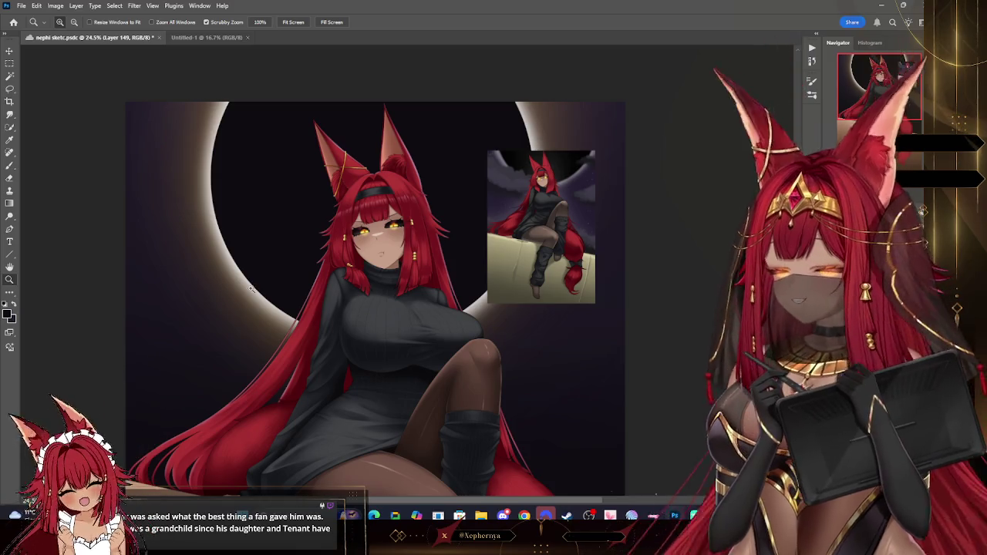
# Return to the large brush and confirm a dark painting colour.
pyautogui.click(10, 165)
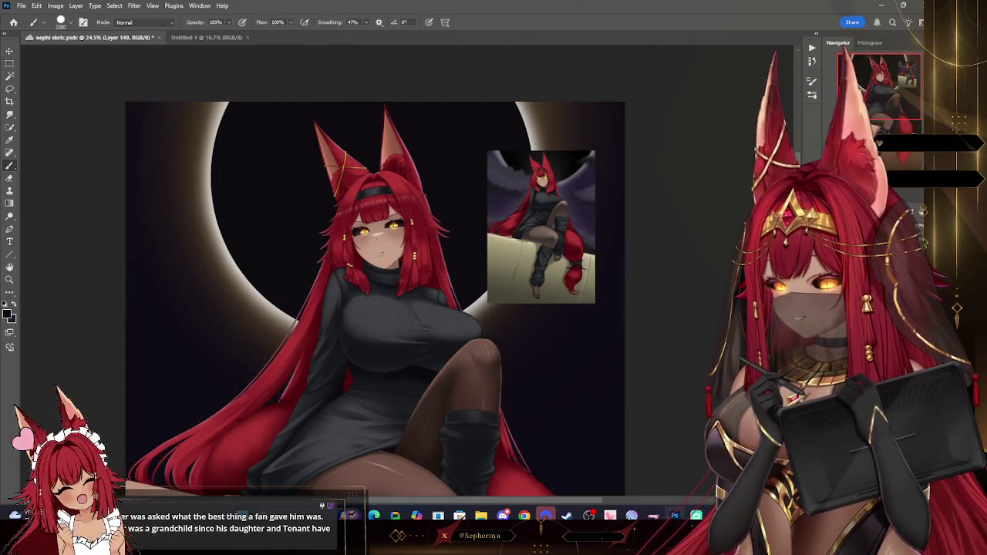
pyautogui.scroll(-5, 375, 269)
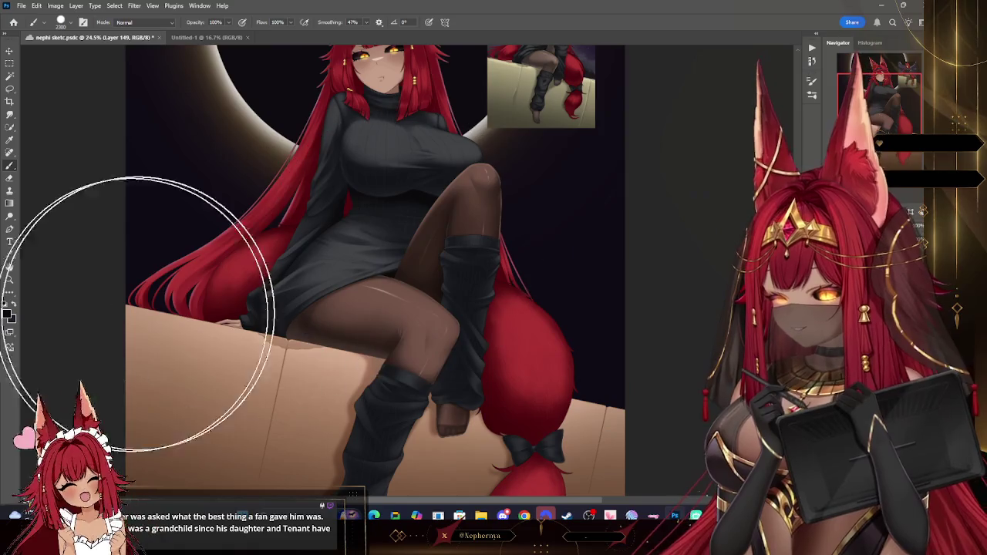
pyautogui.click(8, 312)
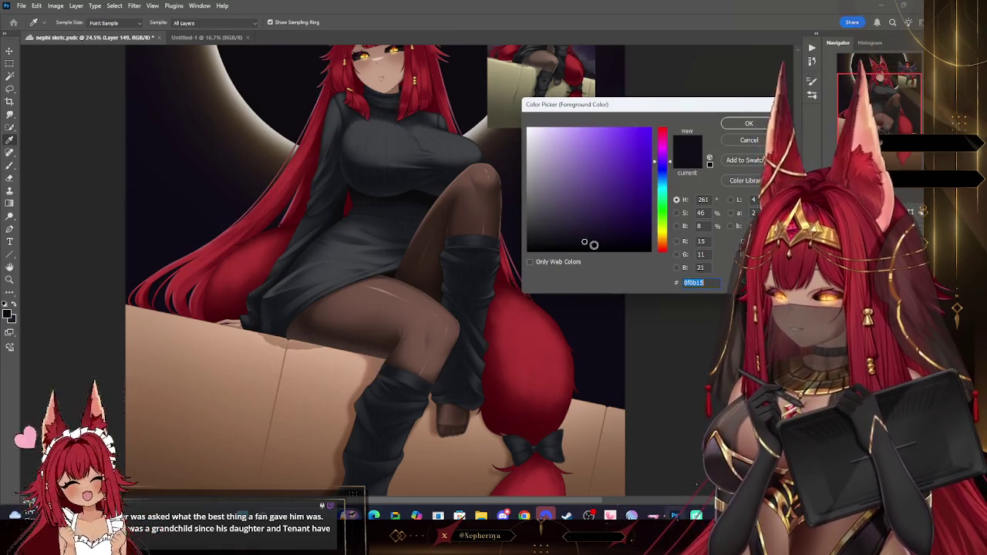
pyautogui.press('Return')
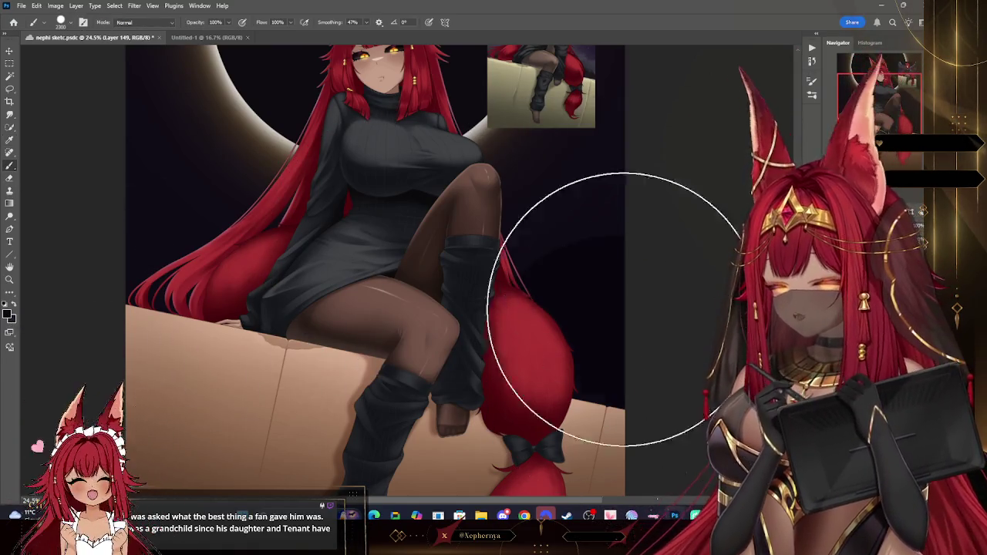
pyautogui.scroll(2, 540, 139)
pyautogui.scroll(1, 448, 105)
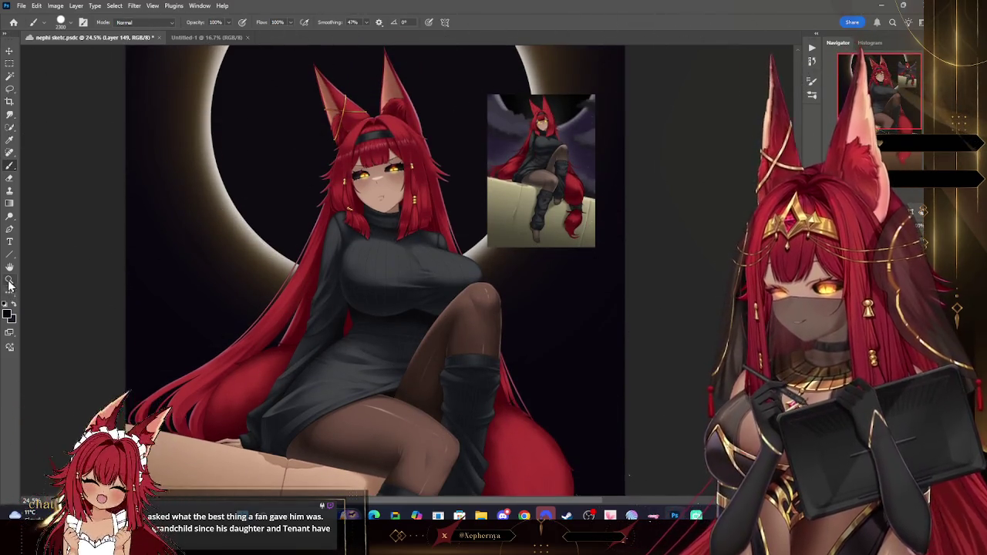
pyautogui.click(9, 279)
pyautogui.scroll(-3, 578, 225)
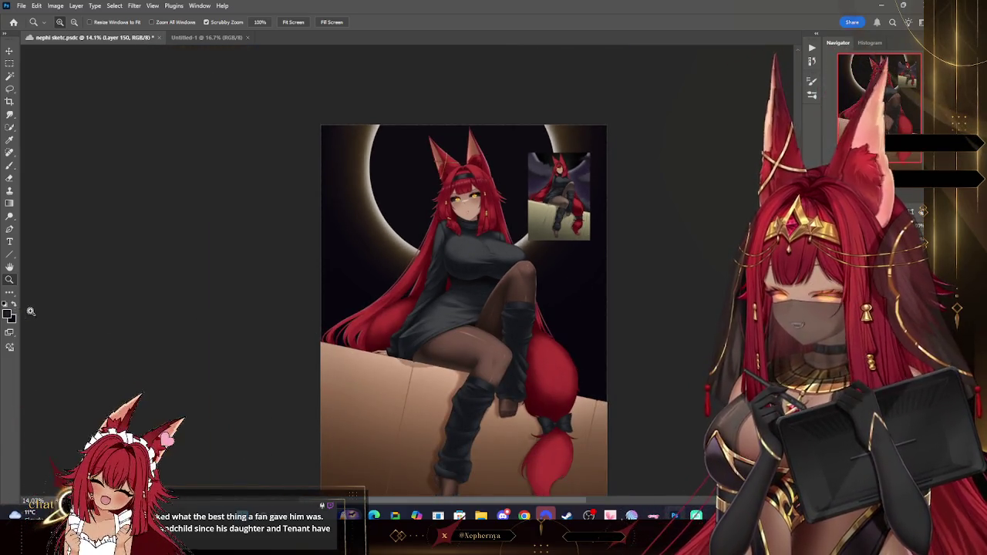
# Set the foreground to dark purple and enlarge the brush to about 2300.
pyautogui.click(9, 313)
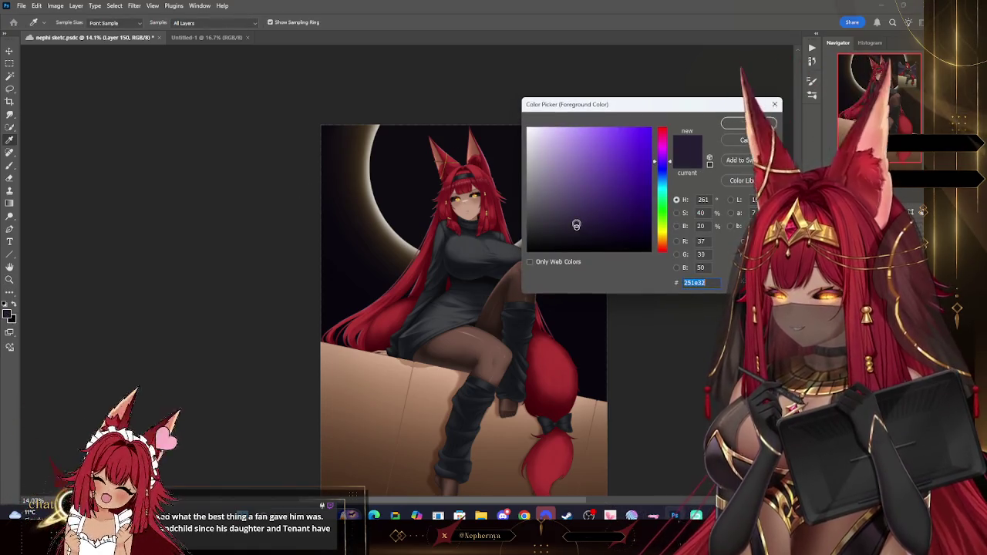
pyautogui.click(744, 125)
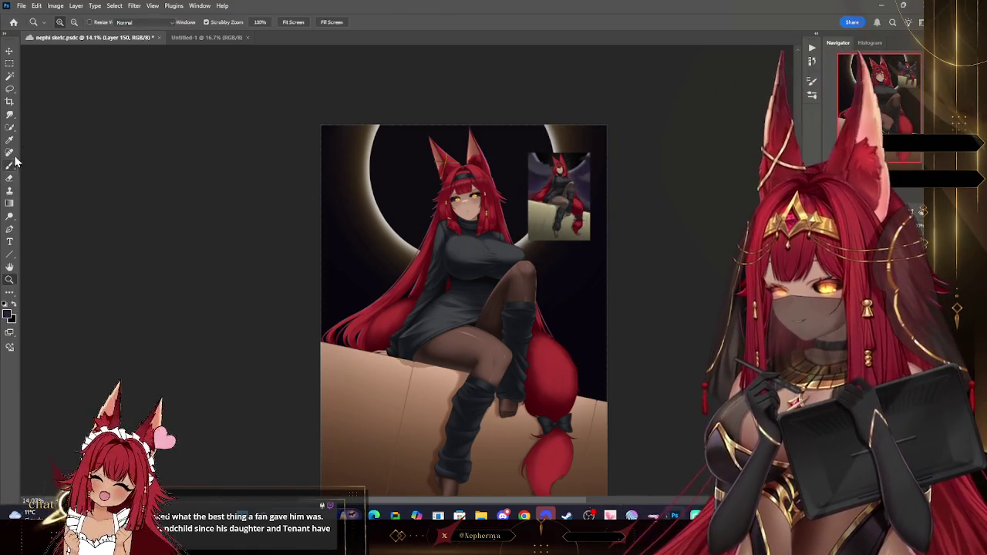
pyautogui.press('b')
pyautogui.click(69, 22)
pyautogui.click(245, 83)
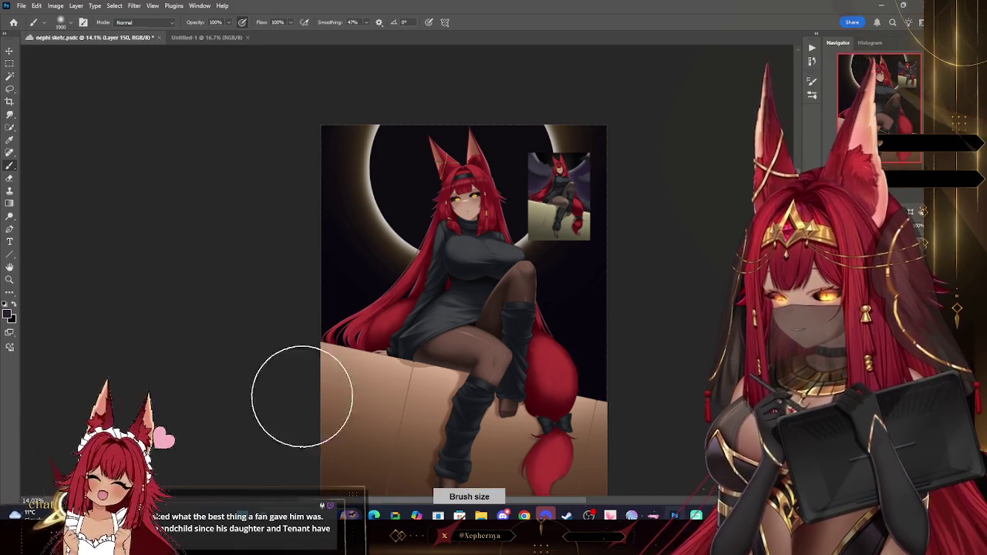
pyautogui.press(']')
pyautogui.press(']')
pyautogui.press(']')
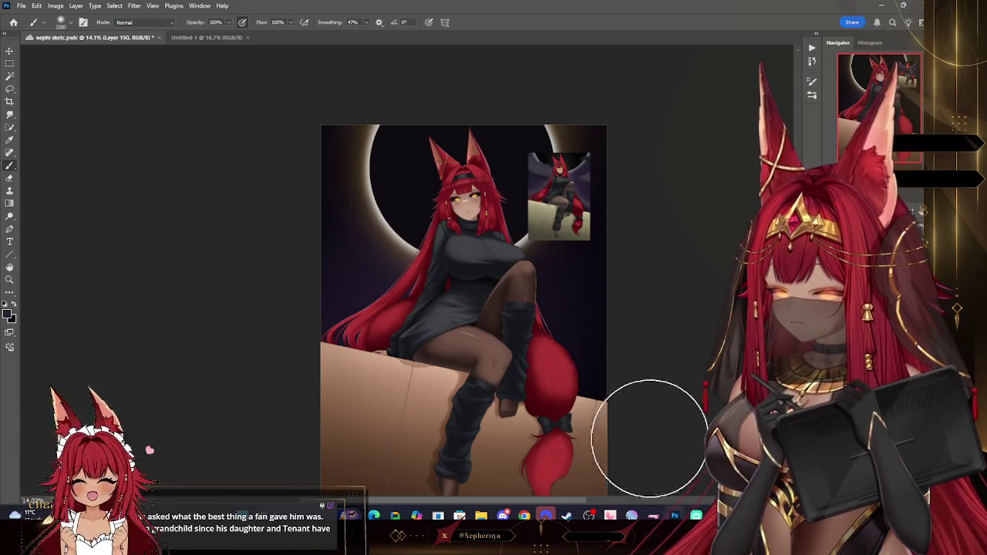
pyautogui.press(']')
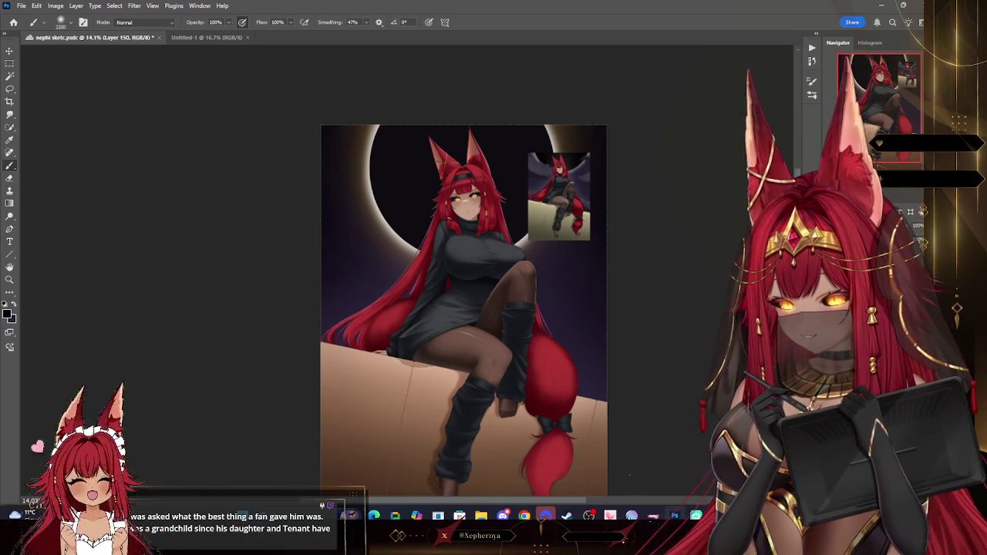
# Hide the reference image, show the purple glow, and add Layer 151 above Layer 72.
pyautogui.hotkey('ctrl', ',')
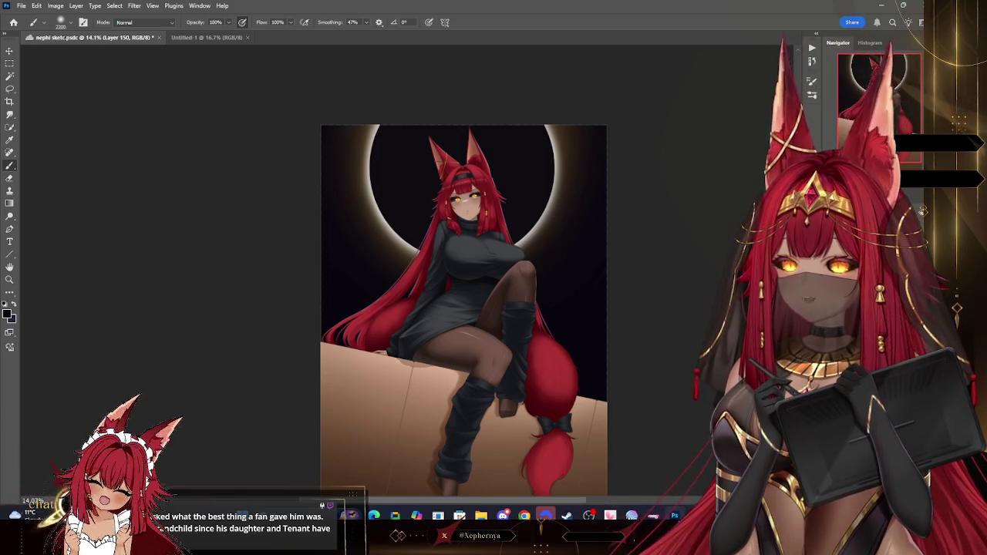
pyautogui.hotkey('ctrl', ',')
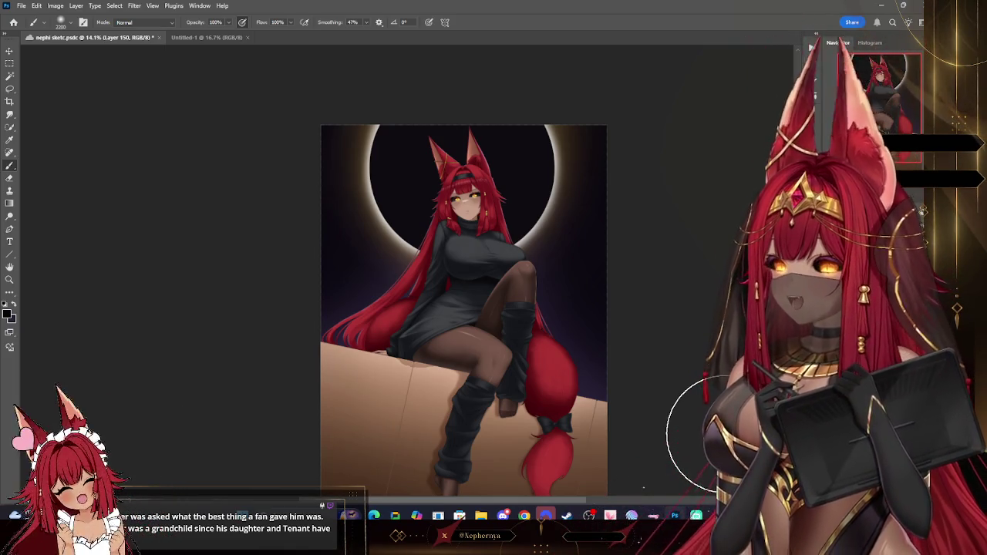
pyautogui.click(887, 308)
pyautogui.click(887, 323)
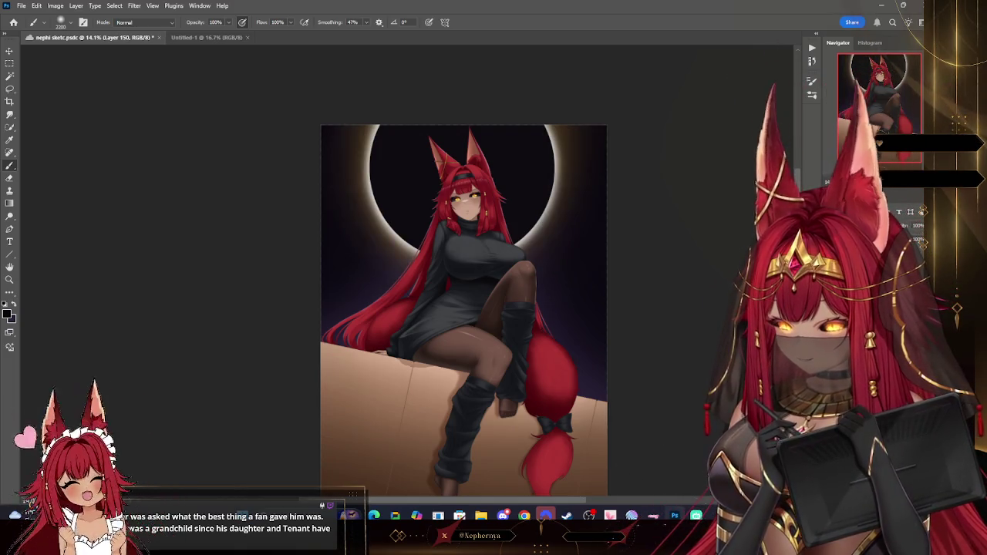
# Switch to white, zoom to about 21 percent, and shrink the brush for star dots.
pyautogui.press('x')
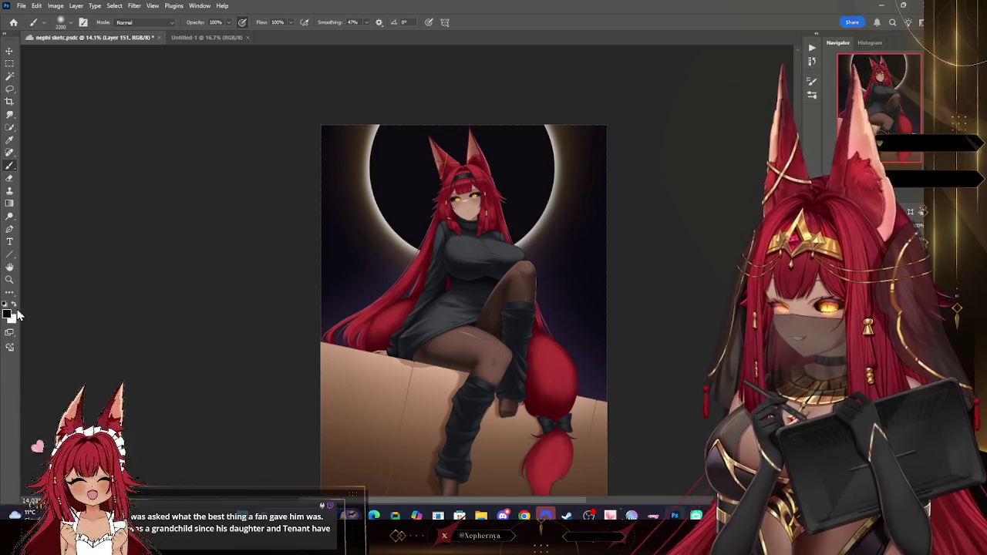
pyautogui.press('z')
pyautogui.moveTo(573, 269); pyautogui.dragTo(606, 229)
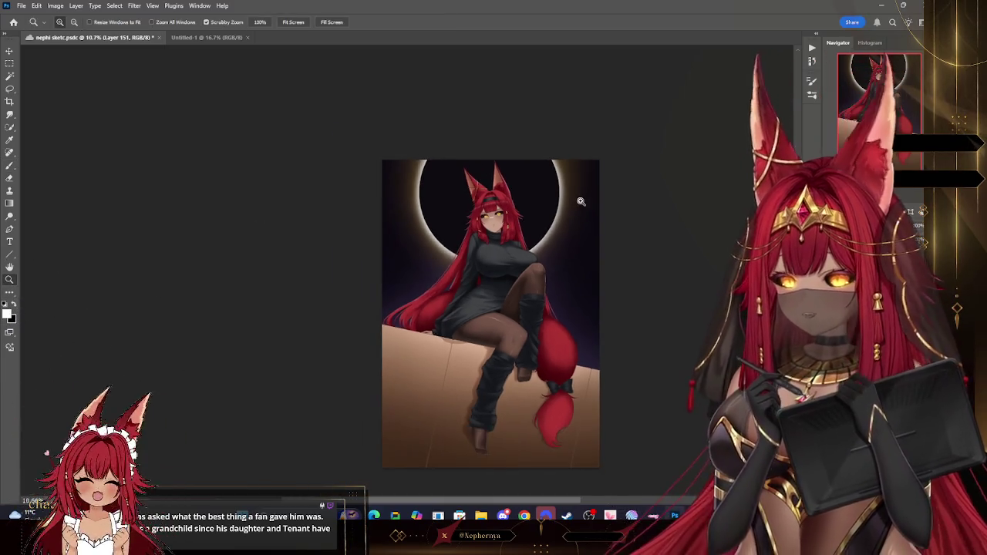
pyautogui.press('b')
pyautogui.rightClick(44, 33)
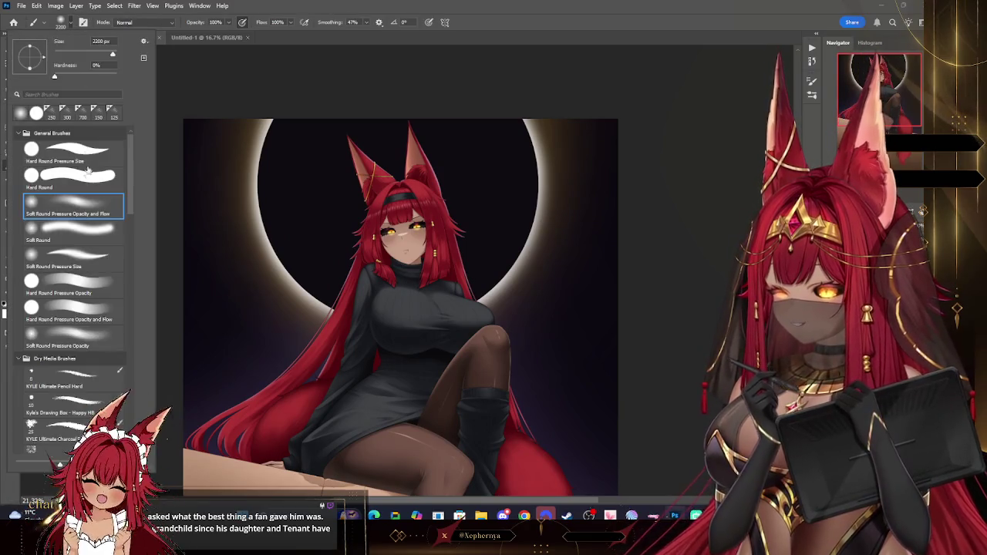
pyautogui.press('Escape')
pyautogui.press('[')
pyautogui.press('[')
pyautogui.press('[')
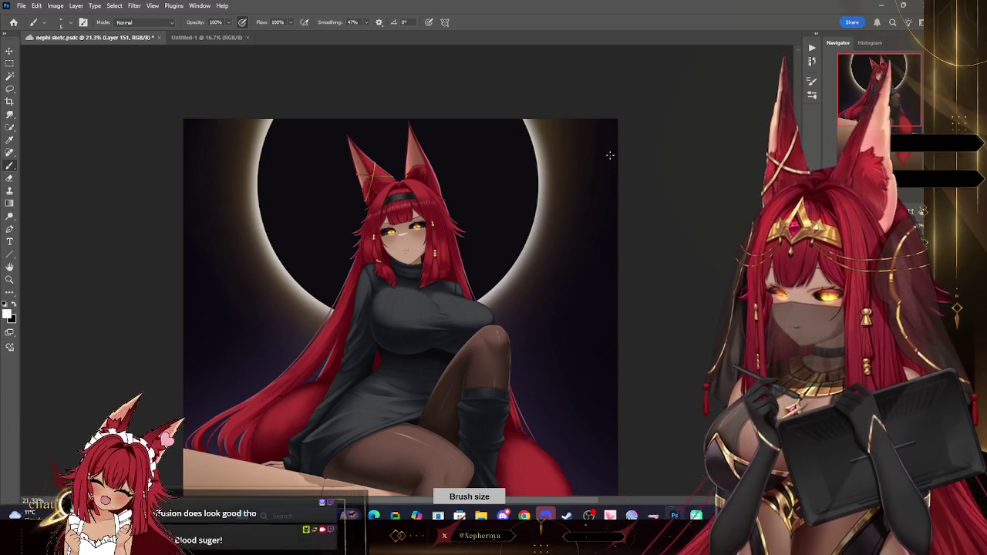
# Dot white stars into the sky around the eclipse, undoing one stray dot.
pyautogui.click(601, 204)
pyautogui.click(580, 279)
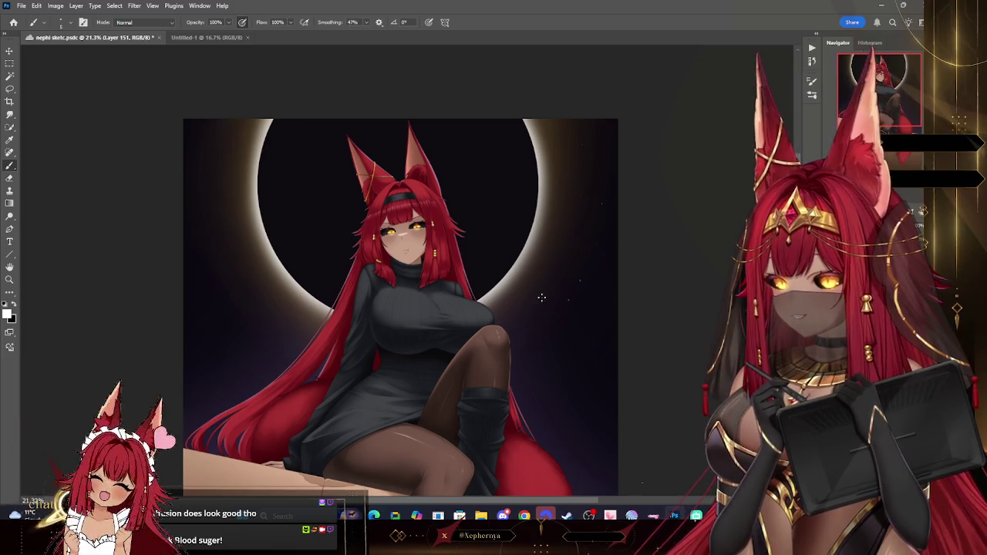
pyautogui.hotkey('ctrl', 'z')
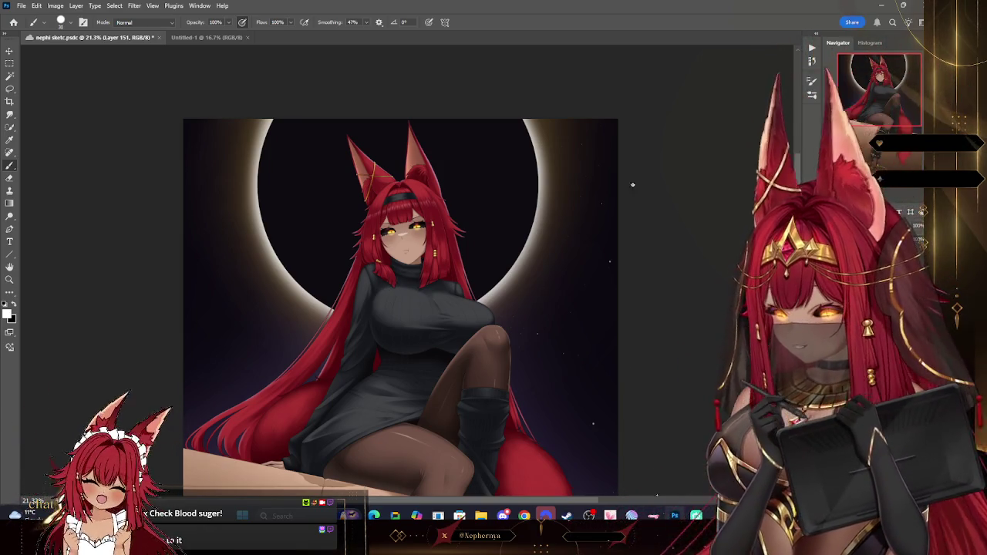
pyautogui.press('[')
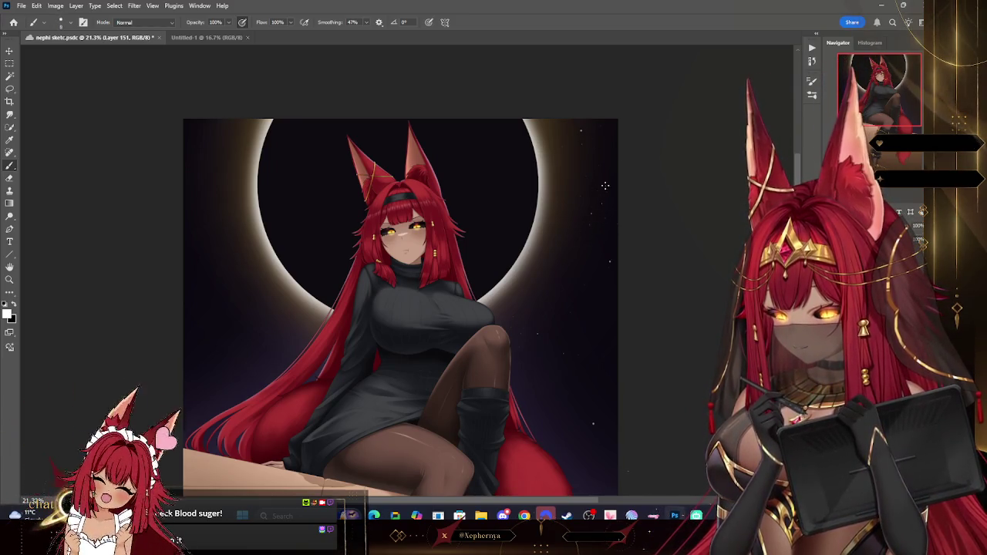
pyautogui.scroll(-1, 731, 212)
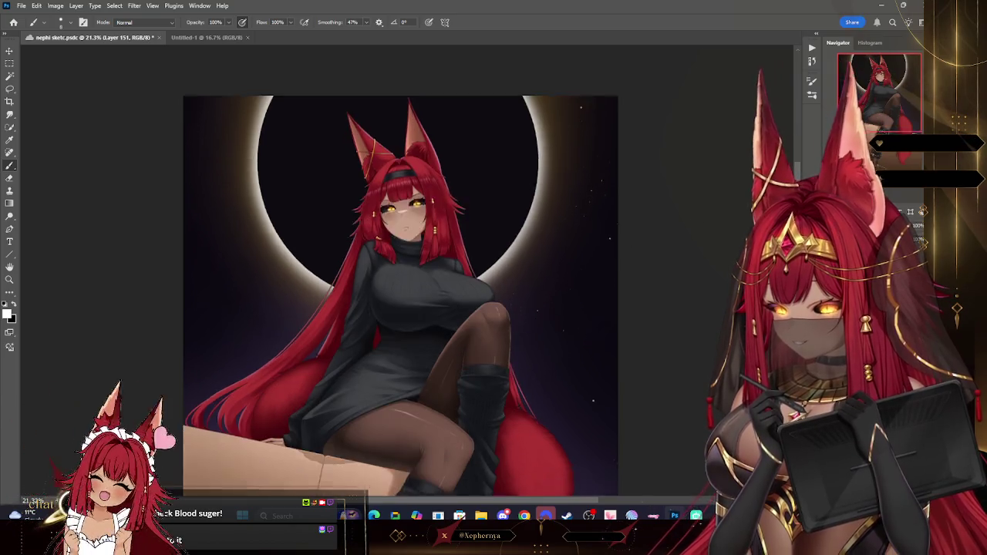
pyautogui.scroll(-2, 634, 175)
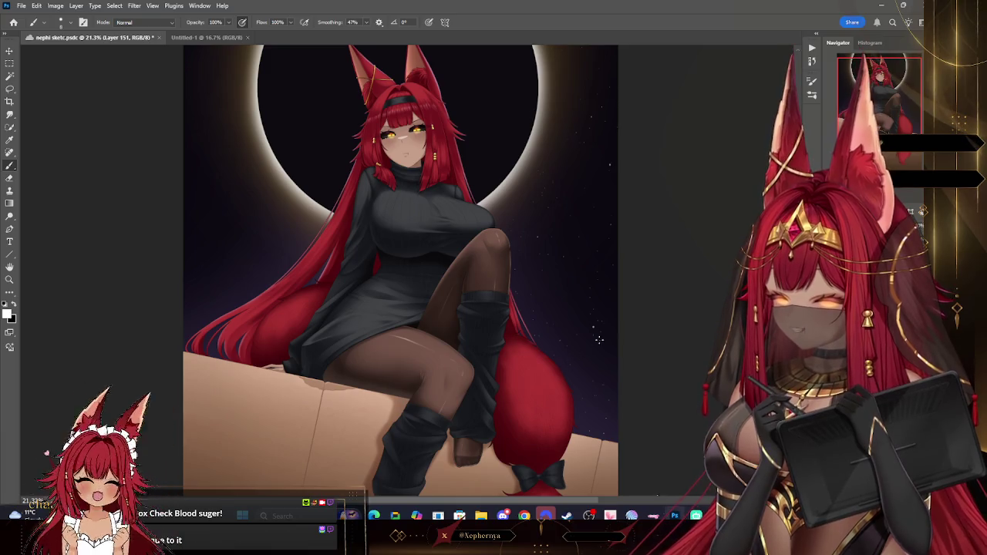
pyautogui.scroll(1, 615, 270)
pyautogui.scroll(2, 615, 269)
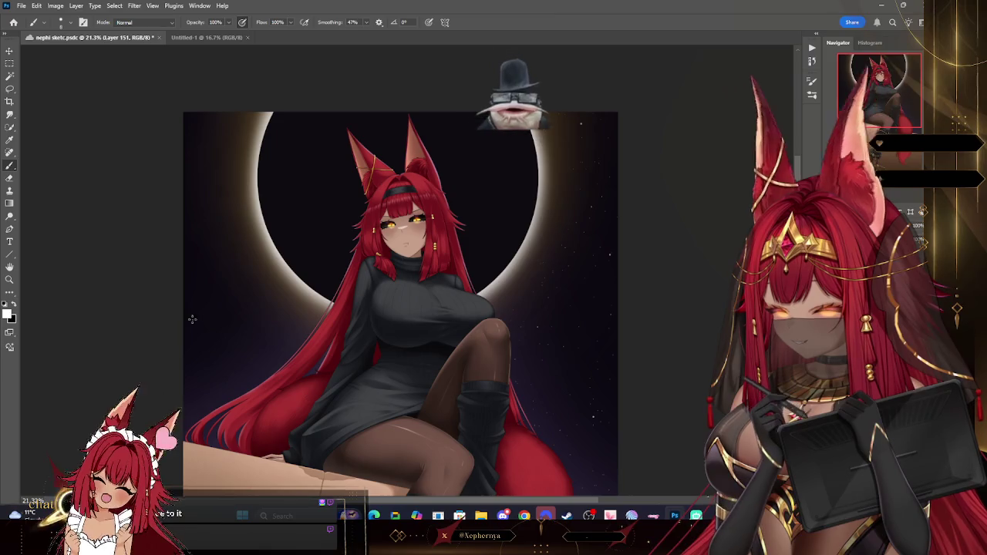
# Zoom to about 24 percent on the figure and eclipse and shrink the brush to a tiny dot.
pyautogui.click(10, 280)
pyautogui.keyDown('alt'); pyautogui.click(617, 308); pyautogui.keyUp('alt')
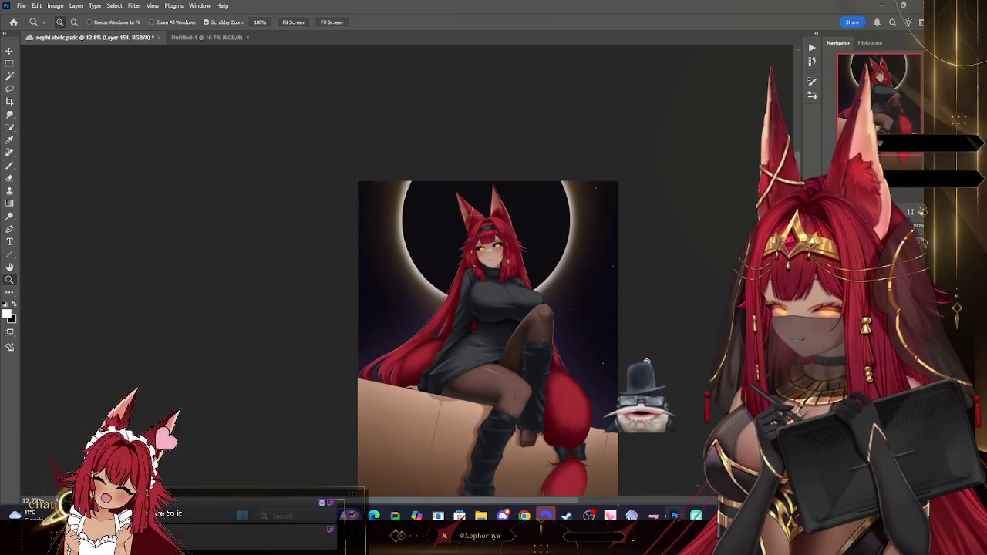
pyautogui.click(609, 423)
pyautogui.moveTo(636, 423)
pyautogui.mouseDown()
pyautogui.moveTo(678, 417)
pyautogui.moveTo(632, 408)
pyautogui.mouseUp()
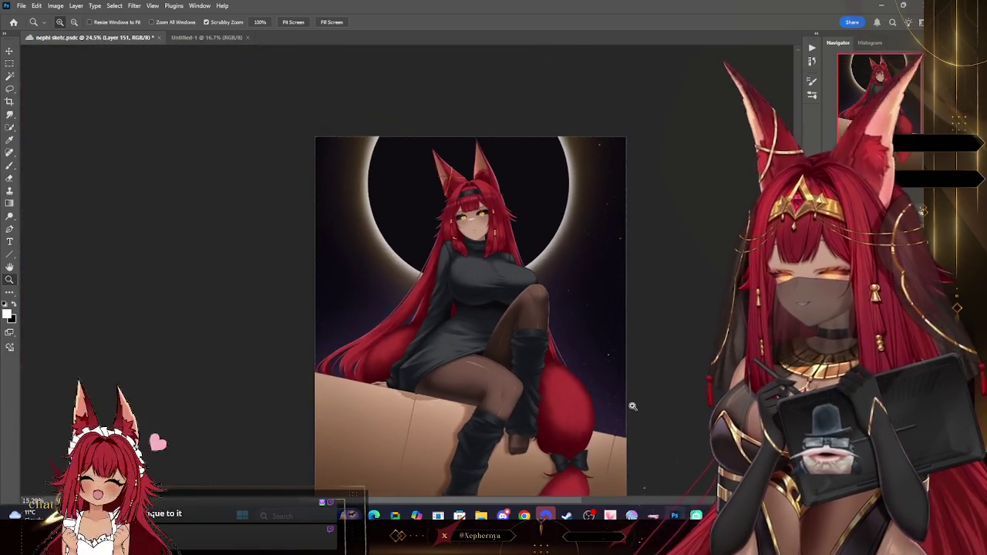
pyautogui.moveTo(412, 240); pyautogui.dragTo(434, 236)
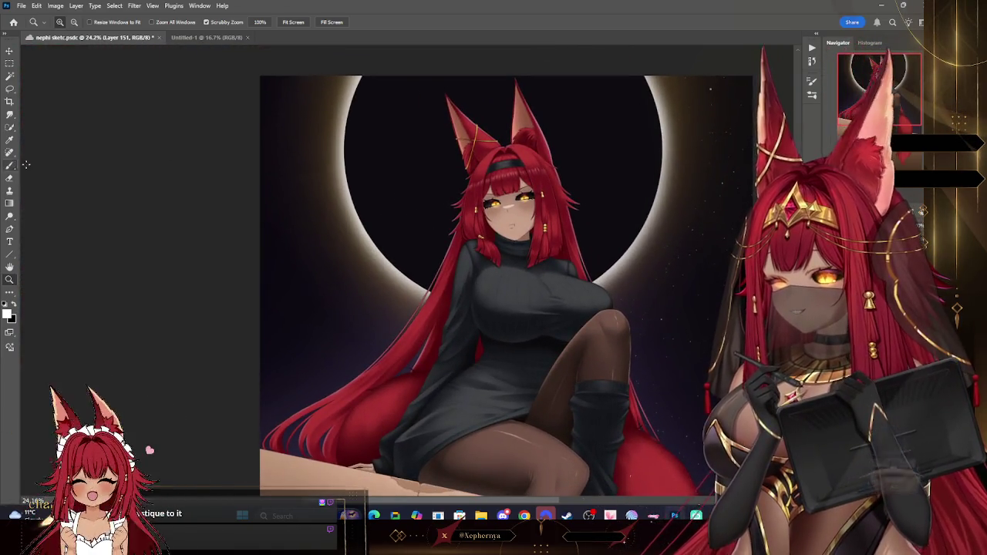
pyautogui.press('b')
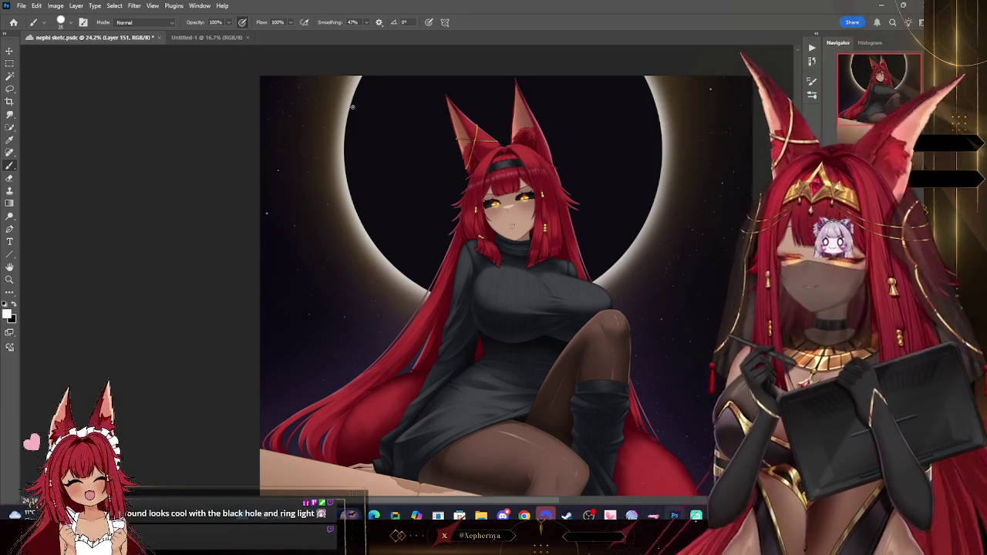
pyautogui.press('[')
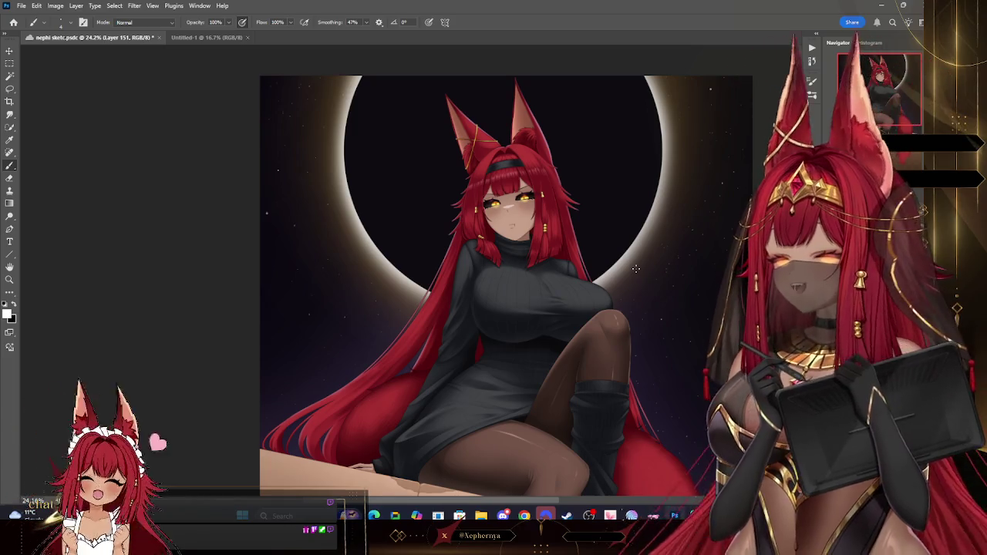
# Dab more tiny star dots into the sky left of the eclipse.
pyautogui.moveTo(636, 269)
pyautogui.mouseDown()
pyautogui.moveTo(605, 235)
pyautogui.moveTo(605, 283)
pyautogui.mouseUp()
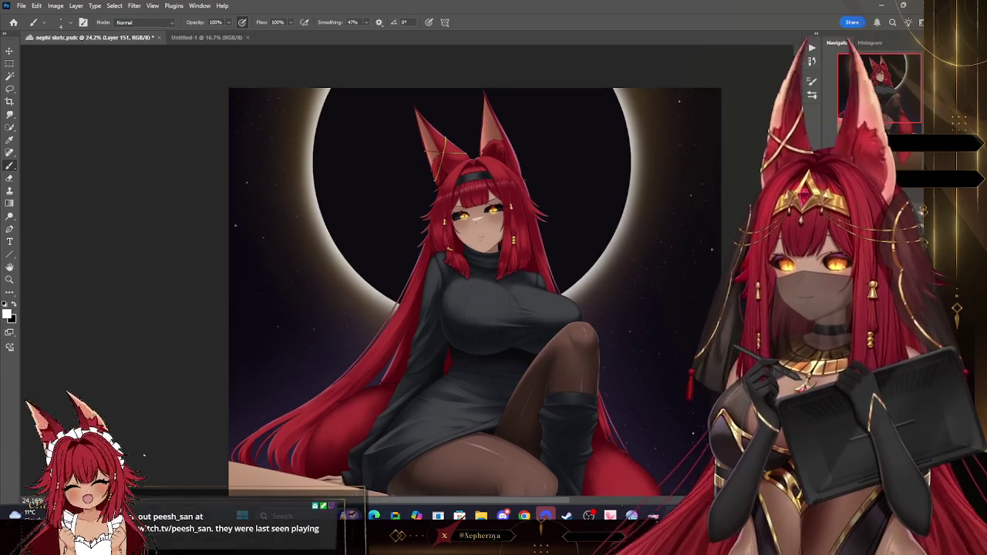
pyautogui.scroll(3, 474, 293)
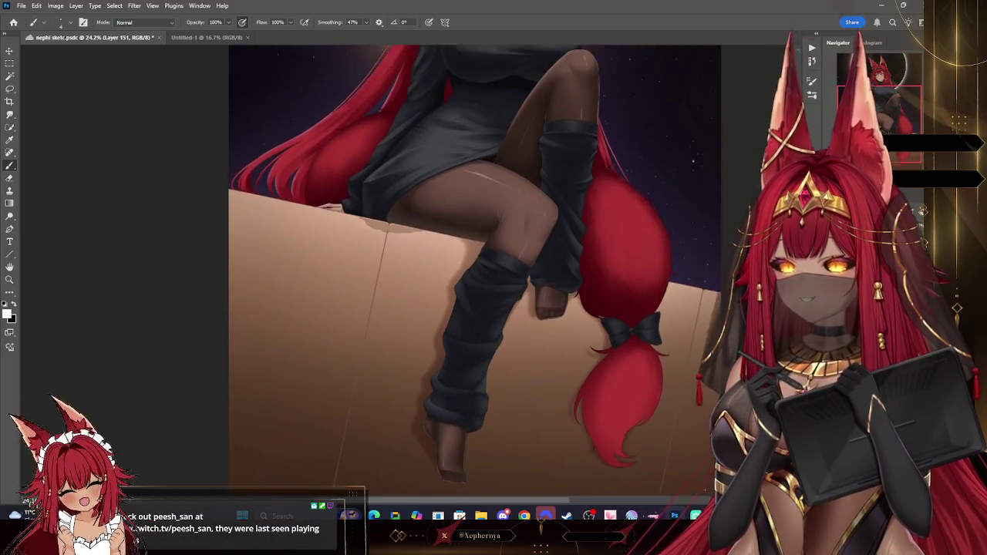
pyautogui.scroll(-3, 474, 293)
pyautogui.scroll(-3, 255, 291)
pyautogui.scroll(-2, 254, 292)
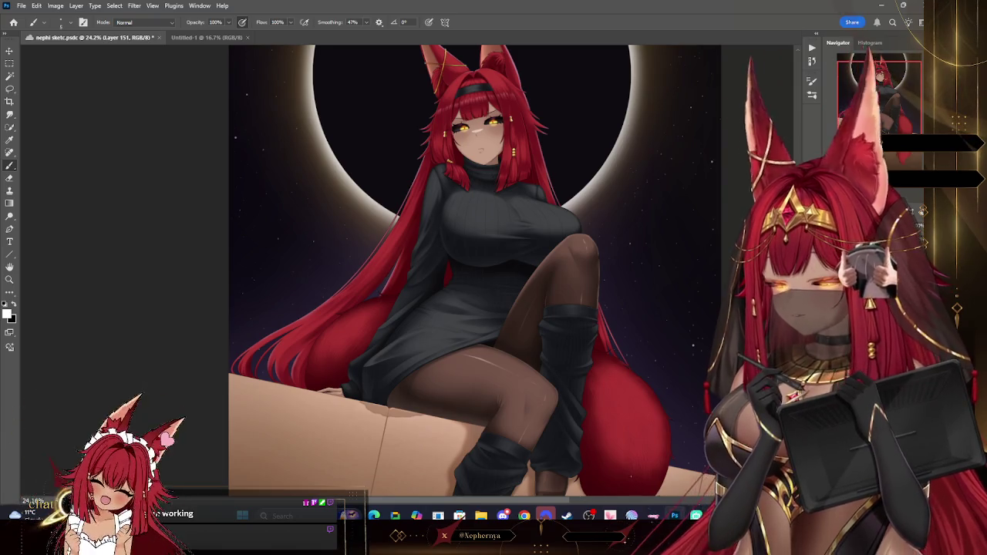
pyautogui.scroll(2, 474, 270)
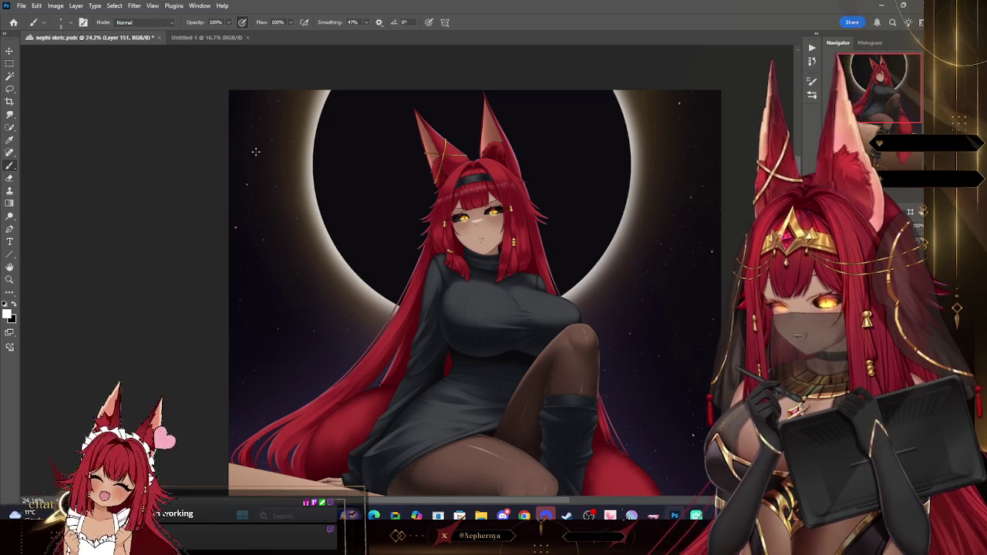
pyautogui.click(9, 279)
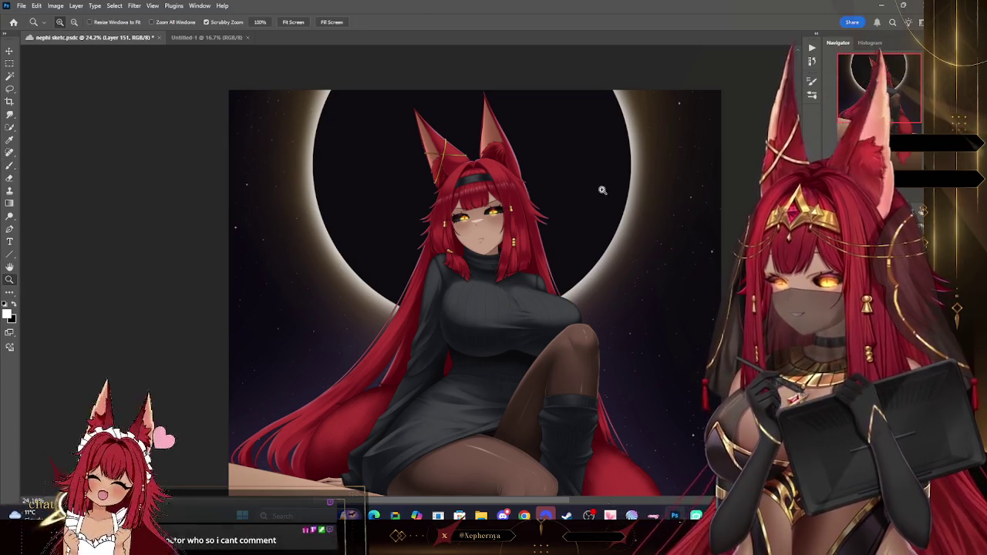
pyautogui.keyDown('alt'); pyautogui.click(643, 261); pyautogui.keyUp('alt')
pyautogui.moveTo(668, 352); pyautogui.dragTo(663, 352)
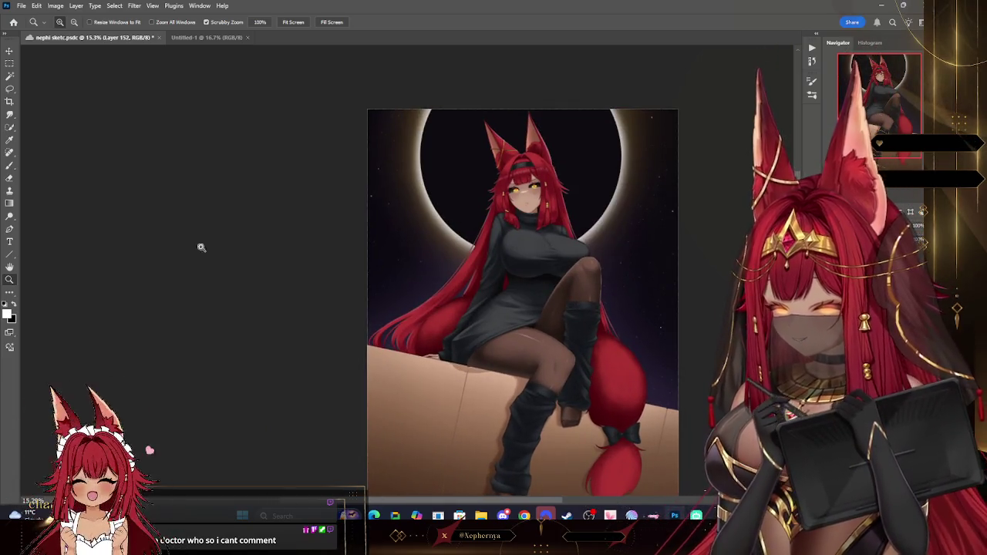
pyautogui.click(9, 141)
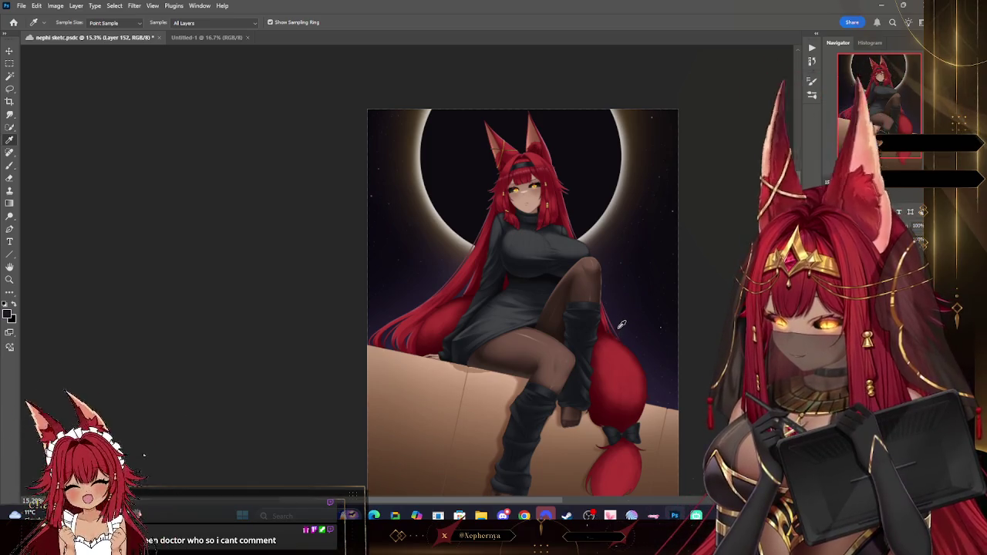
pyautogui.click(9, 312)
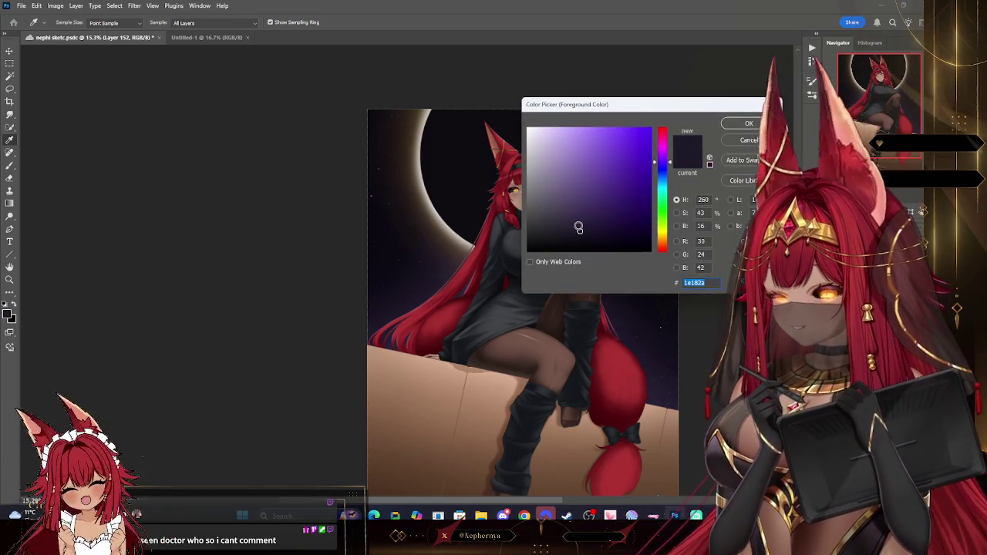
pyautogui.click(741, 124)
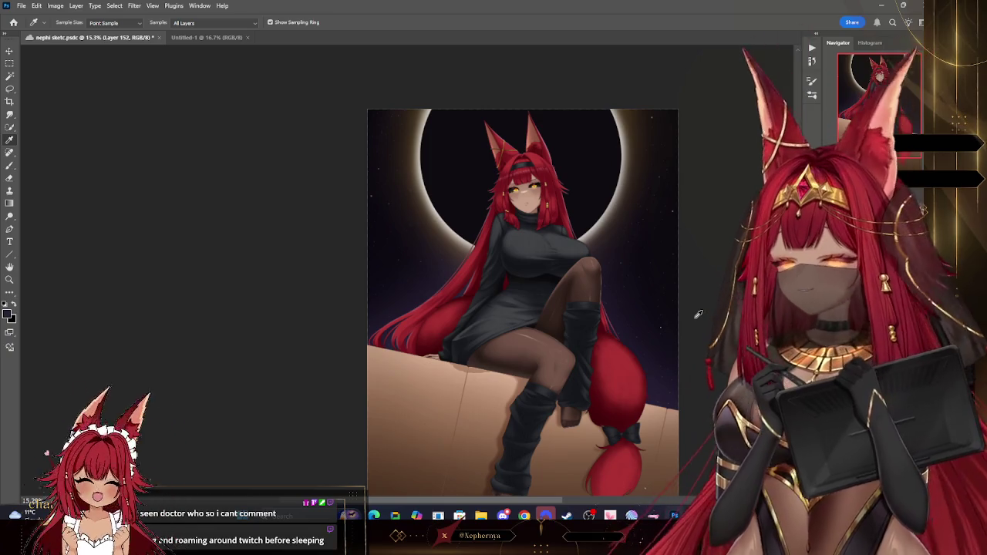
pyautogui.scroll(-3, 698, 314)
pyautogui.press('b')
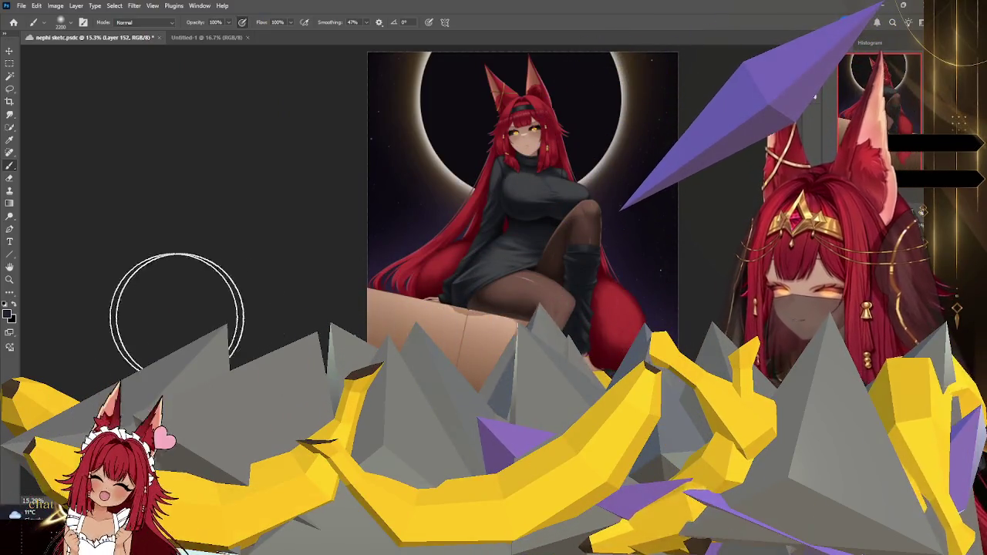
pyautogui.click(10, 313)
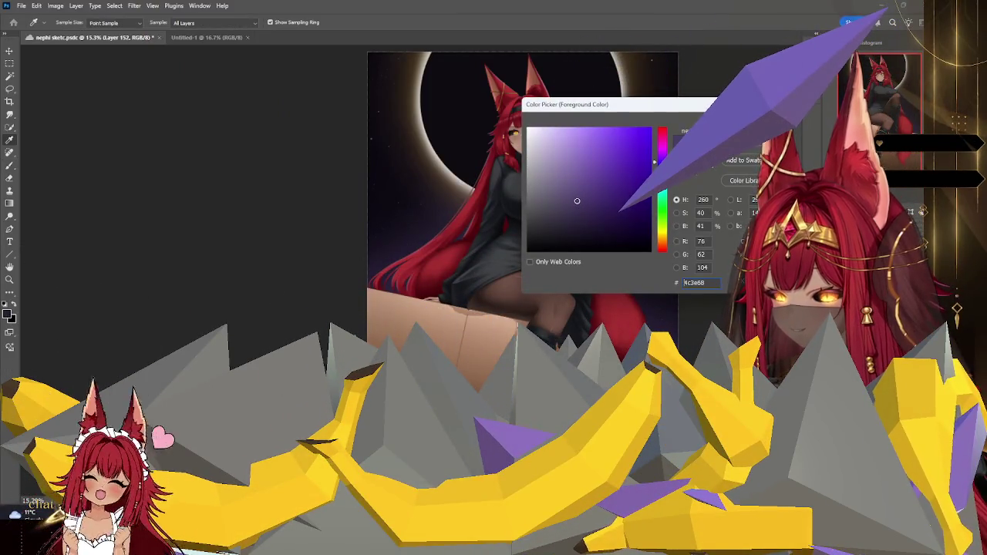
pyautogui.press('Return')
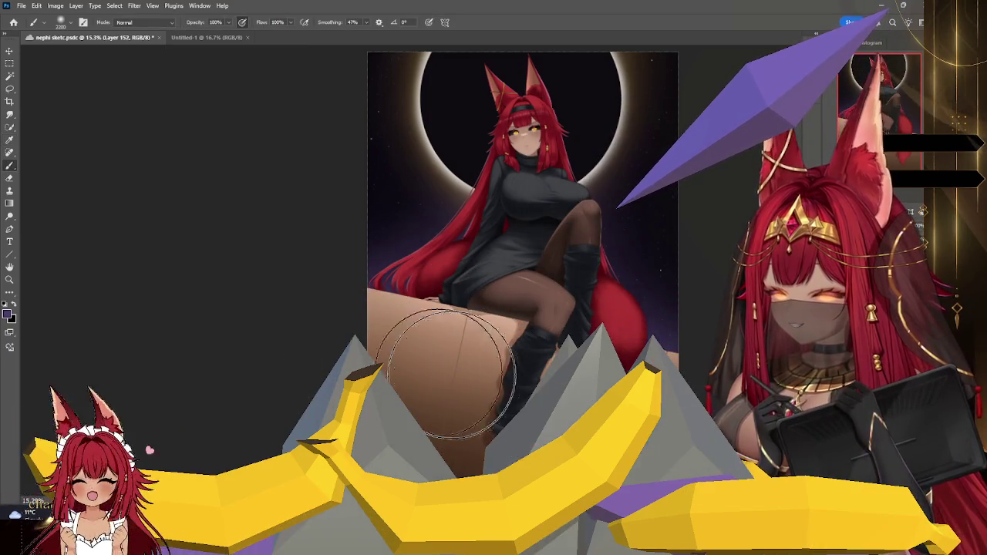
pyautogui.press('z')
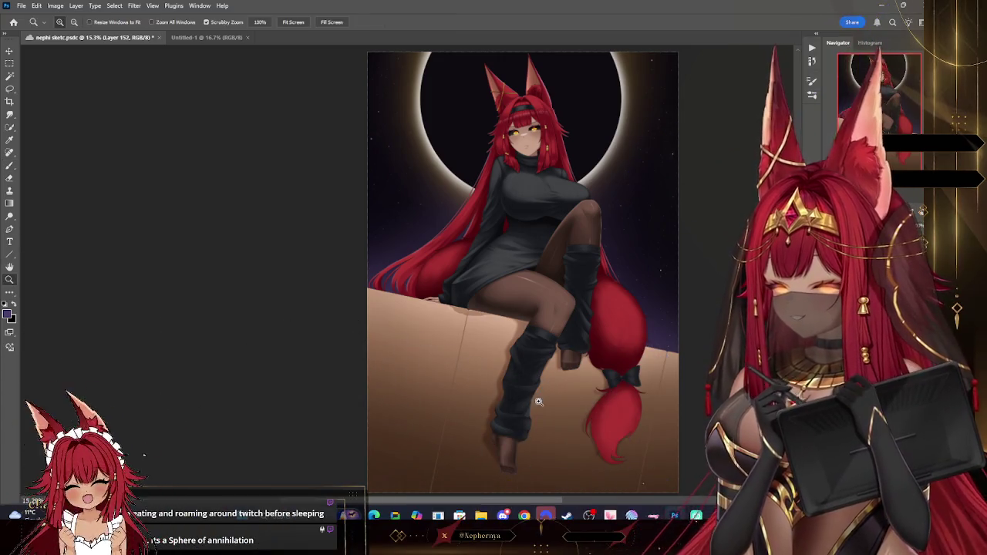
pyautogui.moveTo(617, 412); pyautogui.dragTo(657, 412)
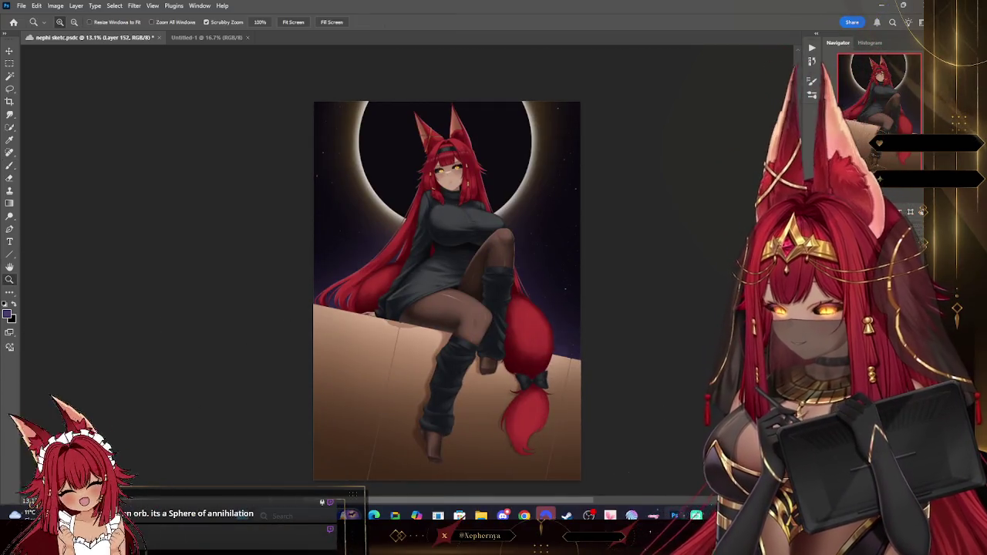
# Apply a 196.4-pixel Gaussian Blur to Layer 152 and erase parts of it with a large eraser.
pyautogui.click(134, 5)
pyautogui.moveTo(140, 115)
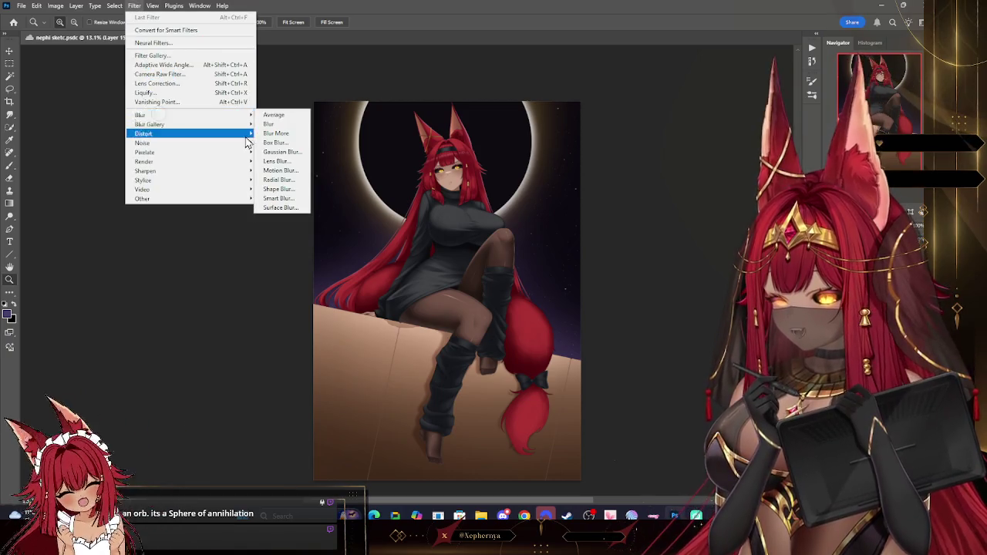
pyautogui.click(289, 150)
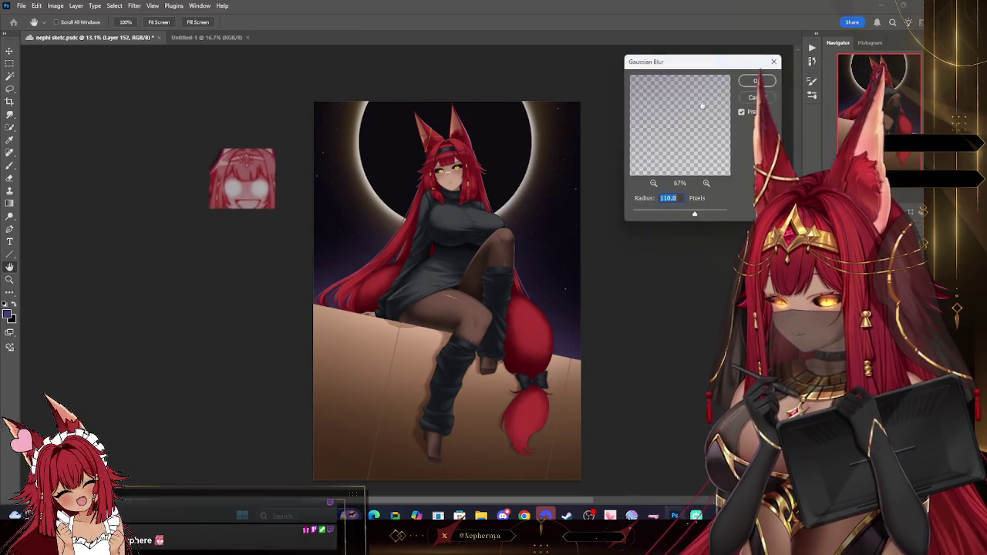
pyautogui.click(757, 81)
pyautogui.press('e')
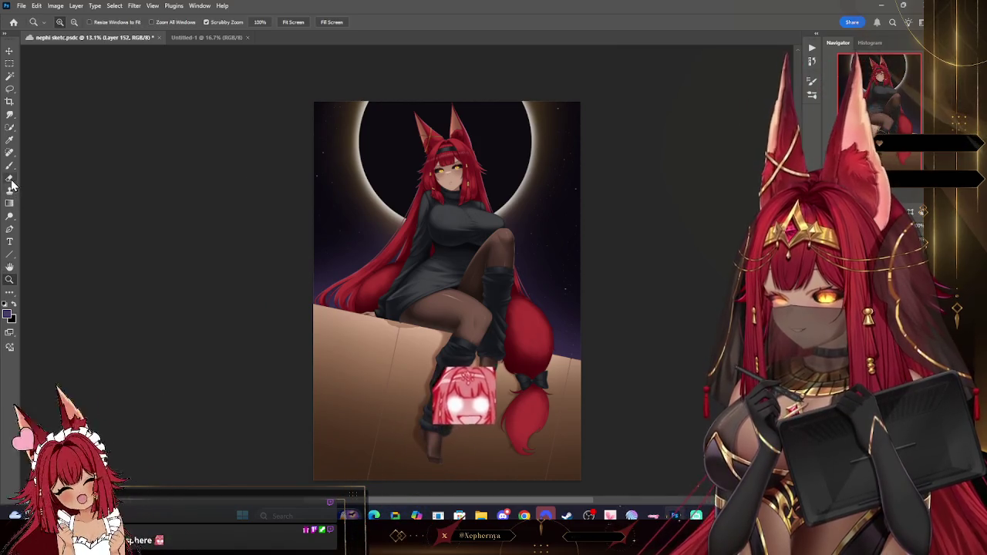
pyautogui.press(']')
pyautogui.press(']')
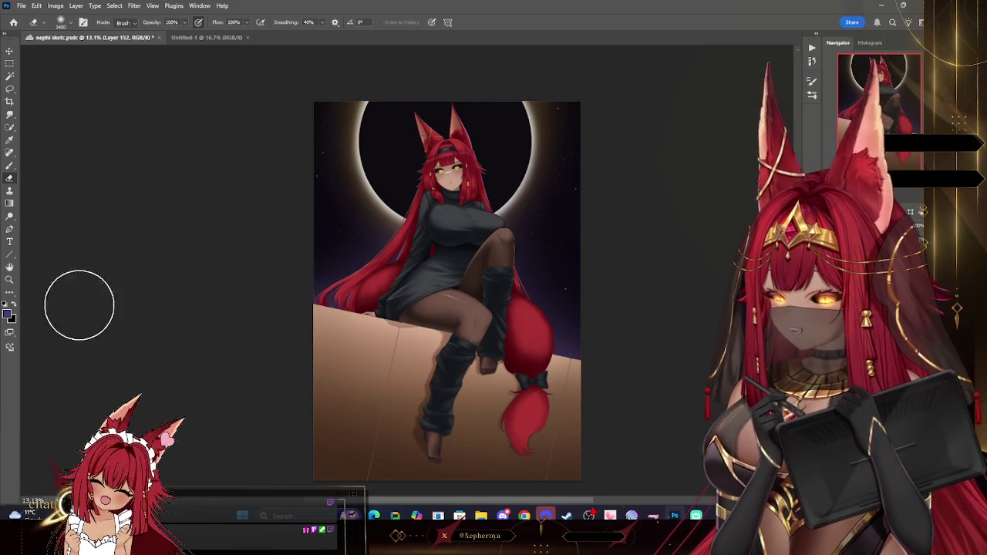
pyautogui.scroll(2, 542, 209)
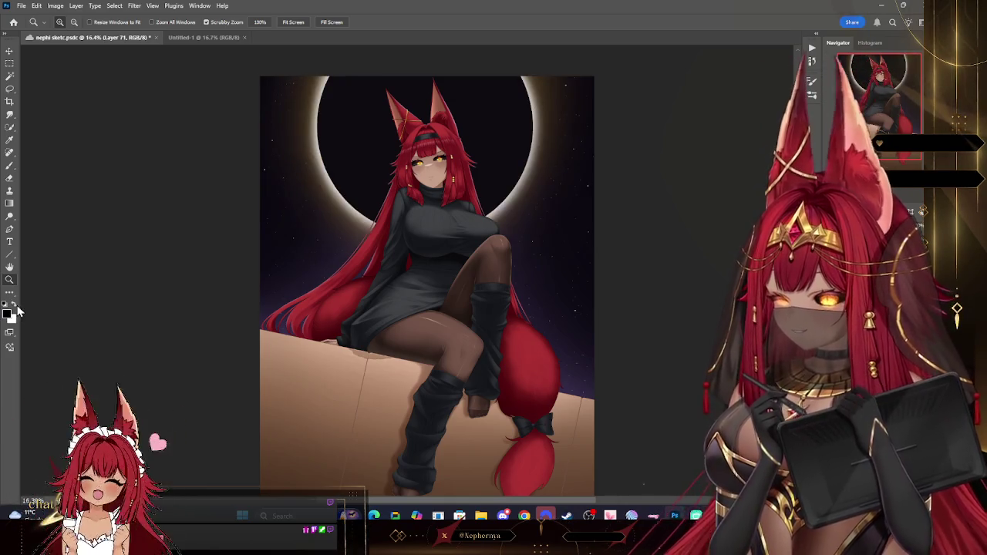
# Zoom in on the head and eclipse rim and set Layer 70's Gaussian Blur radius to about 4.1 pixels.
pyautogui.click(10, 165)
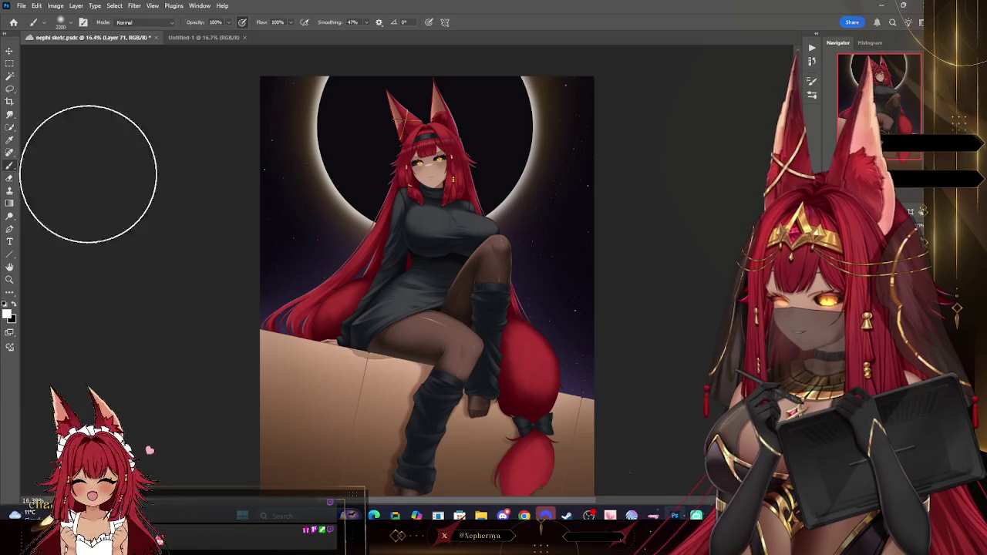
pyautogui.press('[')
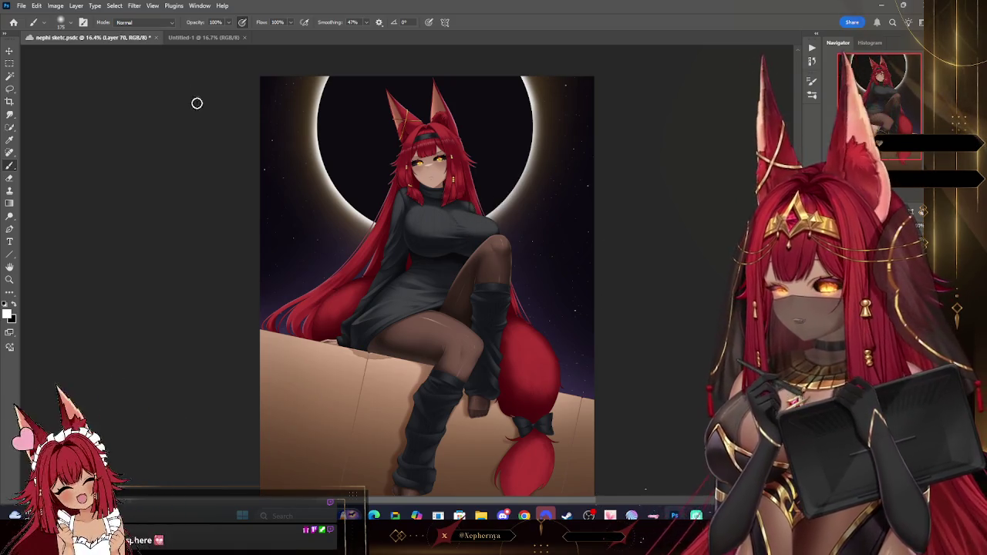
pyautogui.press('z')
pyautogui.moveTo(544, 96); pyautogui.dragTo(572, 126)
pyautogui.click(573, 127)
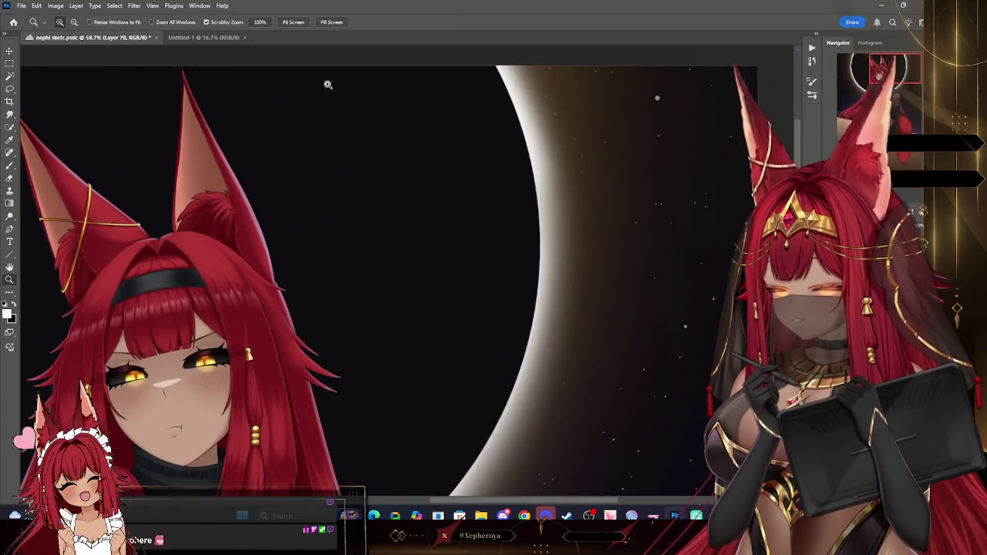
pyautogui.click(134, 6)
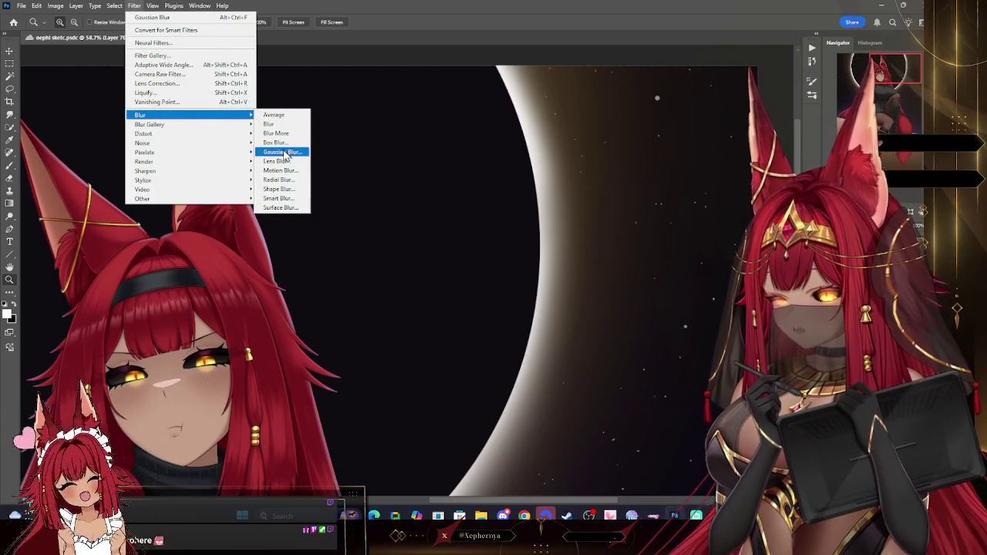
pyautogui.click(282, 151)
pyautogui.moveTo(668, 214); pyautogui.dragTo(658, 214)
# Apply the 4.1-pixel blur, then zoom out and back in to review the illustration.
pyautogui.click(756, 81)
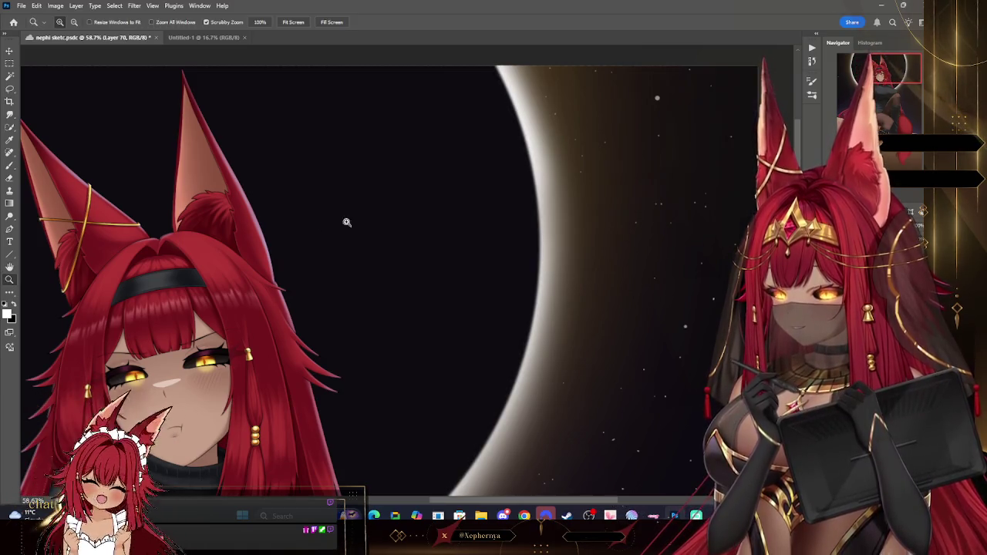
pyautogui.hotkey('ctrl', '0')
pyautogui.moveTo(599, 193)
pyautogui.mouseDown()
pyautogui.moveTo(593, 264)
pyautogui.moveTo(562, 296)
pyautogui.mouseUp()
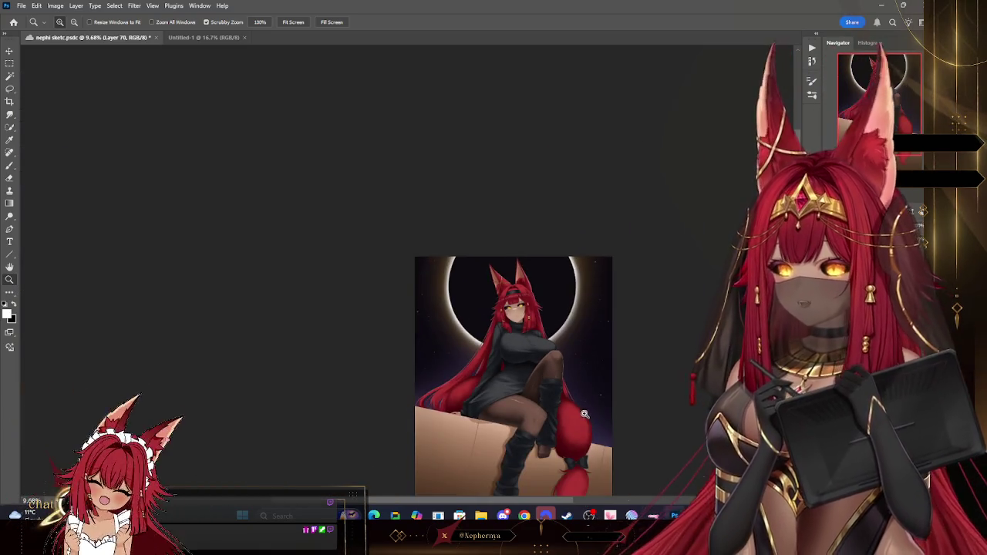
pyautogui.moveTo(584, 415); pyautogui.dragTo(594, 419)
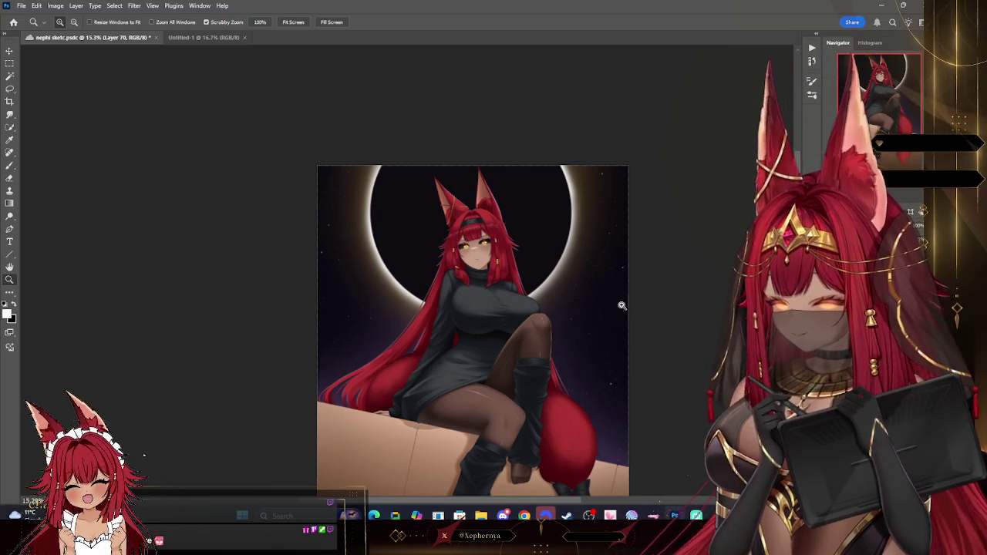
pyautogui.scroll(-1, 663, 185)
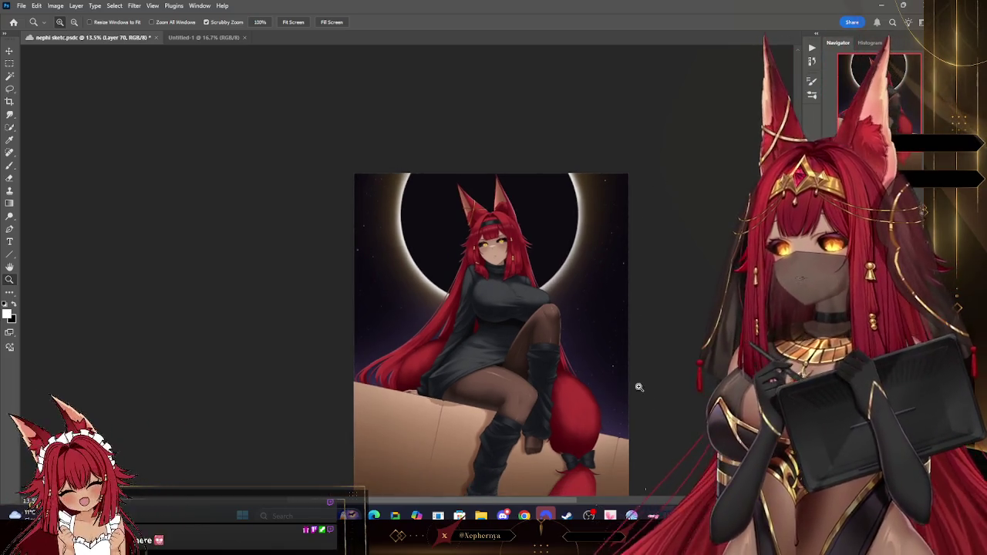
pyautogui.click(631, 395)
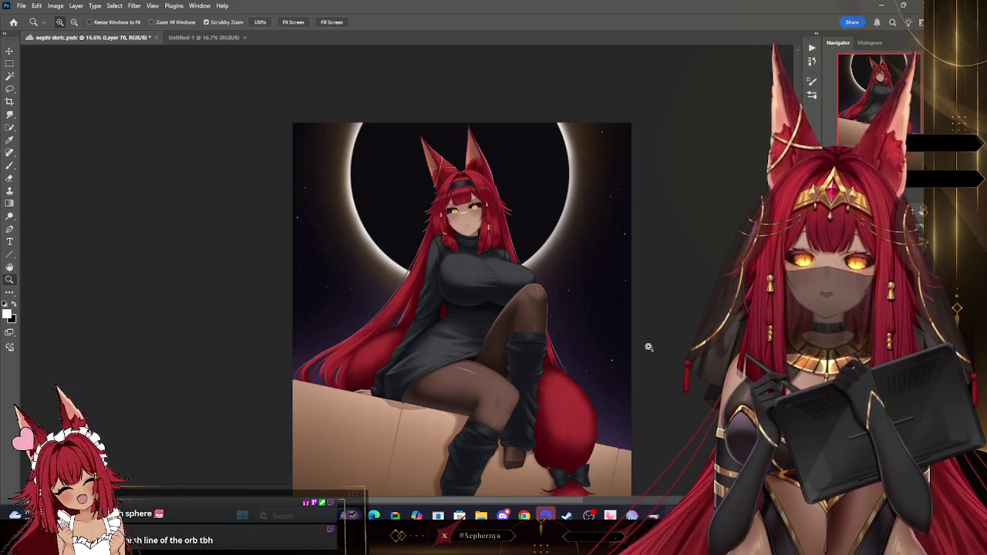
pyautogui.scroll(-1, 644, 346)
pyautogui.scroll(-1, 628, 386)
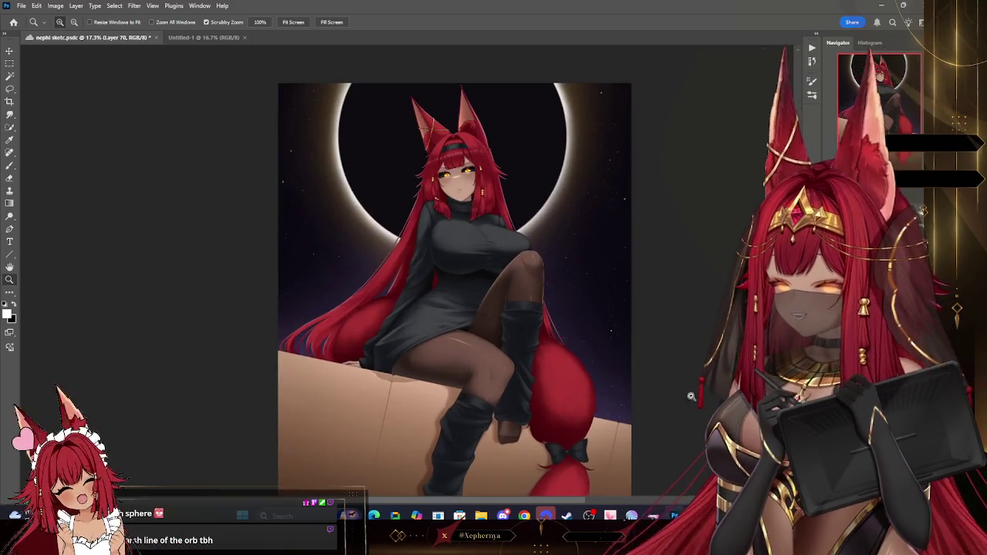
pyautogui.scroll(2, 625, 406)
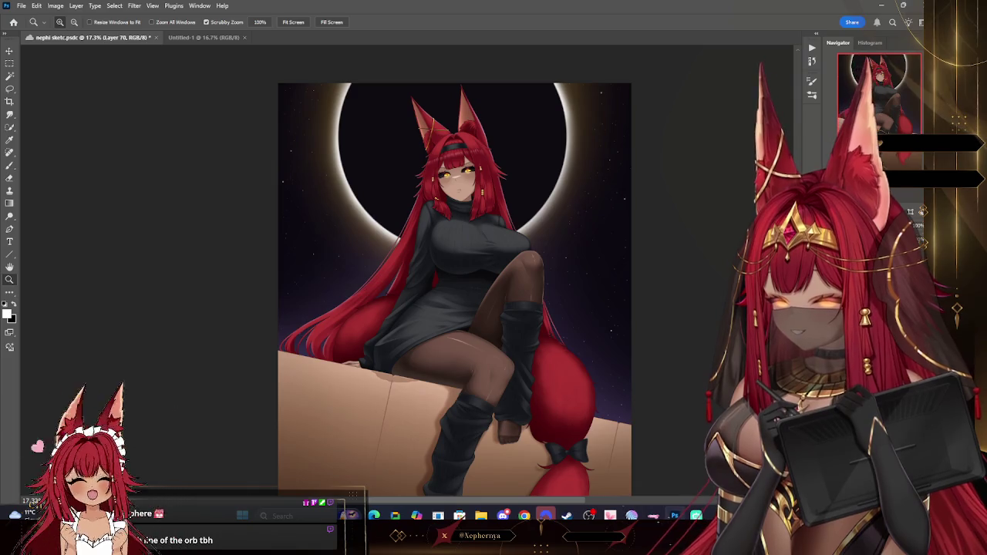
# Merge the layer down and select the fox girl by inverting a Magic Wand selection of sky and floor.
pyautogui.click(76, 5)
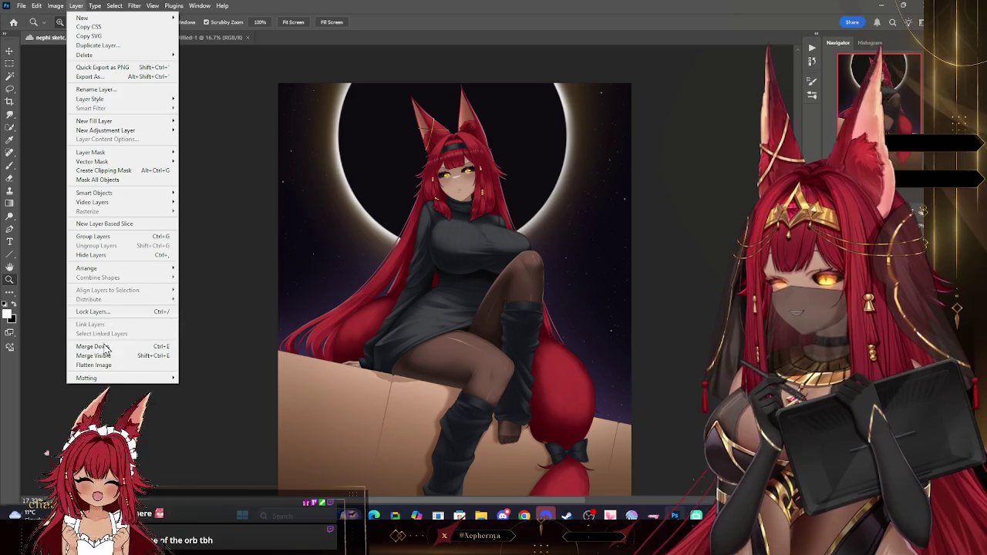
pyautogui.click(106, 349)
pyautogui.press('e')
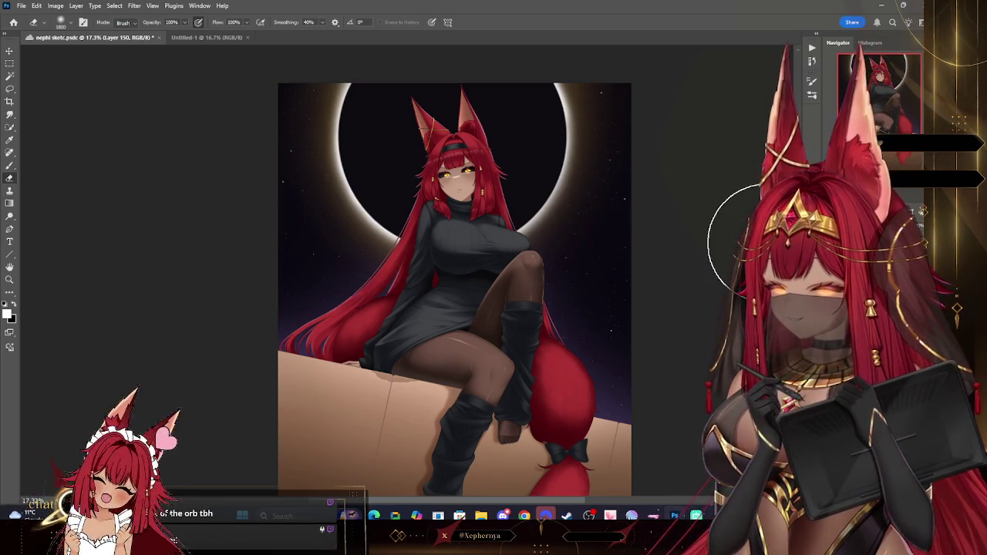
pyautogui.click(9, 279)
pyautogui.keyDown('alt'); pyautogui.click(549, 331); pyautogui.keyUp('alt')
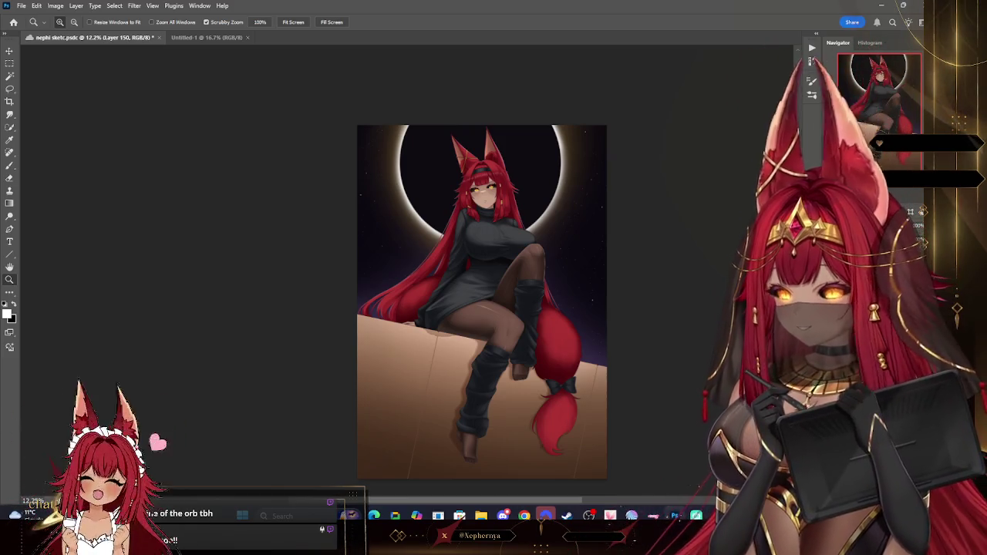
pyautogui.click(9, 76)
pyautogui.click(497, 304)
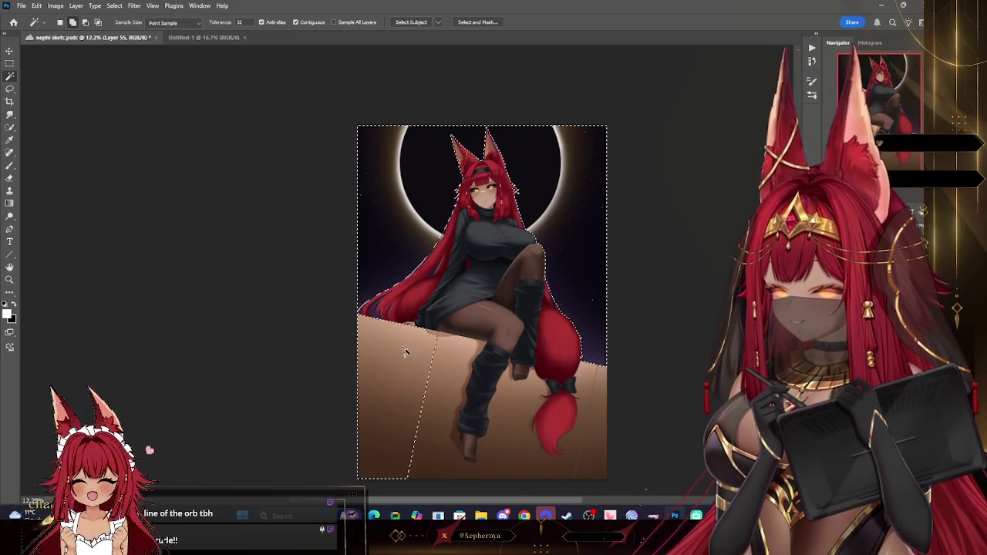
pyautogui.keyDown('shift'); pyautogui.click(399, 347); pyautogui.keyUp('shift')
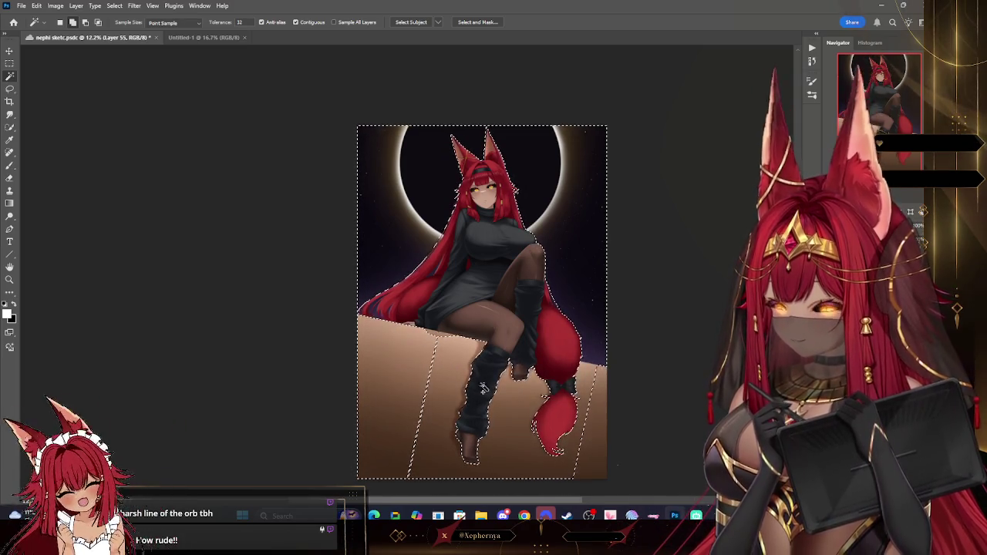
pyautogui.click(114, 6)
pyautogui.click(127, 48)
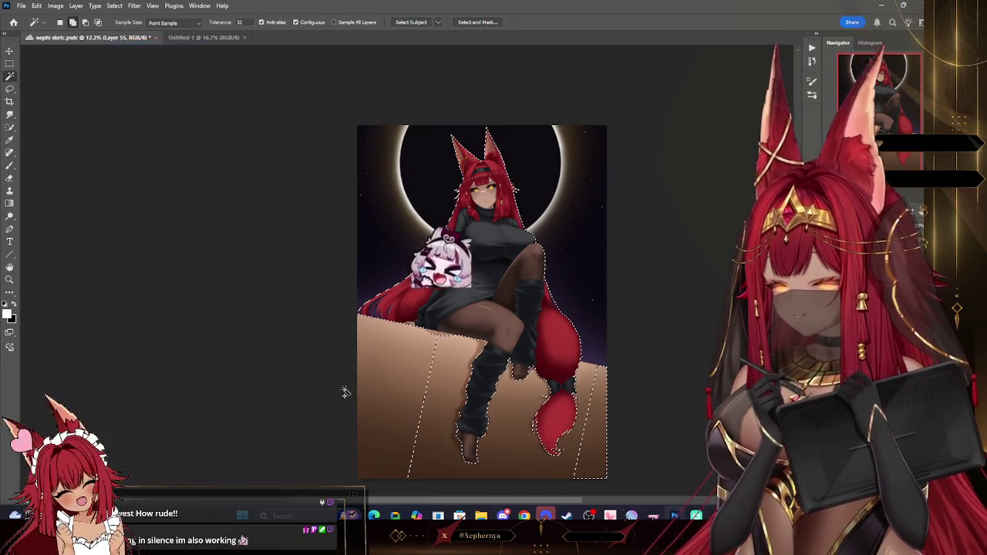
# Add new Layer 152 and set the foreground to dark purple #352348.
pyautogui.hotkey('ctrl', 'shift', 'alt', 'n')
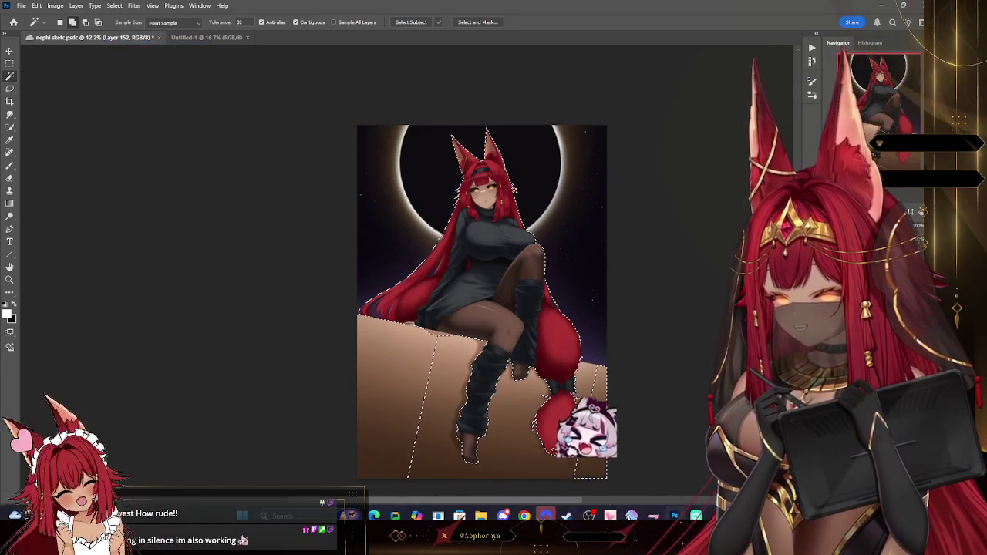
pyautogui.press('i')
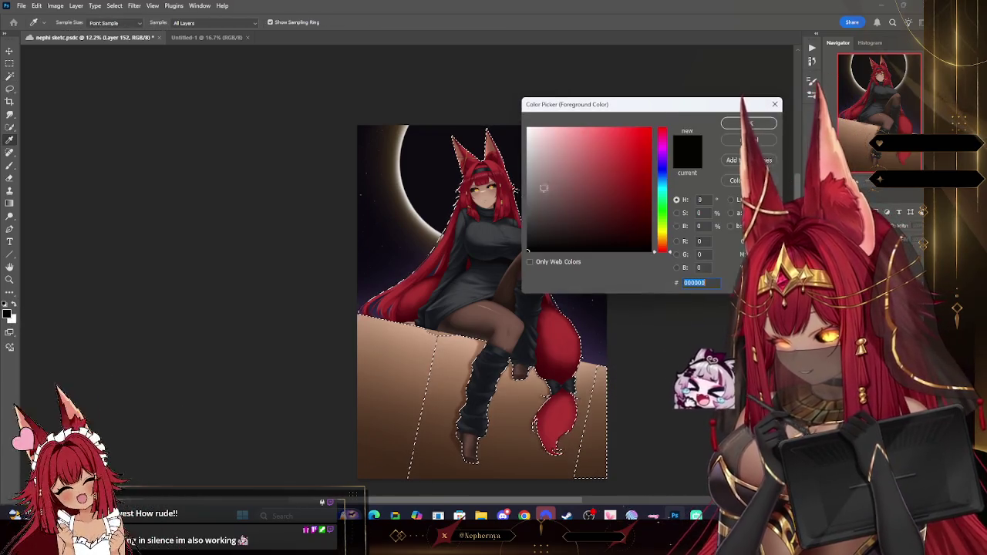
pyautogui.click(664, 160)
pyautogui.click(590, 217)
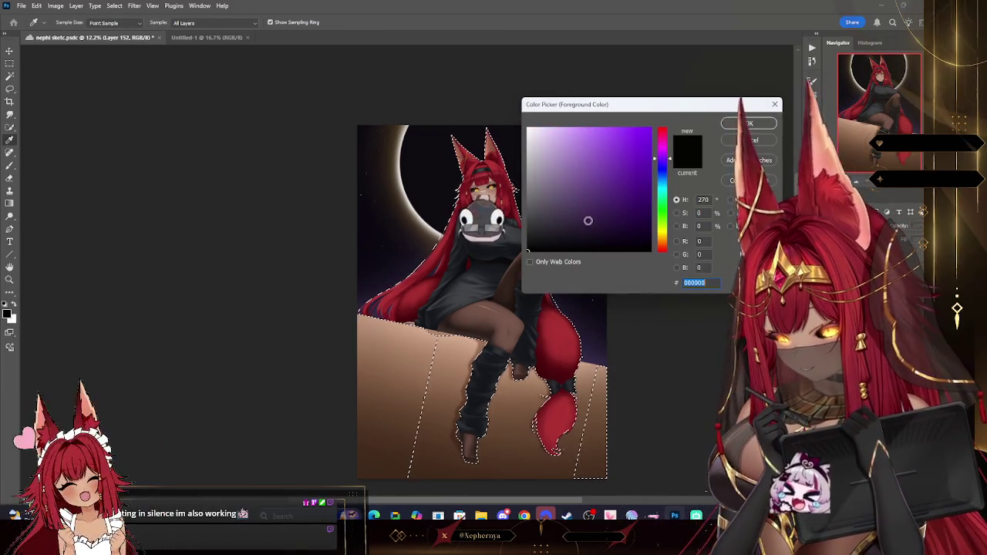
pyautogui.press('Return')
pyautogui.press('w')
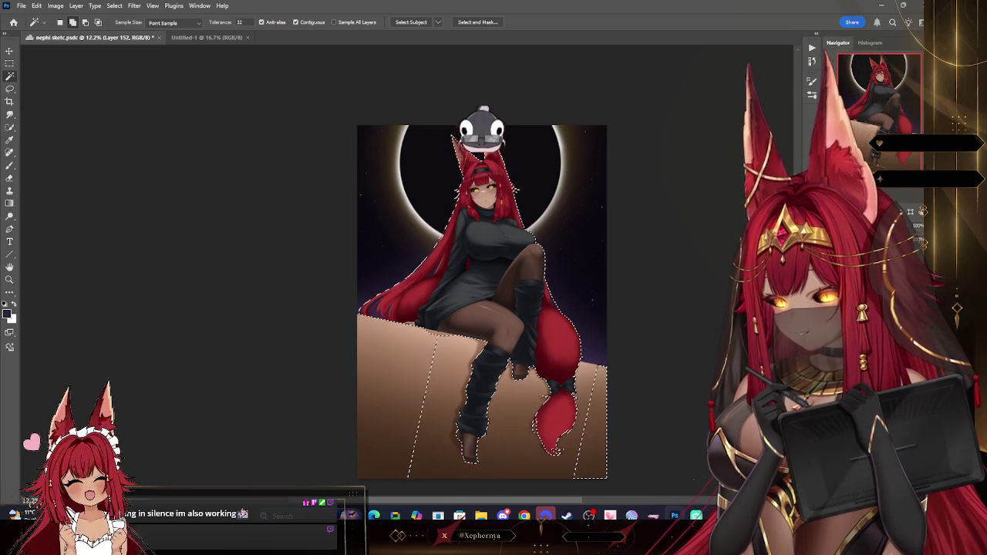
# Paint dark shading over the selected fox girl with a 2000-pixel brush, then deselect.
pyautogui.press('b')
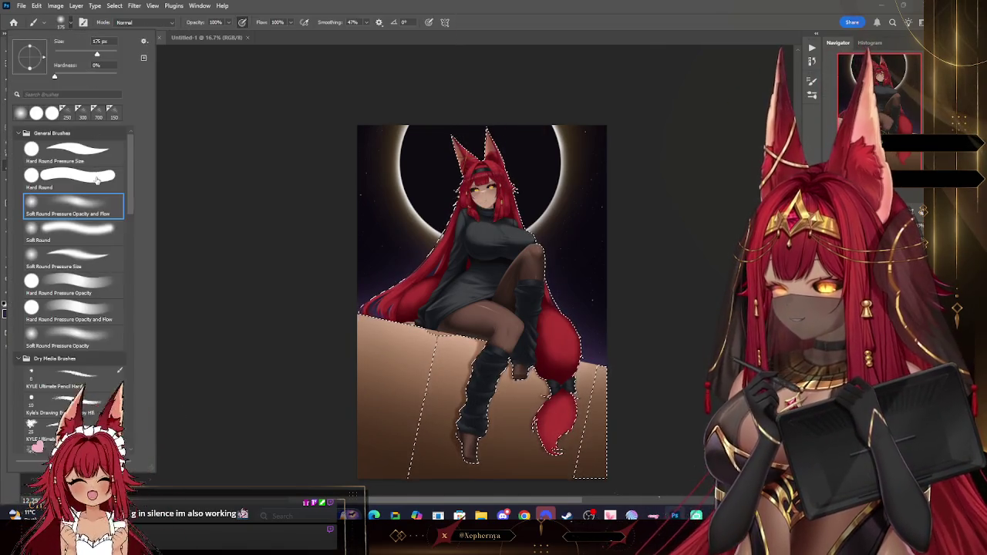
pyautogui.press(']')
pyautogui.press(']')
pyautogui.press(']')
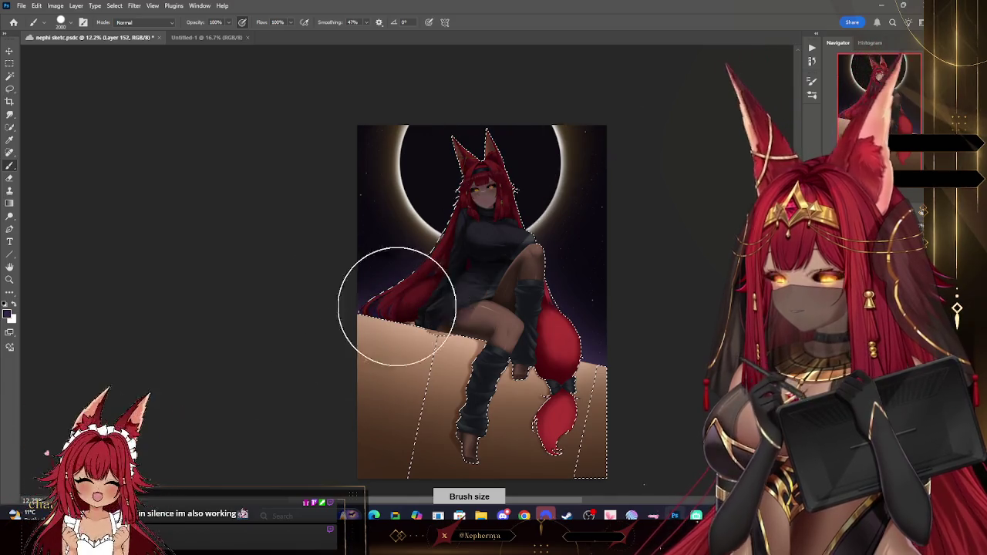
pyautogui.press(']')
pyautogui.press(']')
pyautogui.press(']')
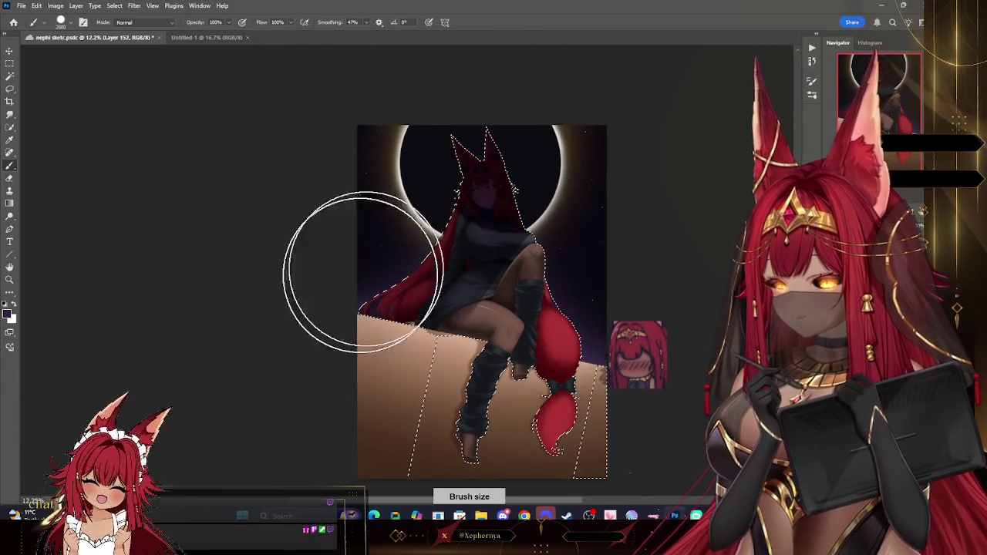
pyautogui.moveTo(447, 209)
pyautogui.mouseDown()
pyautogui.moveTo(506, 254)
pyautogui.moveTo(517, 386)
pyautogui.mouseUp()
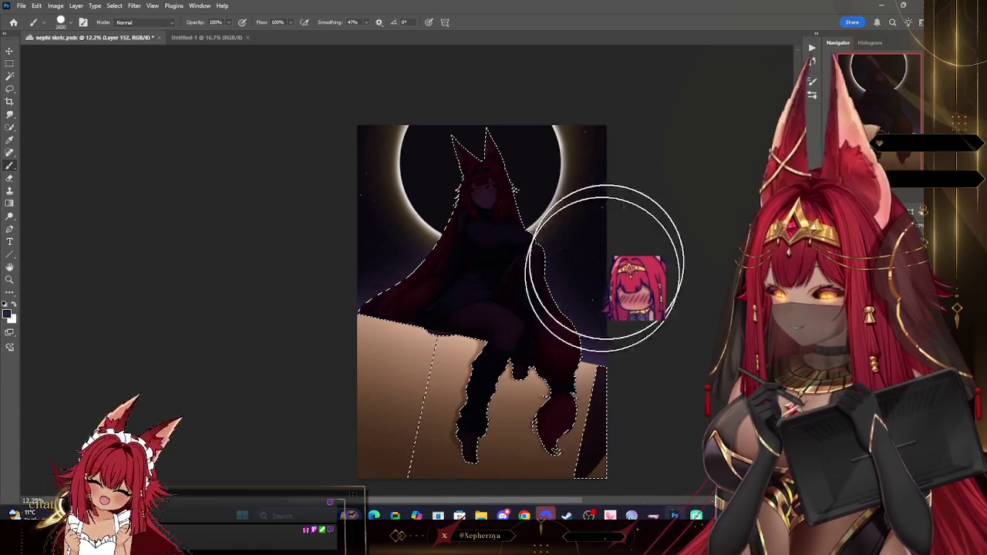
pyautogui.click(114, 5)
pyautogui.click(131, 27)
# Zoom in and set up a soft round eraser at size 400.
pyautogui.press('z')
pyautogui.moveTo(606, 276); pyautogui.dragTo(617, 276)
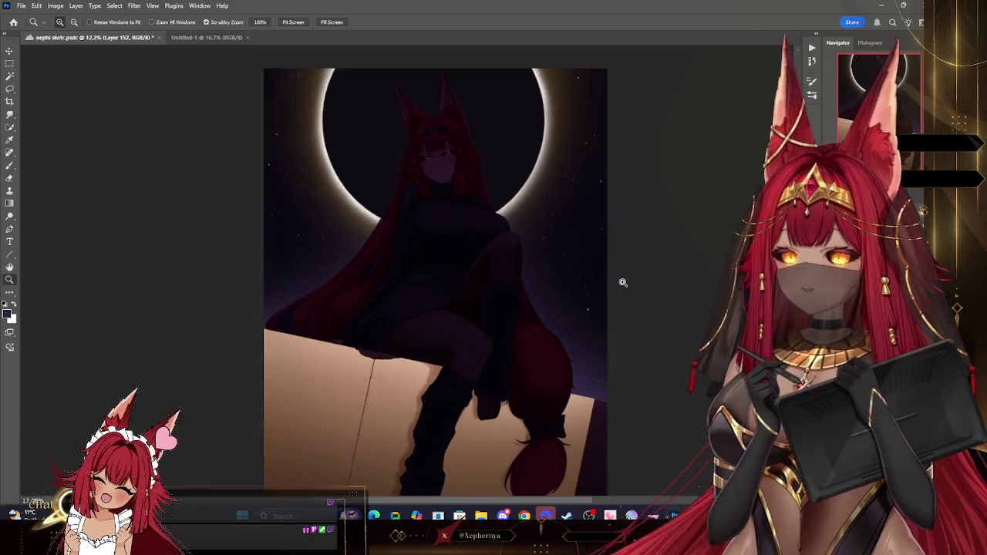
pyautogui.click(9, 165)
pyautogui.click(29, 21)
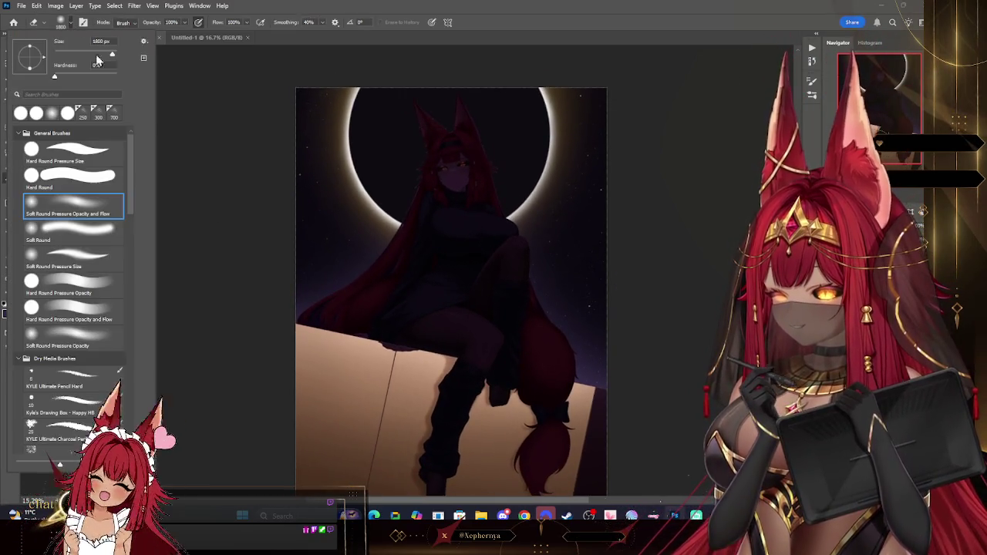
pyautogui.click(211, 84)
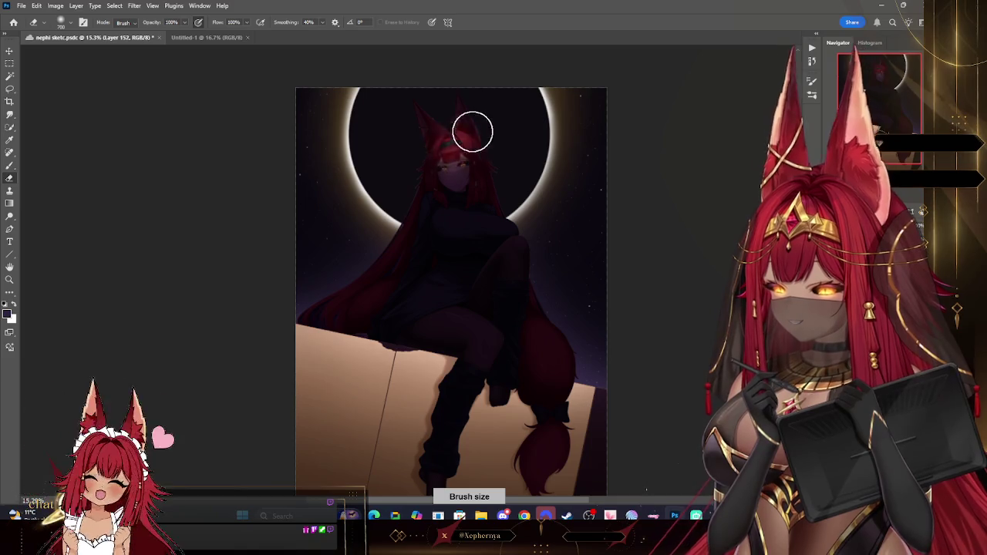
pyautogui.press('[')
pyautogui.press('[')
pyautogui.press('[')
pyautogui.press('[')
pyautogui.press('[')
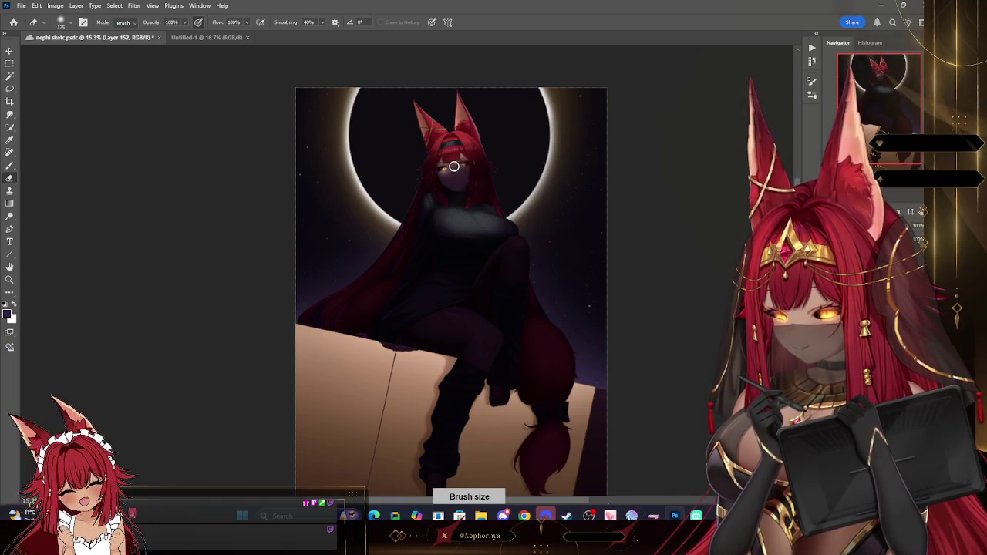
pyautogui.press(']')
pyautogui.press(']')
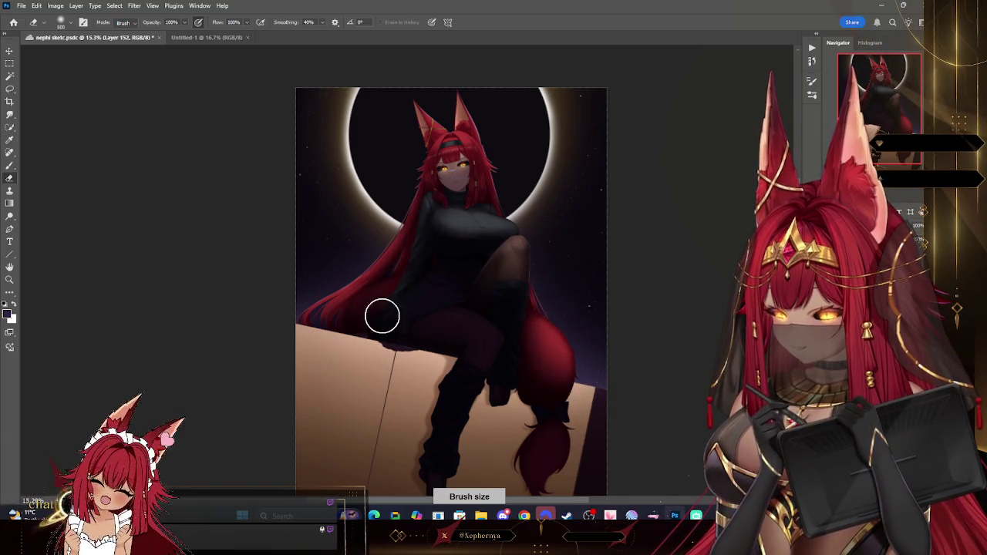
pyautogui.press('[')
pyautogui.press('[')
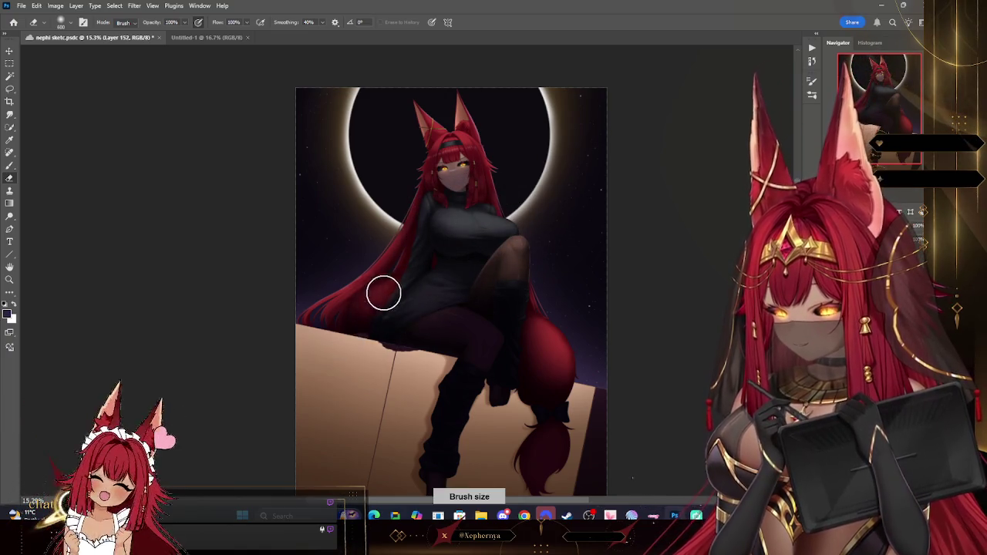
pyautogui.press('[')
pyautogui.press('[')
# Erase the shading off the skirt, thigh and raised knee.
pyautogui.moveTo(444, 317)
pyautogui.mouseDown()
pyautogui.moveTo(456, 320)
pyautogui.moveTo(424, 315)
pyautogui.moveTo(509, 341)
pyautogui.mouseUp()
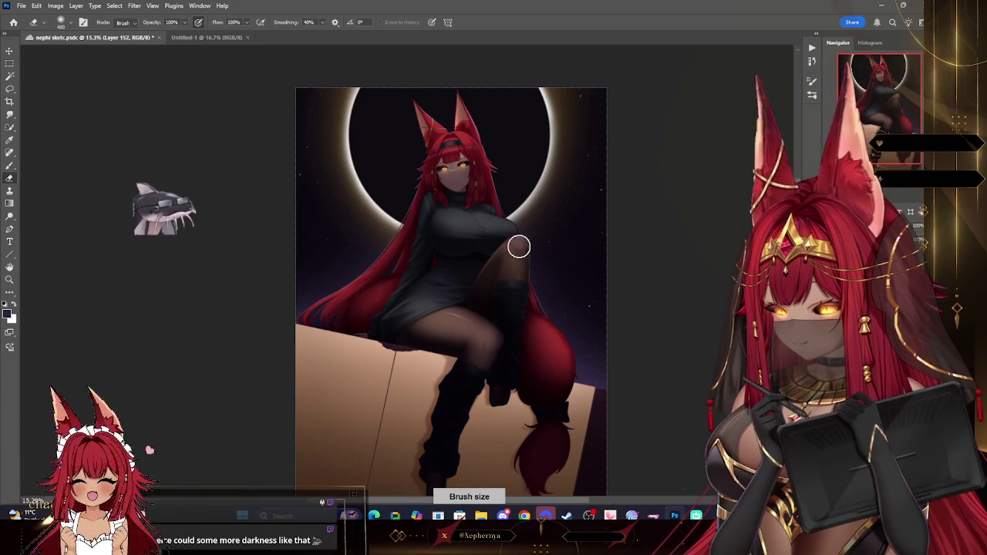
pyautogui.moveTo(513, 293); pyautogui.dragTo(487, 266)
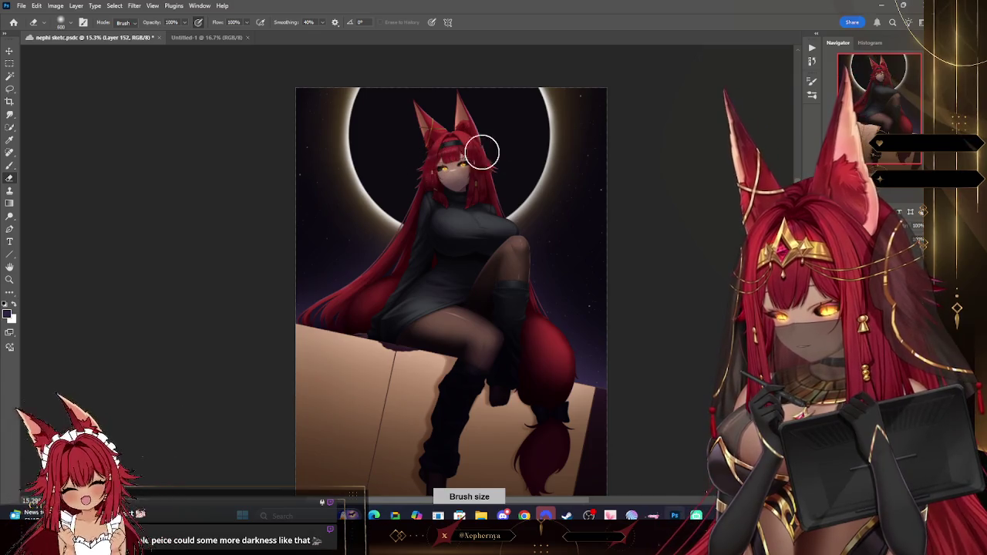
pyautogui.scroll(-3, 462, 232)
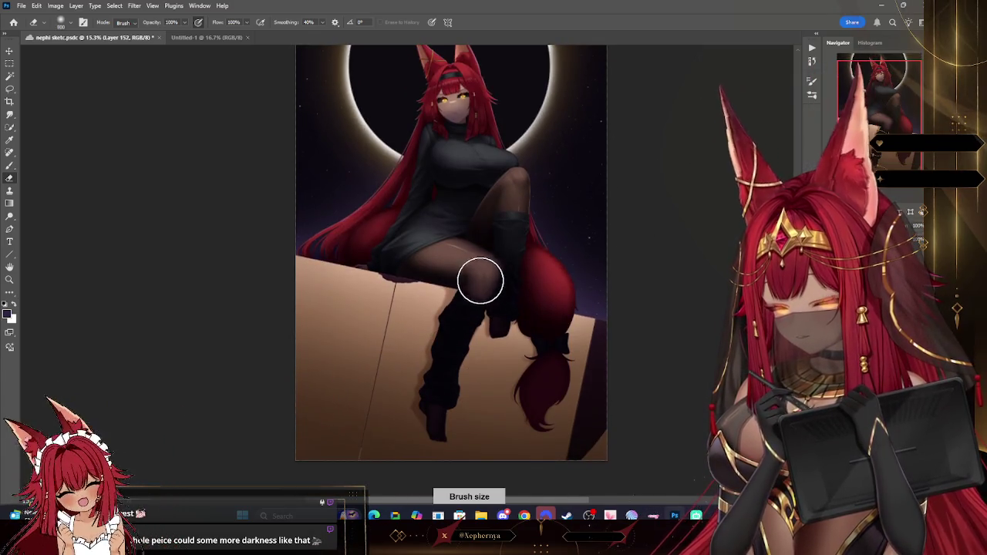
pyautogui.press('[')
pyautogui.press('[')
pyautogui.press('[')
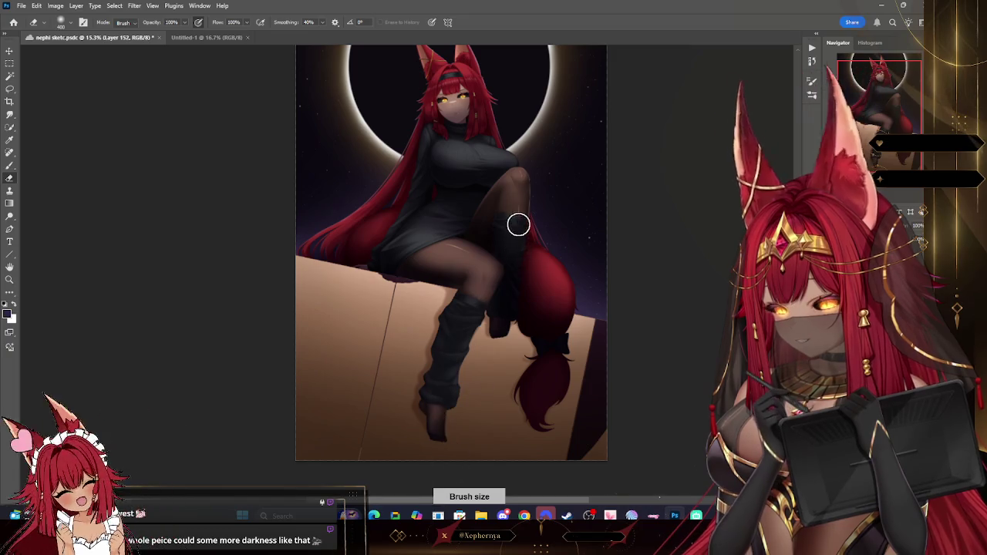
pyautogui.press(']')
pyautogui.press(']')
pyautogui.press(']')
pyautogui.press(']')
pyautogui.press(']')
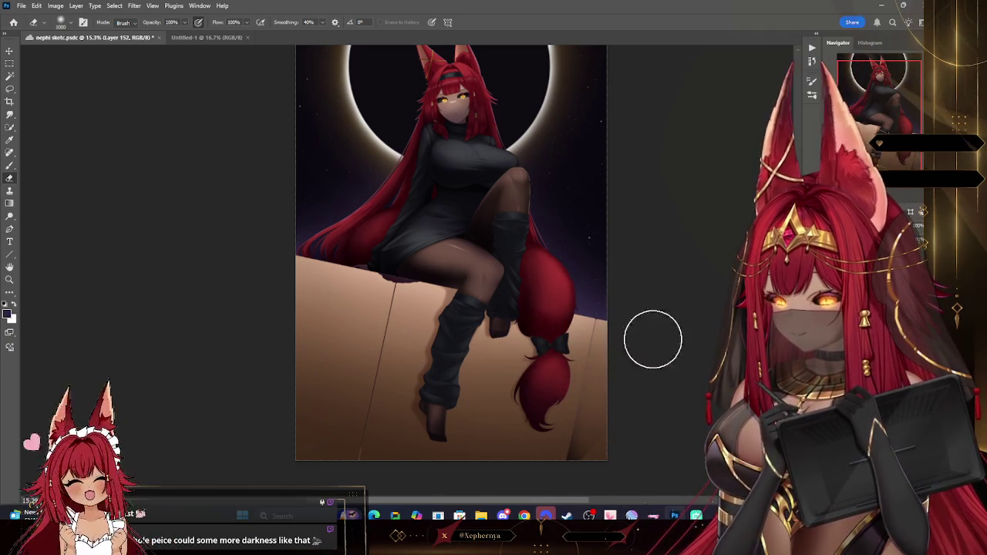
pyautogui.scroll(2, 636, 372)
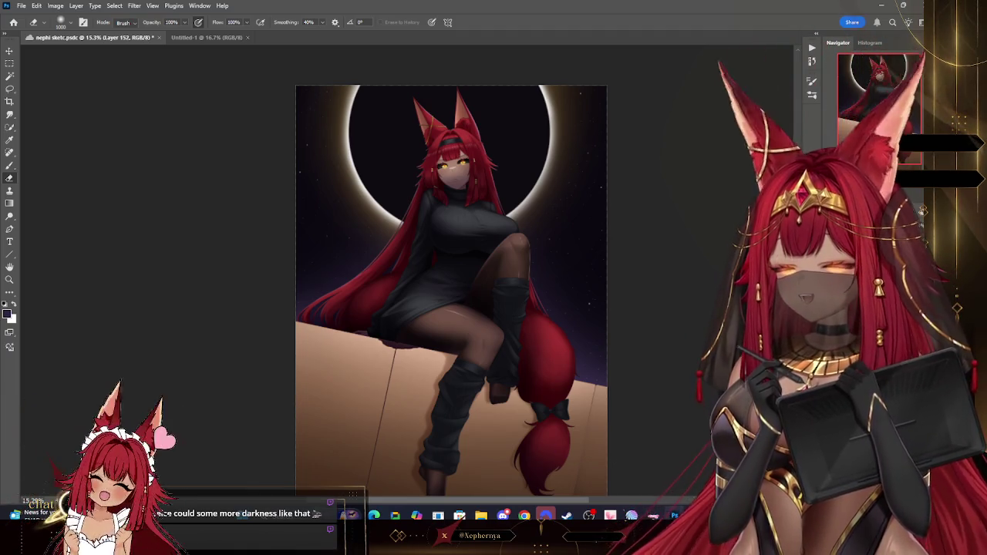
# Toggle undo and redo of the darkening stroke to compare, finishing with it undone.
pyautogui.hotkey('ctrl', 'z')
pyautogui.hotkey('ctrl', 'shift', 'z')
pyautogui.hotkey('ctrl', 'z')
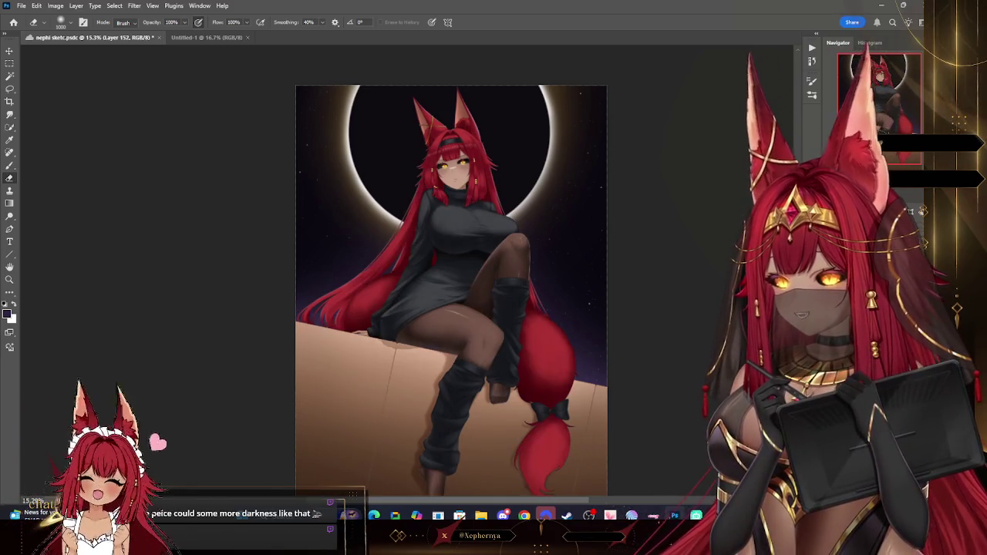
pyautogui.hotkey('ctrl', 'shift', 'z')
pyautogui.hotkey('ctrl', 'z')
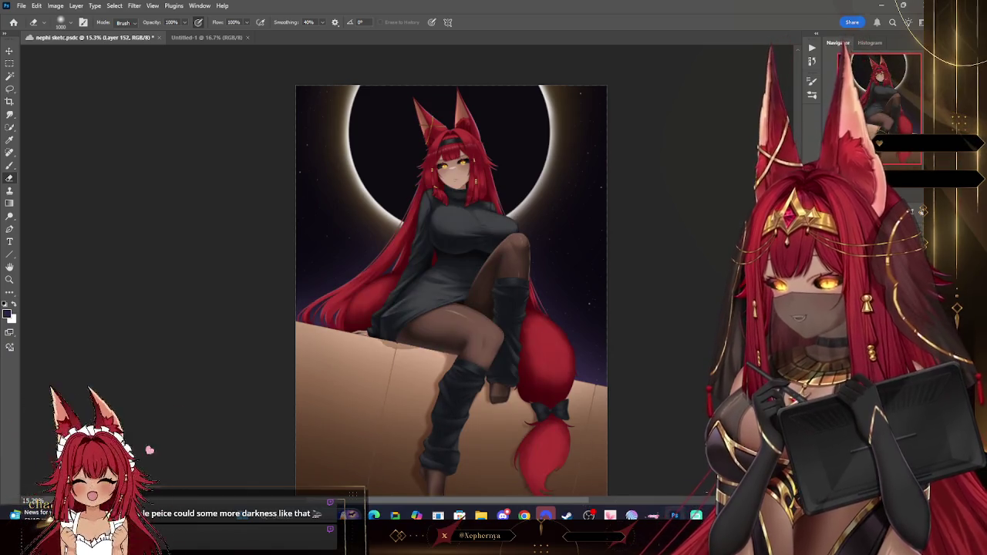
pyautogui.hotkey('ctrl', 'shift', 'z')
pyautogui.hotkey('ctrl', 'z')
pyautogui.hotkey('ctrl', 'shift', 'z')
pyautogui.hotkey('ctrl', 'z')
pyautogui.hotkey('ctrl', 'shift', 'z')
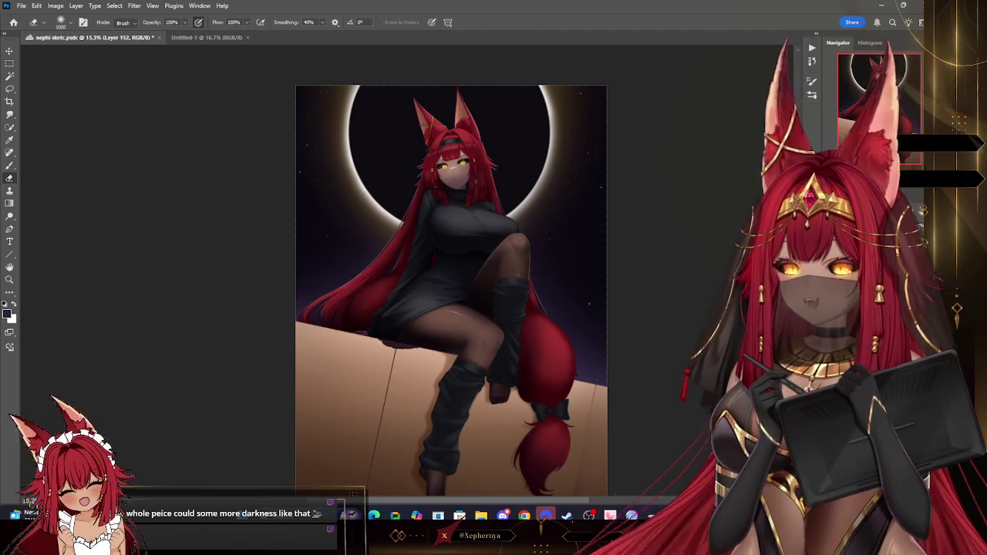
pyautogui.hotkey('ctrl', 'z')
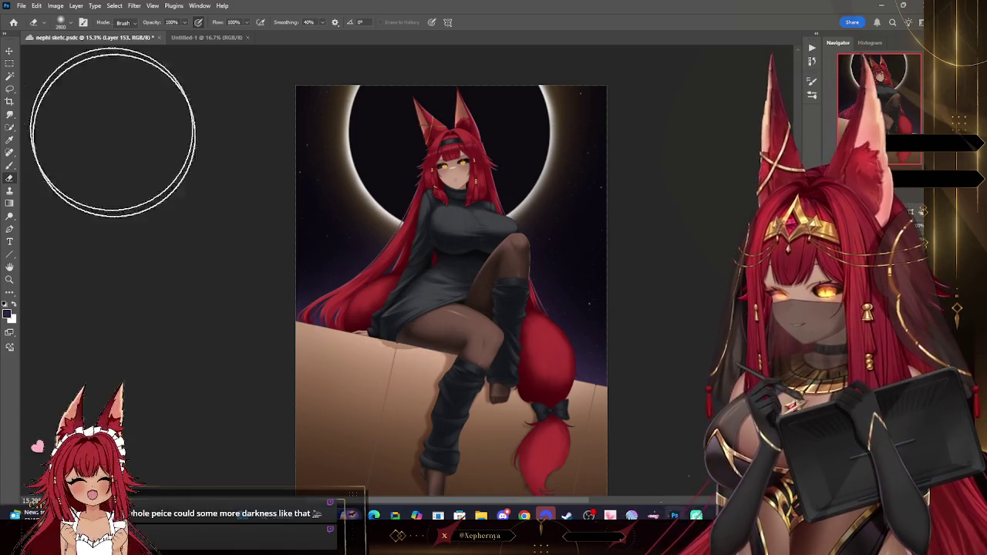
# Wash the upper artwork in dark purple with the Hard Round brush.
pyautogui.click(70, 22)
pyautogui.click(69, 22)
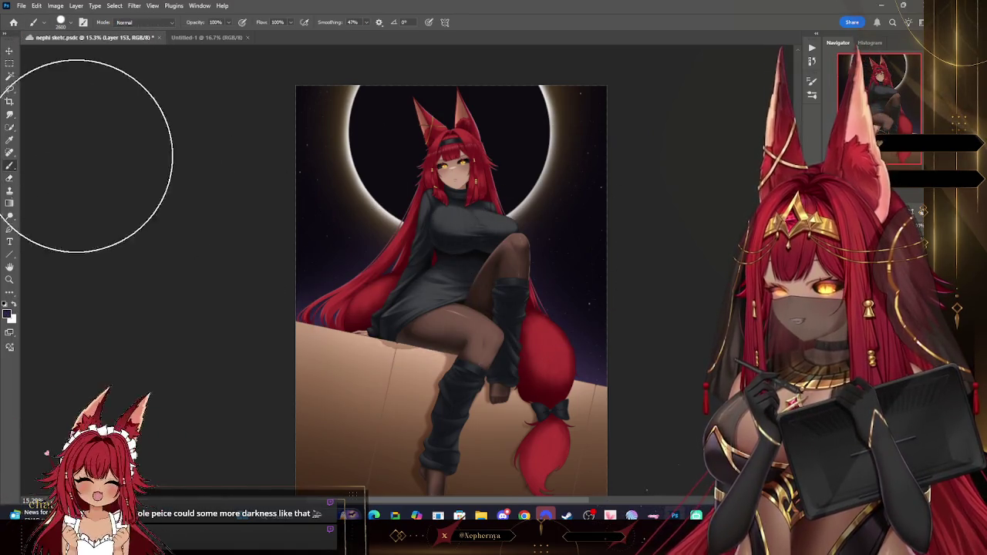
pyautogui.click(70, 22)
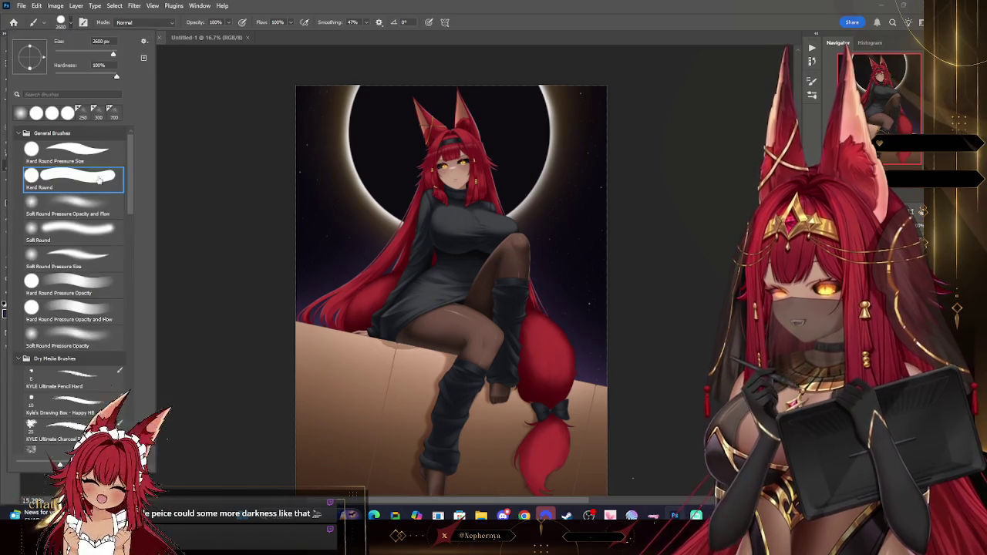
pyautogui.click(192, 76)
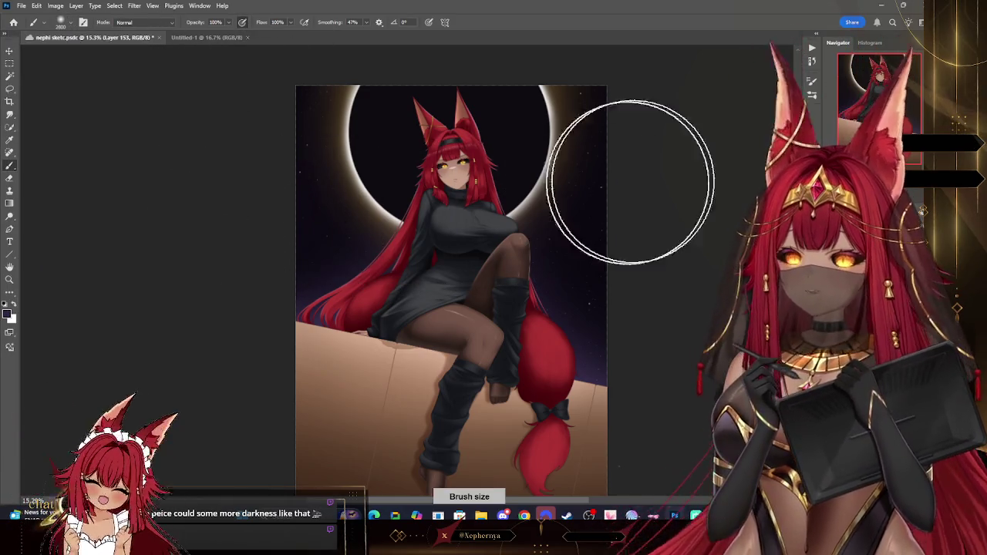
pyautogui.moveTo(578, 165)
pyautogui.mouseDown()
pyautogui.moveTo(331, 125)
pyautogui.moveTo(689, 84)
pyautogui.moveTo(242, 99)
pyautogui.moveTo(606, 165)
pyautogui.moveTo(683, 108)
pyautogui.mouseUp()
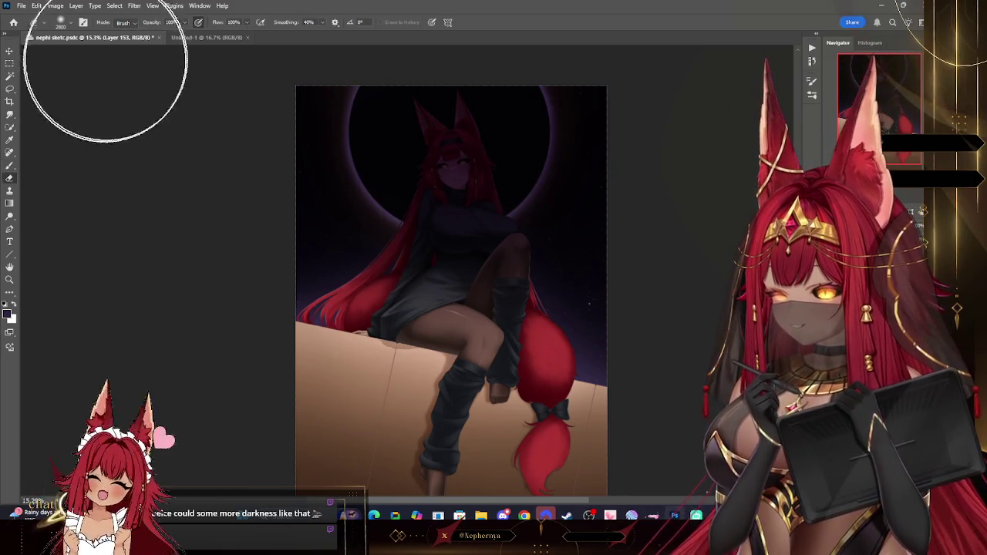
# Erase the dark purple off the fox girl's head and body with a 1600 eraser.
pyautogui.moveTo(465, 119)
pyautogui.mouseDown()
pyautogui.moveTo(452, 198)
pyautogui.moveTo(374, 346)
pyautogui.mouseUp()
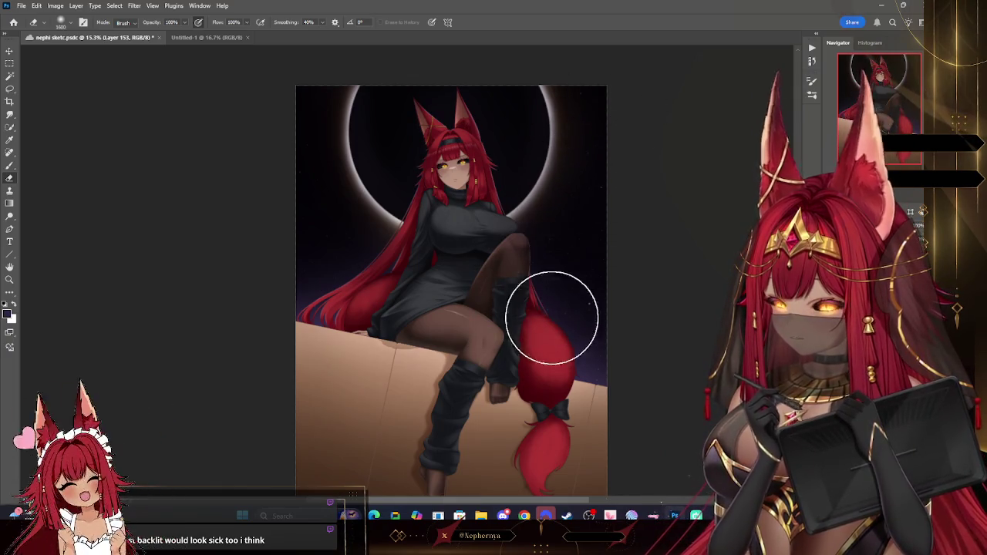
pyautogui.press(']')
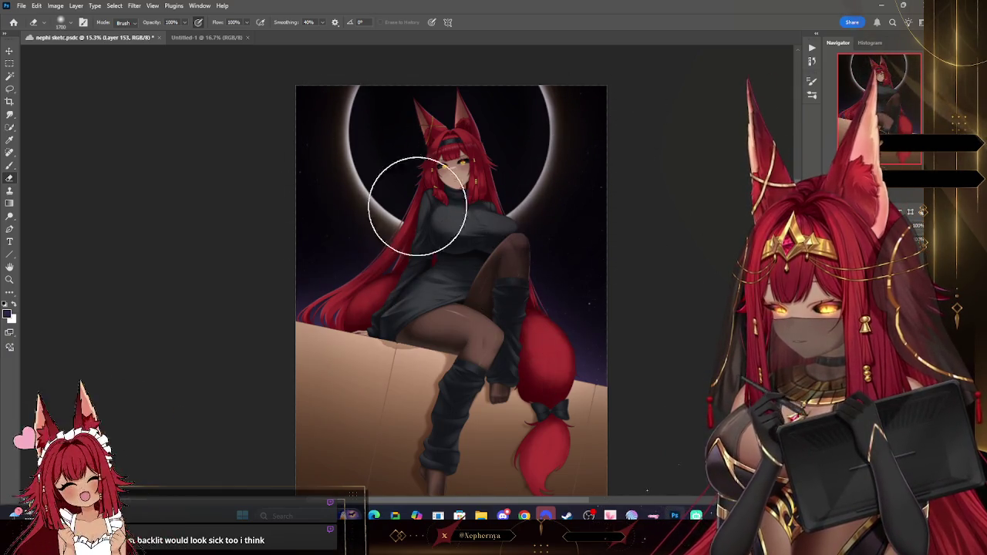
pyautogui.press('[')
pyautogui.press('[')
pyautogui.press('[')
pyautogui.press('[')
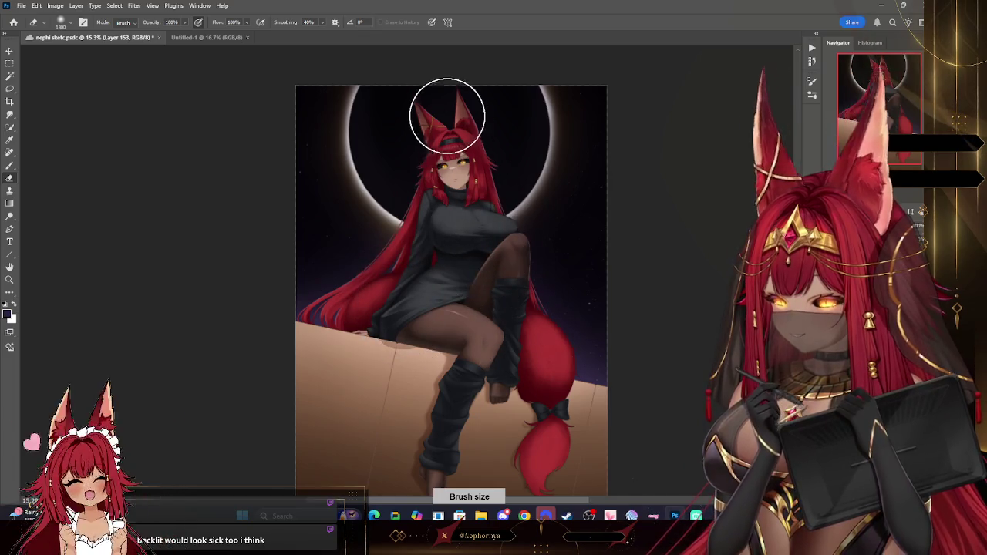
pyautogui.click(10, 279)
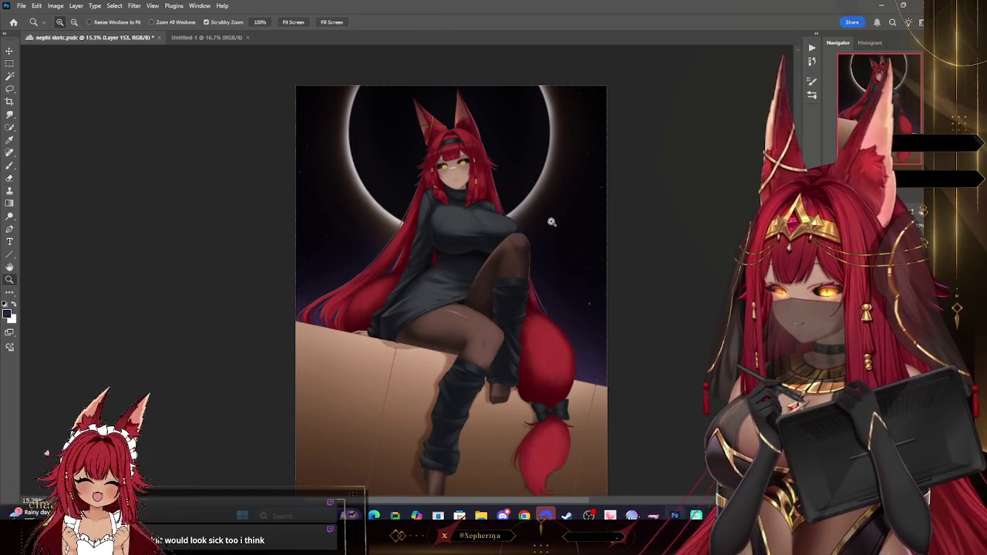
# Try a purple tone over the floor and tail, then undo it.
pyautogui.moveTo(551, 231); pyautogui.dragTo(603, 206)
pyautogui.hotkey('ctrl', 'z')
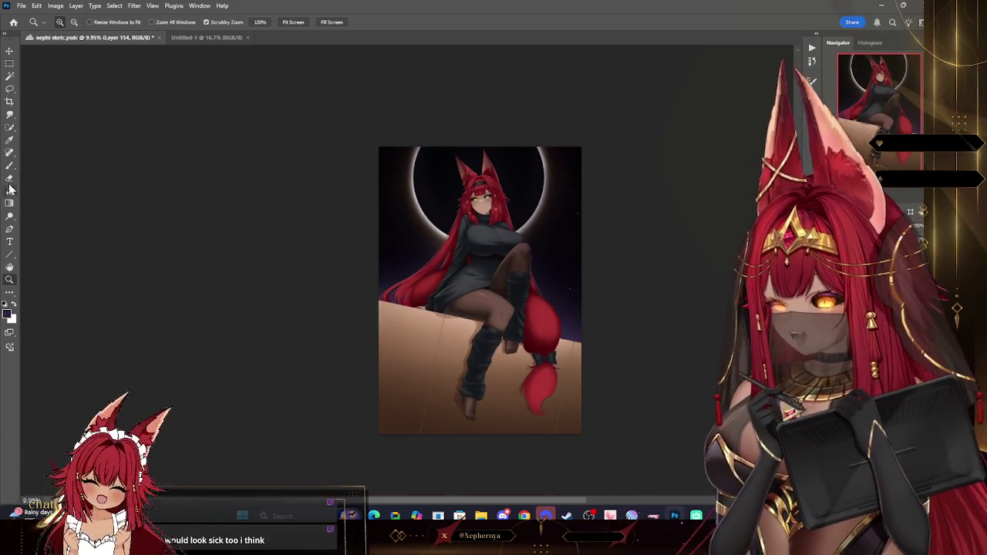
pyautogui.press('b')
pyautogui.moveTo(352, 385)
pyautogui.mouseDown()
pyautogui.moveTo(661, 375)
pyautogui.moveTo(293, 316)
pyautogui.moveTo(674, 399)
pyautogui.moveTo(298, 347)
pyautogui.moveTo(414, 388)
pyautogui.moveTo(663, 390)
pyautogui.mouseUp()
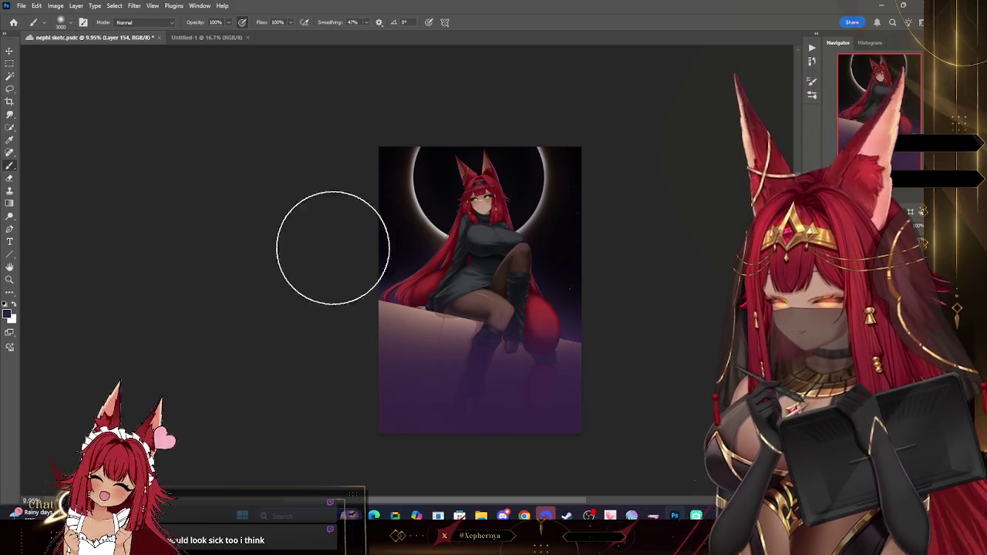
pyautogui.hotkey('ctrl', 'z')
# Erase the dark shading on the ledge around her legs with an enlarged eraser.
pyautogui.press('e')
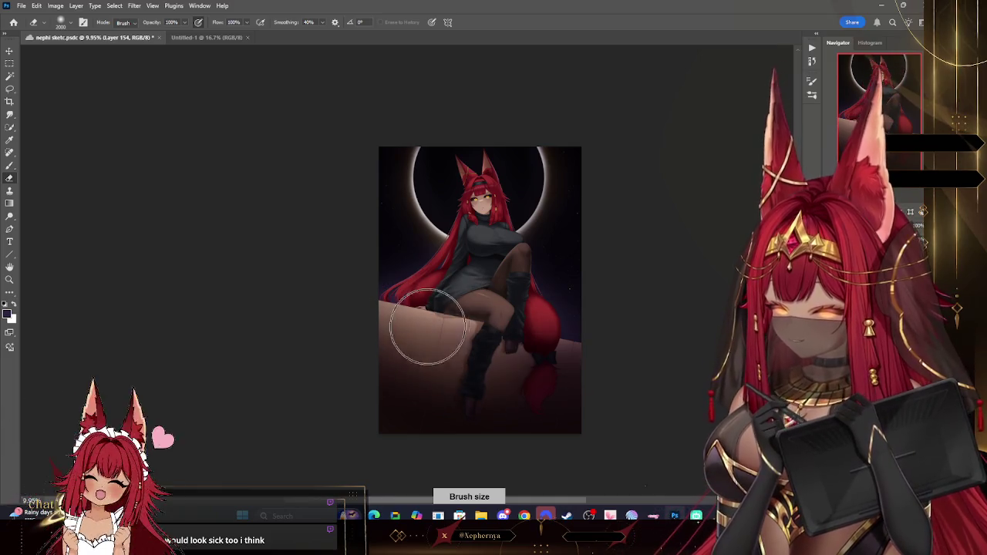
pyautogui.press(']')
pyautogui.press(']')
pyautogui.press(']')
pyautogui.moveTo(425, 372); pyautogui.dragTo(483, 377)
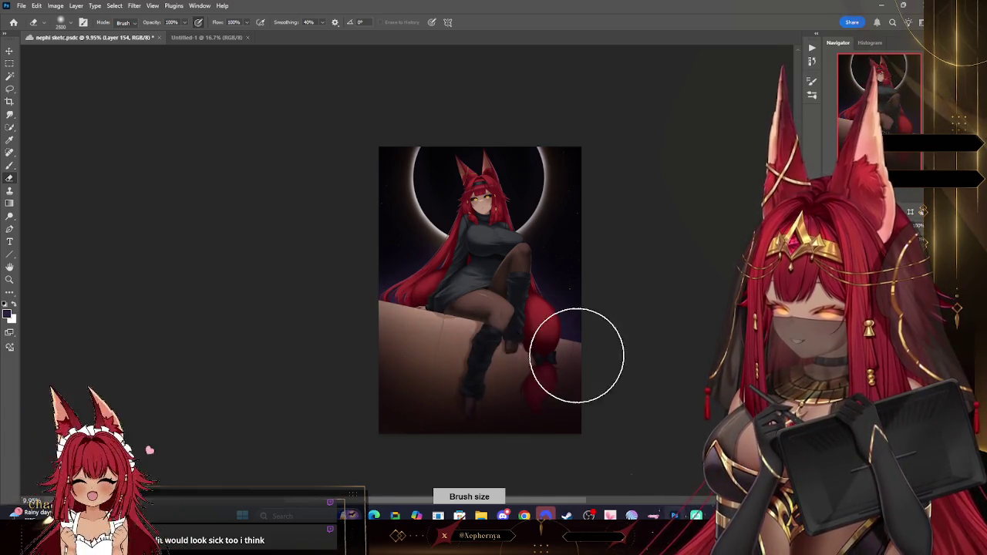
pyautogui.press('[')
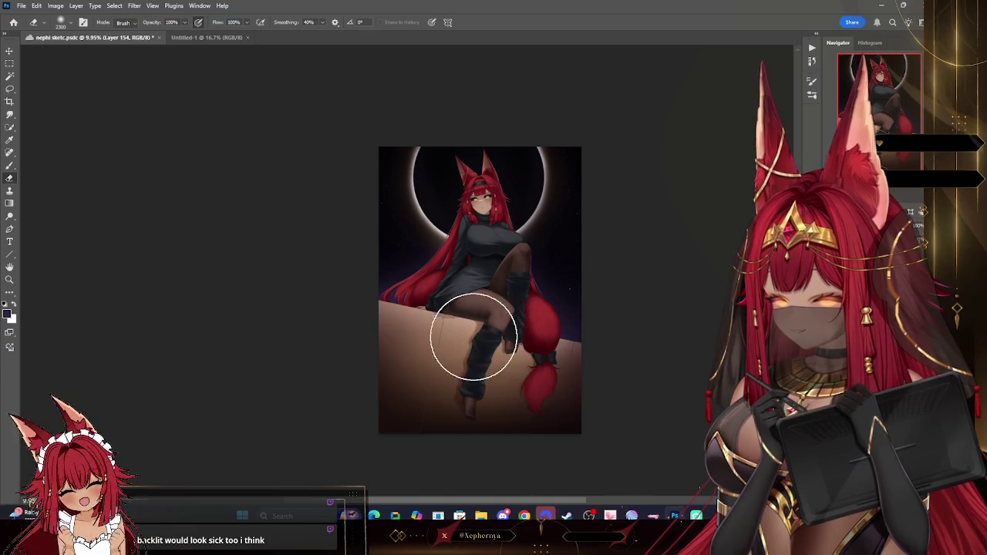
# Zoom in on the artwork and save the document.
pyautogui.click(9, 279)
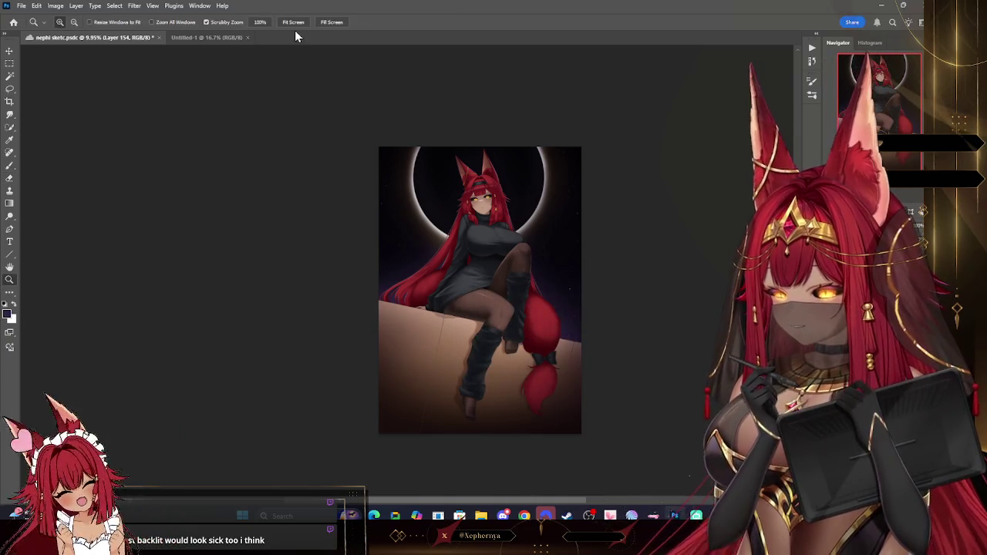
pyautogui.click(371, 53)
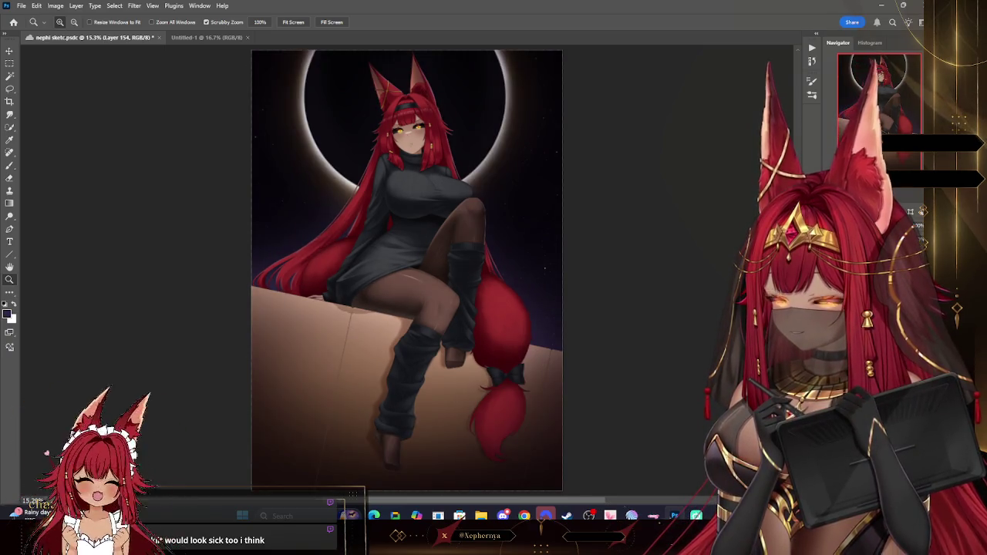
pyautogui.press('e')
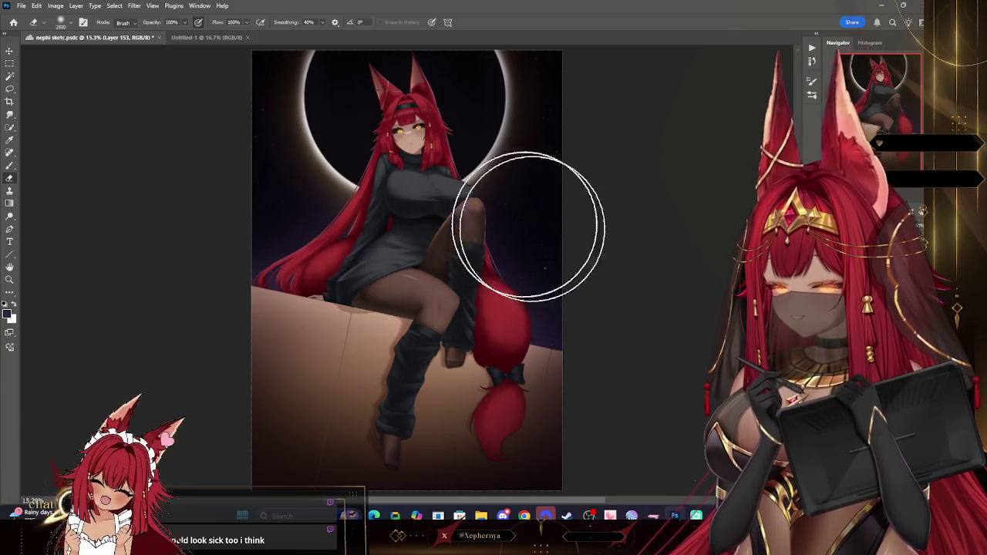
pyautogui.hotkey('ctrl', 's')
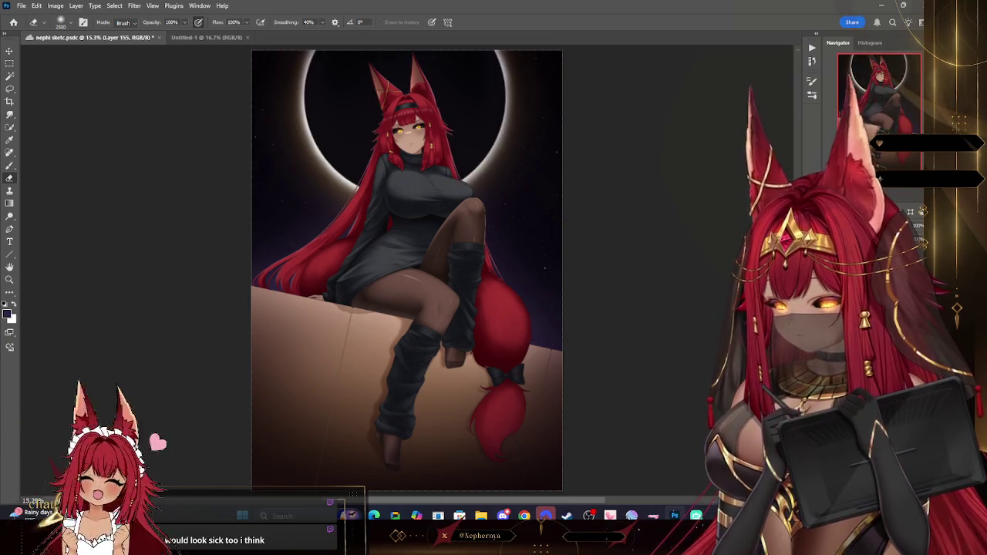
# Set up a white brush at size 400 for the backlight glow.
pyautogui.click(14, 305)
pyautogui.press('b')
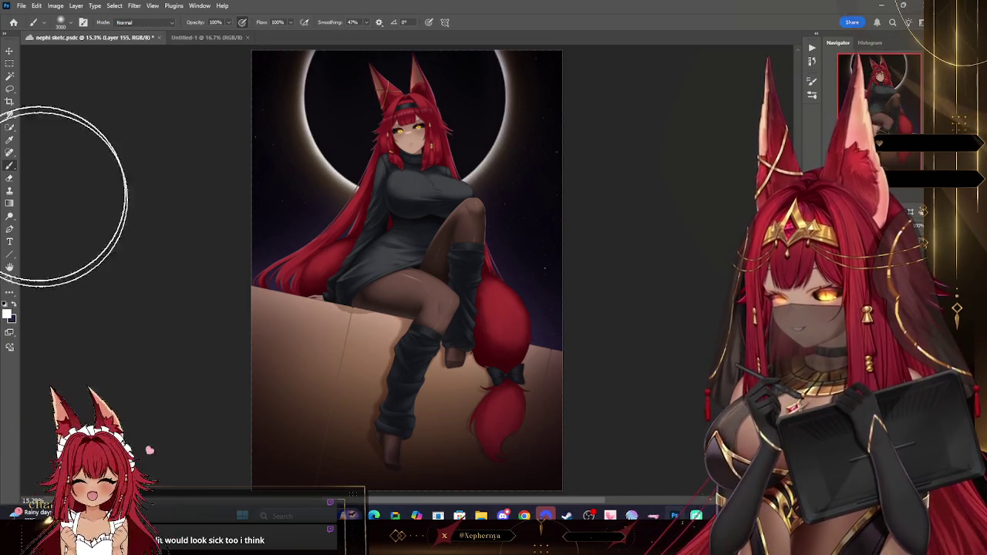
pyautogui.press('[')
pyautogui.press('[')
pyautogui.press('[')
pyautogui.press('[')
pyautogui.press('[')
pyautogui.press('[')
pyautogui.press('[')
pyautogui.press('[')
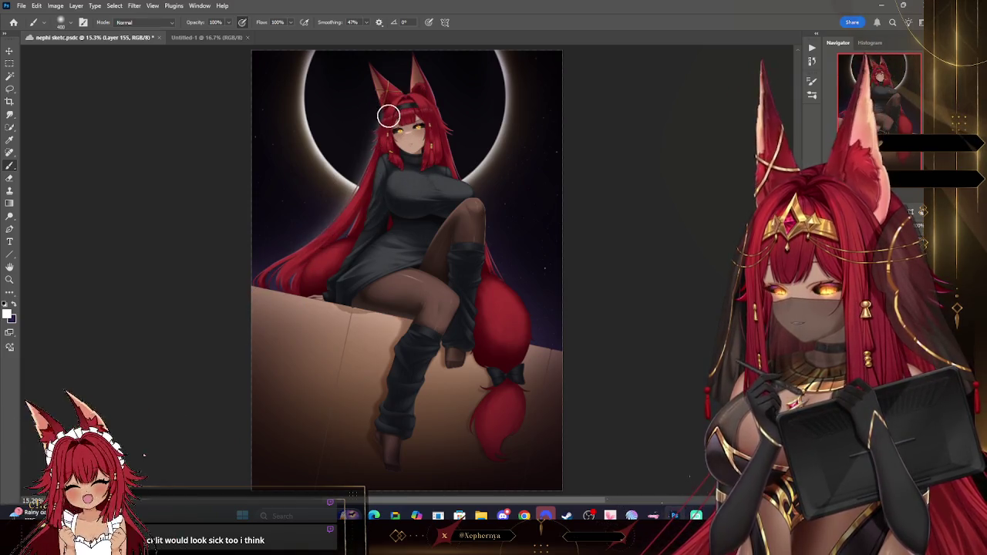
pyautogui.press('[')
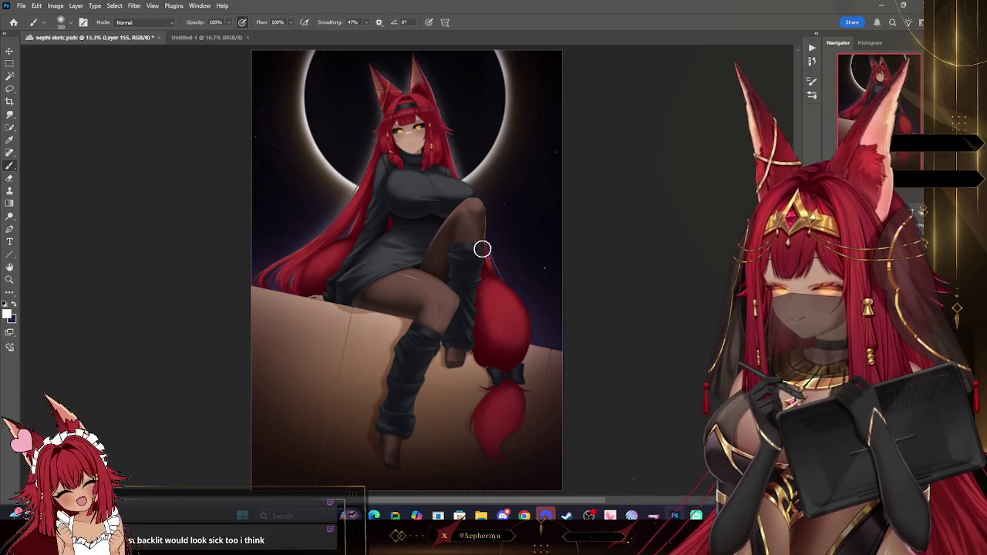
pyautogui.press(']')
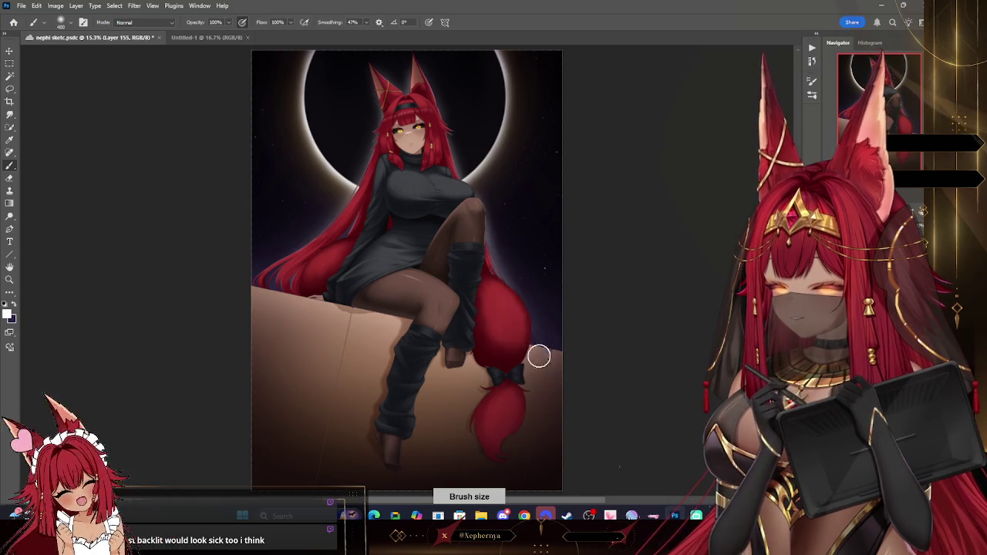
# Apply a 147.4-pixel Gaussian Blur to the glow, then undo one step.
pyautogui.click(134, 5)
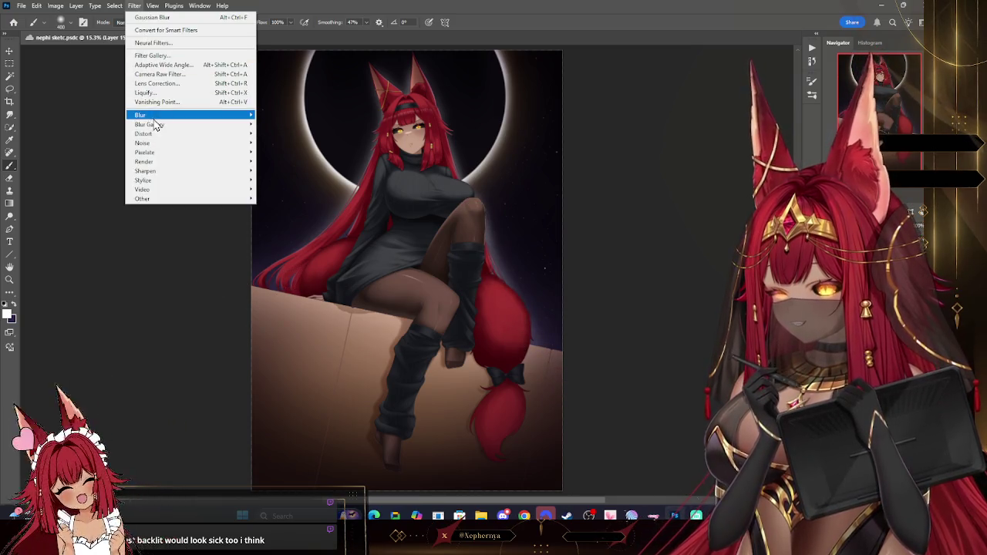
pyautogui.moveTo(141, 114)
pyautogui.click(285, 153)
pyautogui.moveTo(691, 221); pyautogui.dragTo(703, 217)
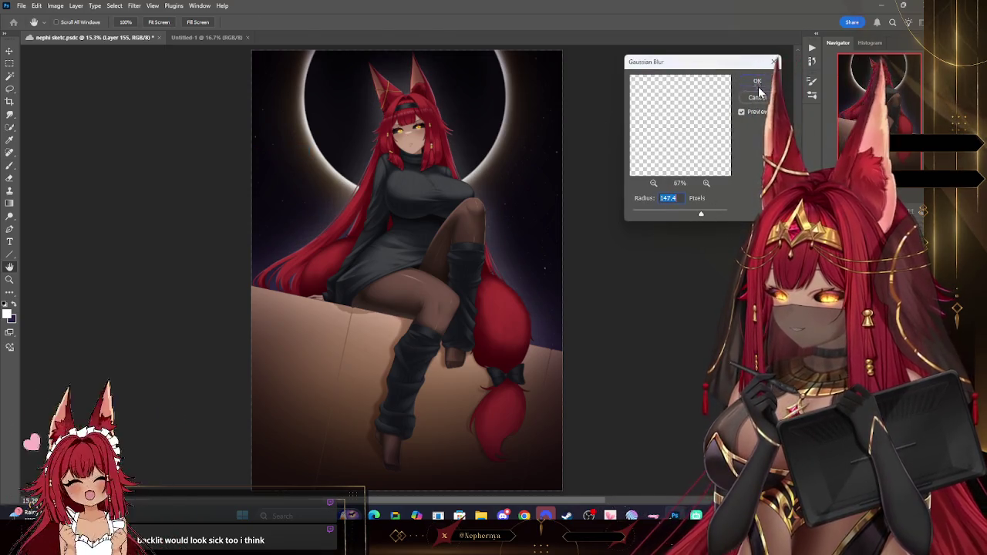
pyautogui.click(758, 85)
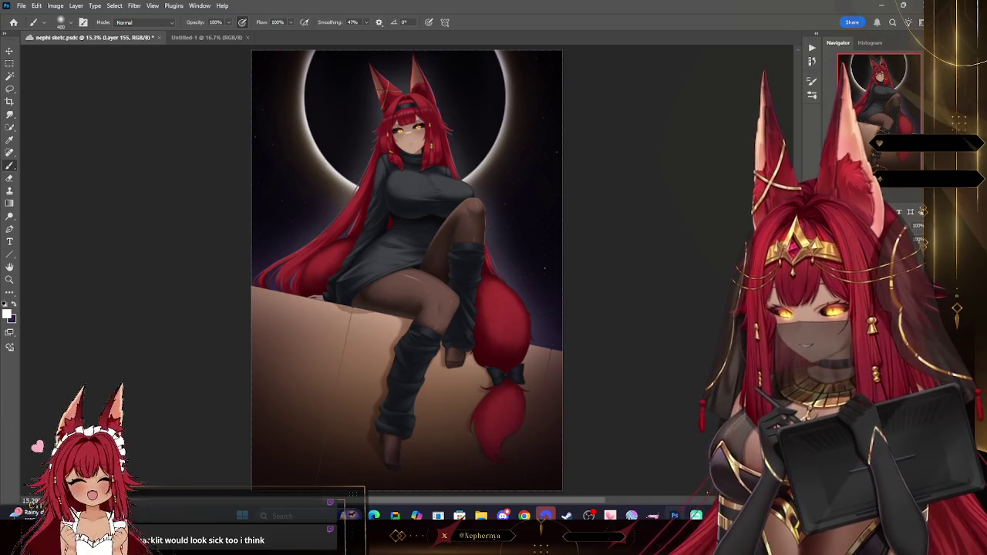
pyautogui.hotkey('ctrl', 'z')
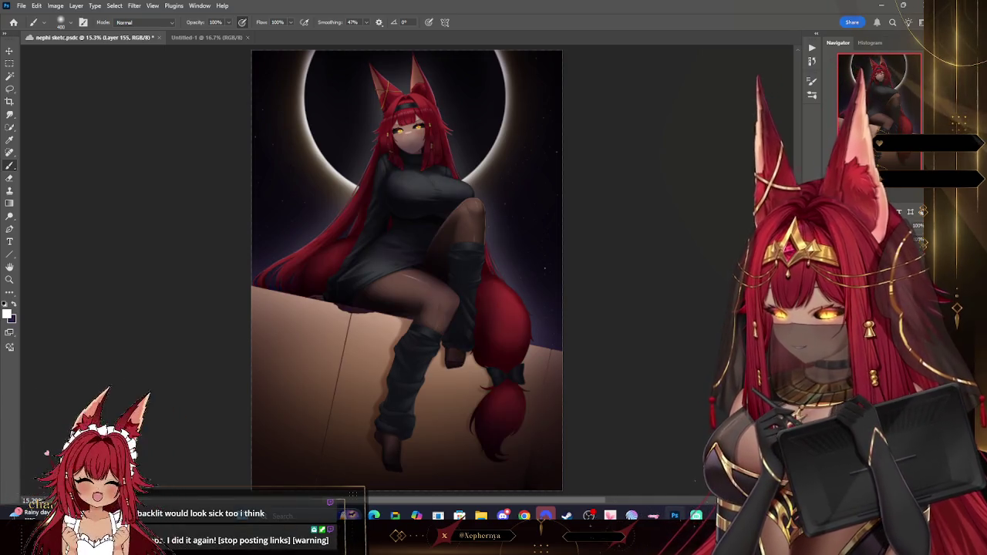
# Hide the dark shading on Layer 152 and dismiss the hidden-layer painting warning.
pyautogui.scroll(2, 406, 270)
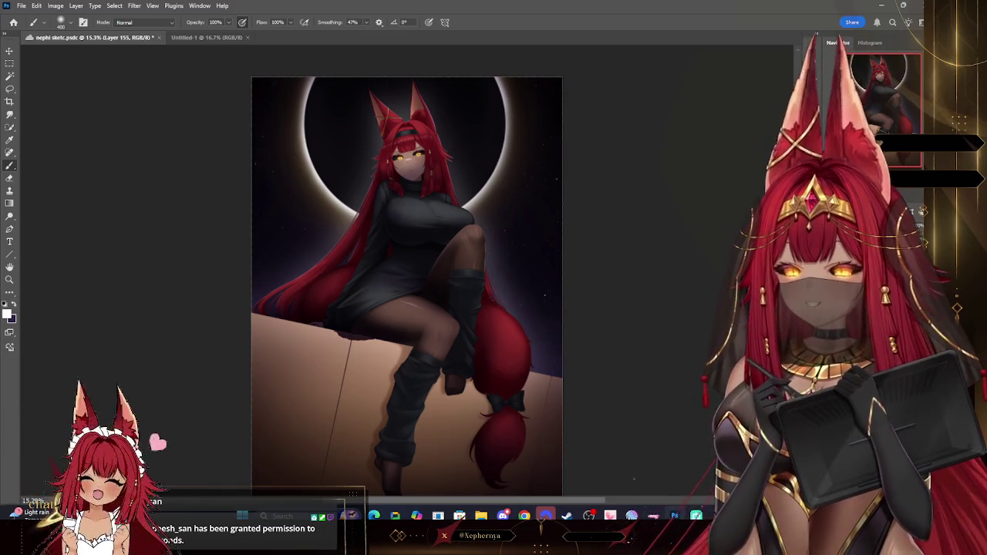
pyautogui.hotkey('ctrl', 'e')
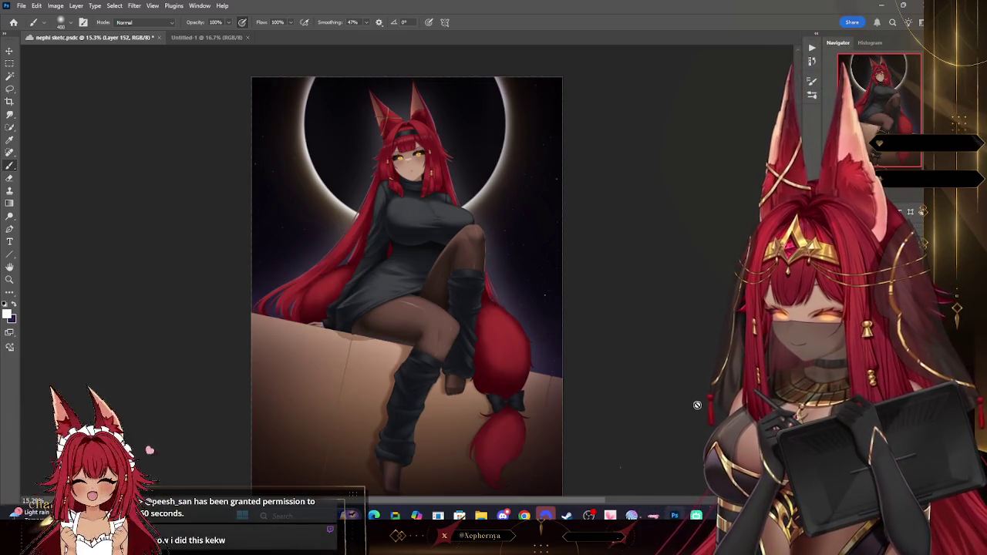
pyautogui.hotkey('ctrl', ',')
pyautogui.click(662, 381)
pyautogui.click(459, 193)
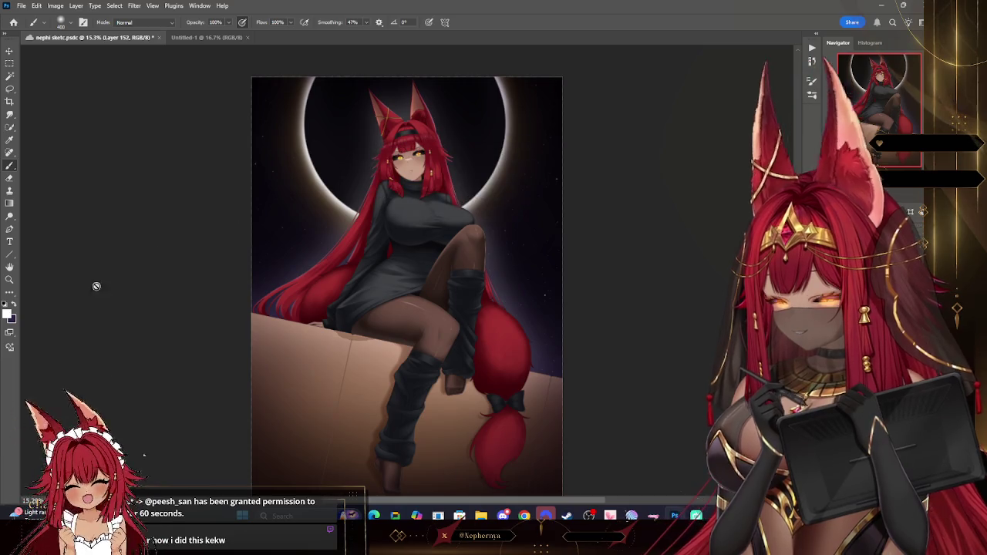
pyautogui.press('z')
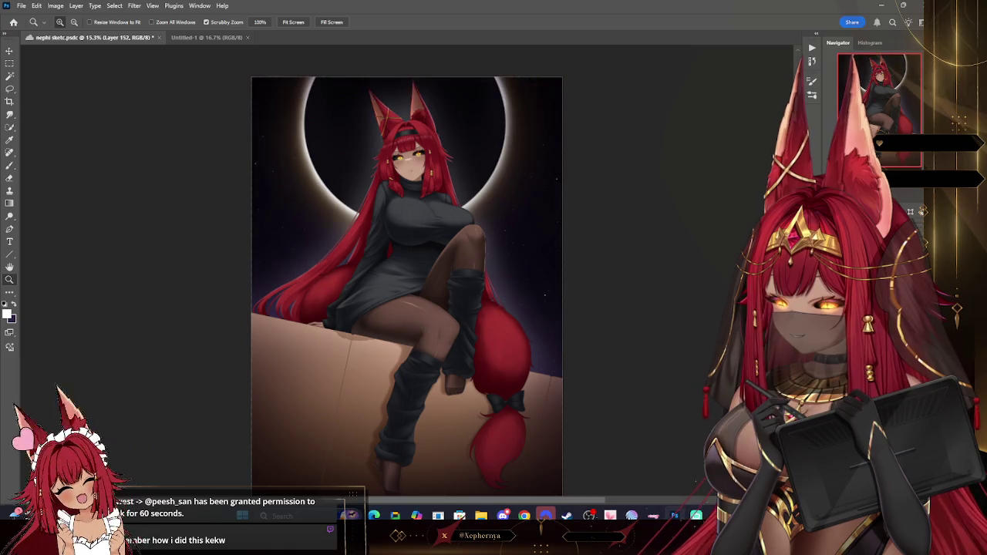
pyautogui.hotkey('ctrl', 'z')
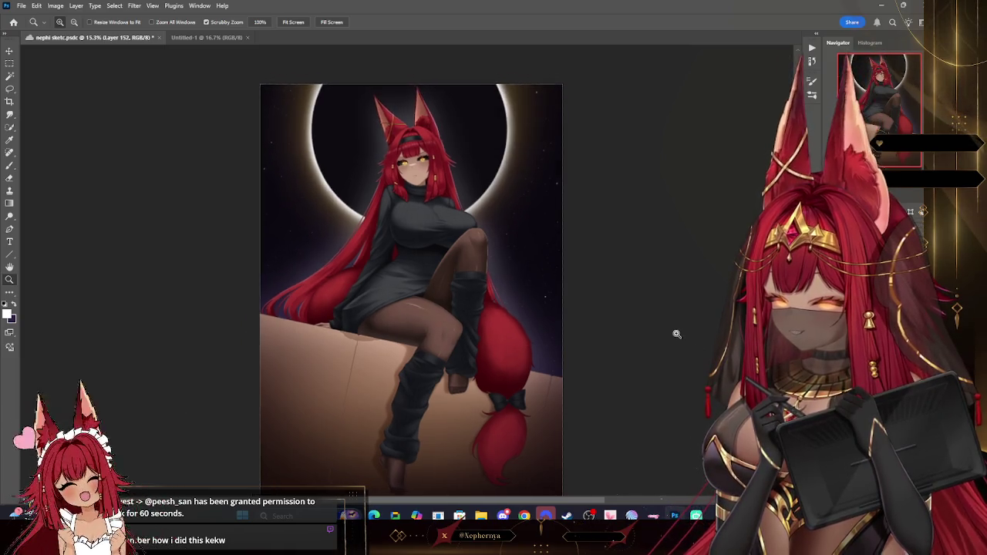
pyautogui.moveTo(678, 335); pyautogui.dragTo(632, 336)
pyautogui.hotkey('ctrl', 'alt', 'shift', 'n')
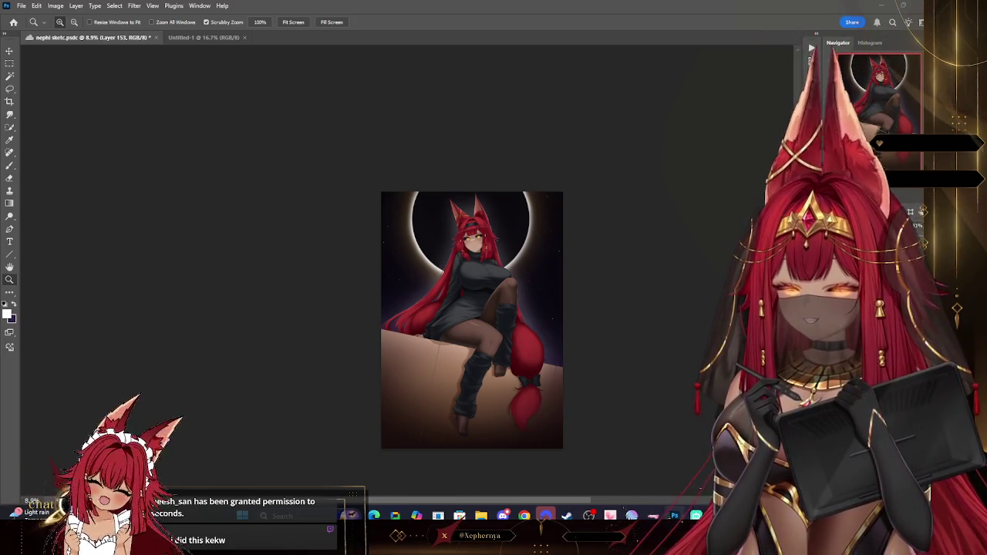
pyautogui.click(645, 352)
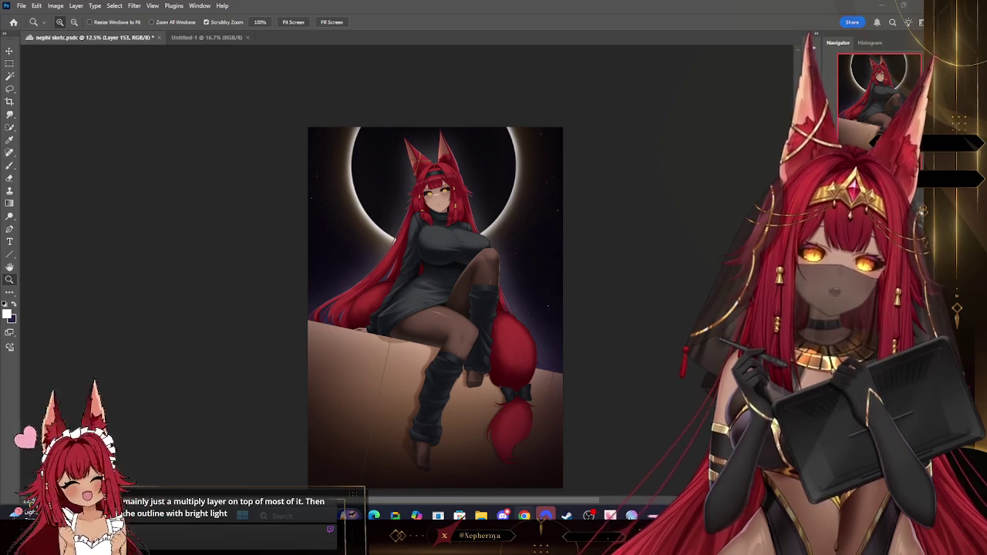
pyautogui.hotkey('alt', 'Tab')
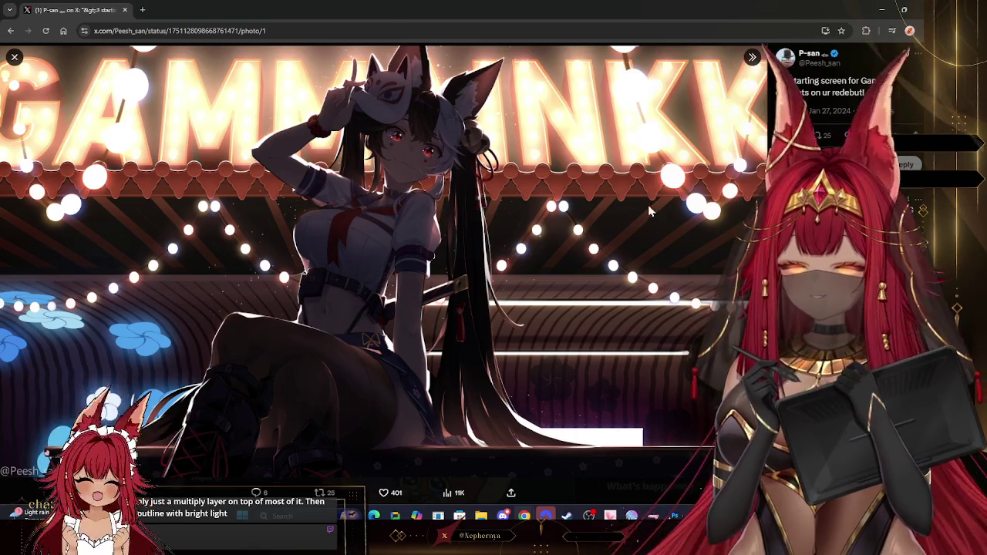
# Like the fox-masked girl photo post on X and return to Photoshop.
pyautogui.press('l')
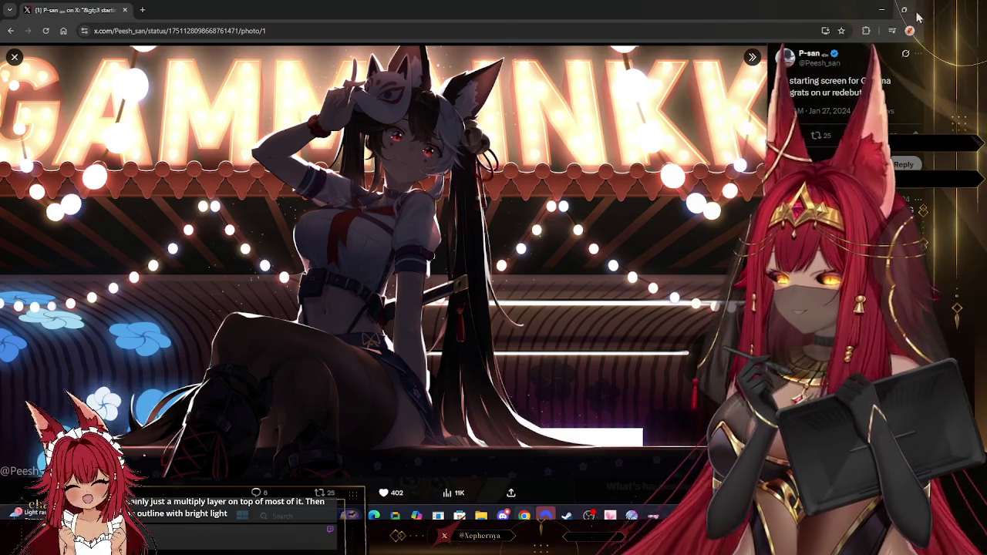
pyautogui.click(881, 9)
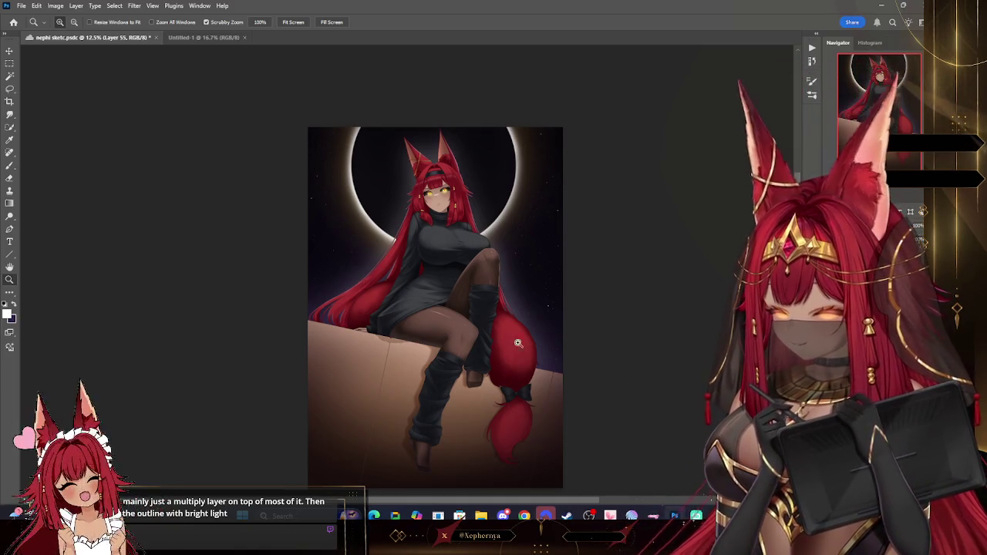
# Magic Wand the background around her, adding the lower hair gaps and the ledge.
pyautogui.moveTo(431, 149); pyautogui.dragTo(494, 188)
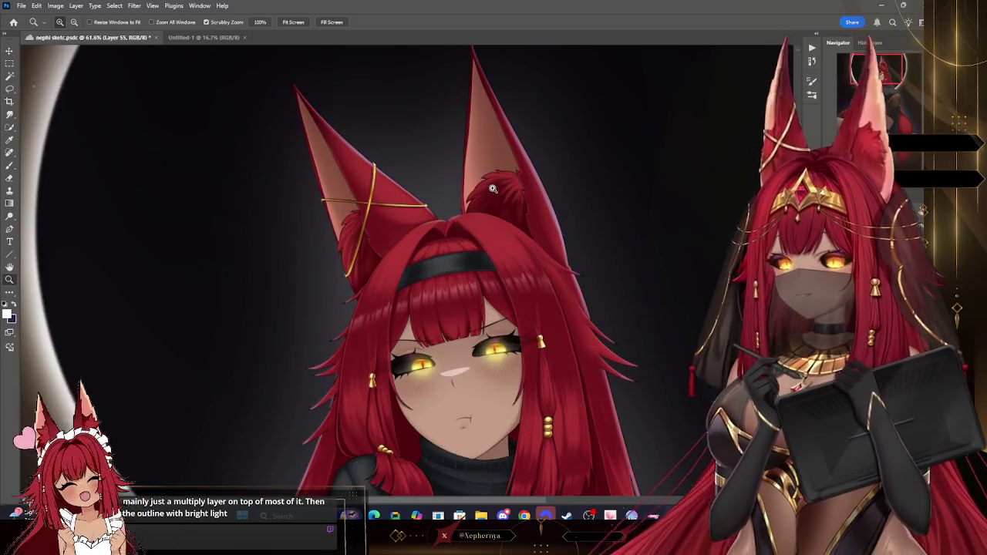
pyautogui.press('w')
pyautogui.click(396, 132)
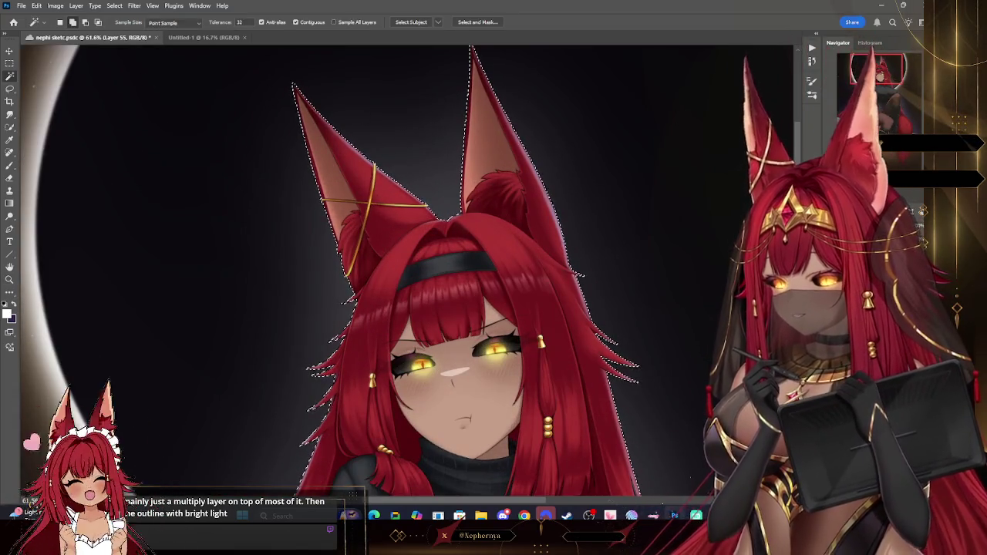
pyautogui.scroll(-10, 608, 229)
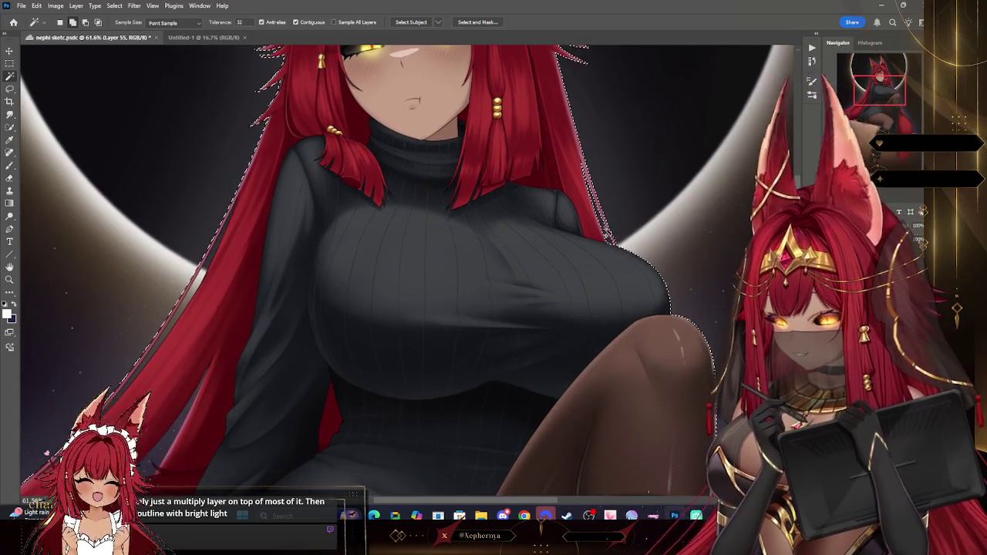
pyautogui.scroll(-5, 540, 224)
pyautogui.hscroll(-5, 462, 208)
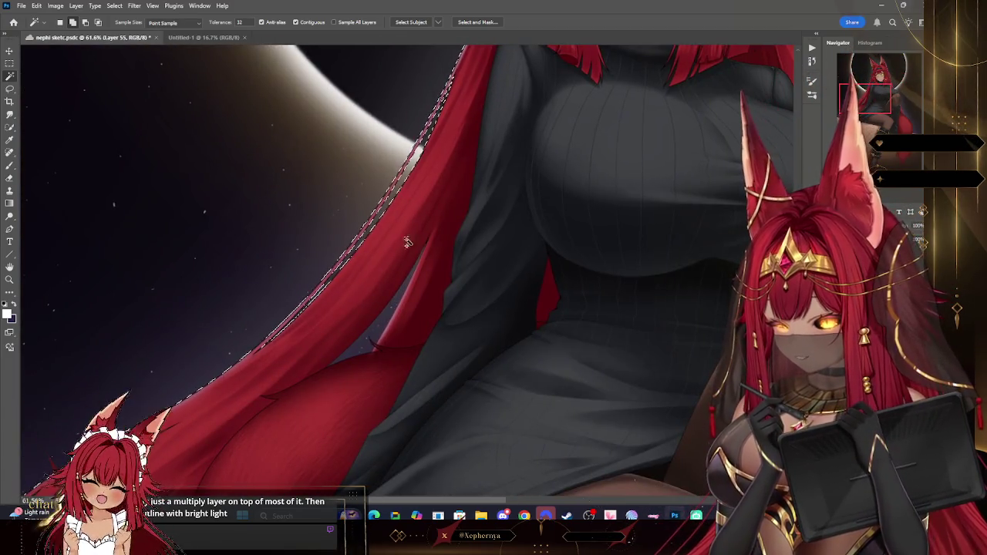
pyautogui.scroll(-5, 385, 231)
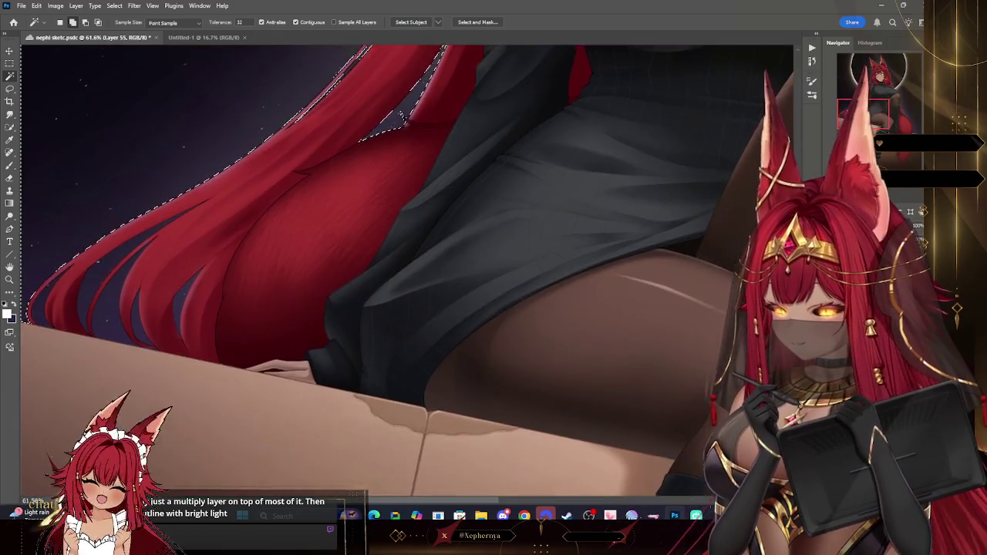
pyautogui.scroll(-3, 176, 318)
pyautogui.click(40, 346)
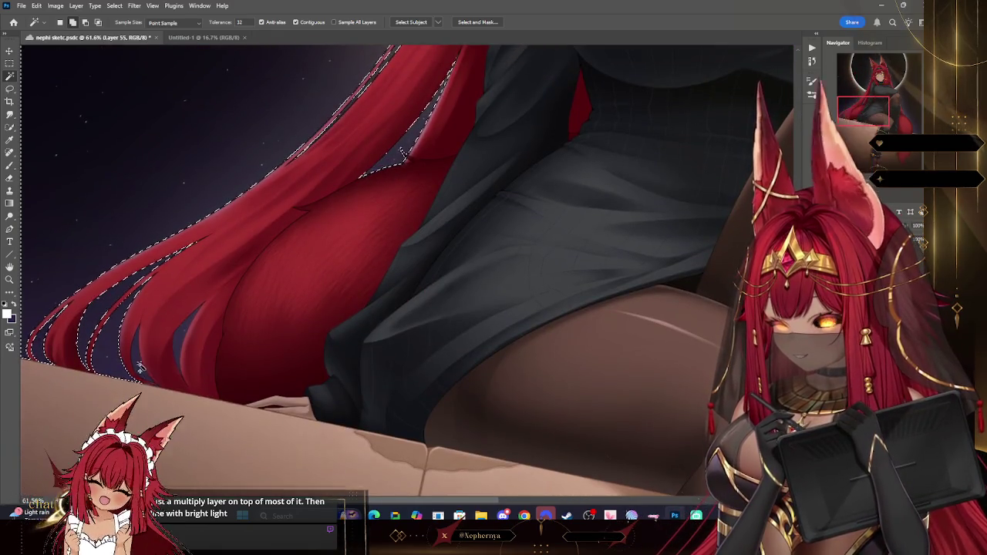
pyautogui.click(165, 440)
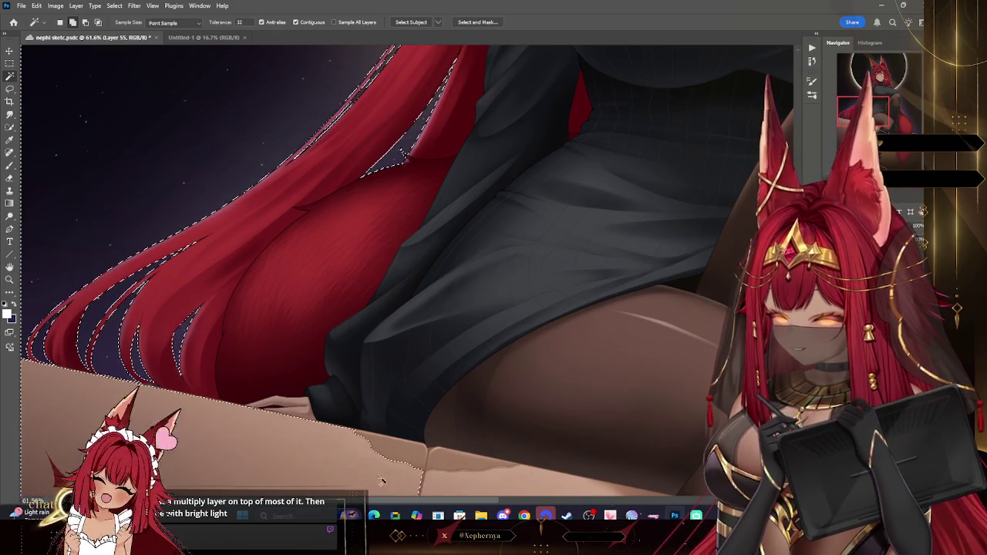
pyautogui.click(441, 461)
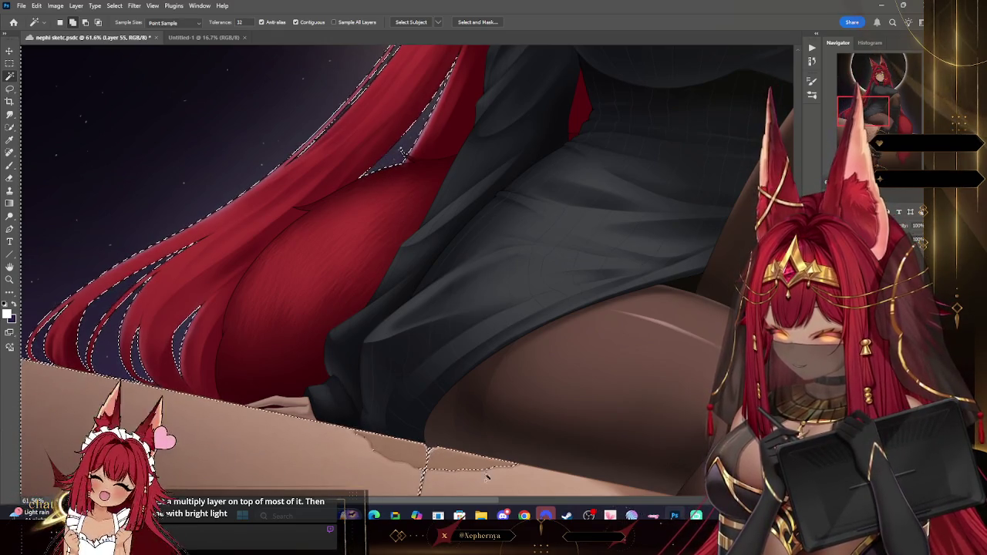
# Add a missed strand of red hair to the selection.
pyautogui.scroll(-5, 636, 421)
pyautogui.scroll(-5, 647, 386)
pyautogui.scroll(-5, 661, 337)
pyautogui.scroll(5, 632, 308)
pyautogui.scroll(-3, 601, 278)
pyautogui.scroll(3, 571, 246)
pyautogui.scroll(2, 546, 222)
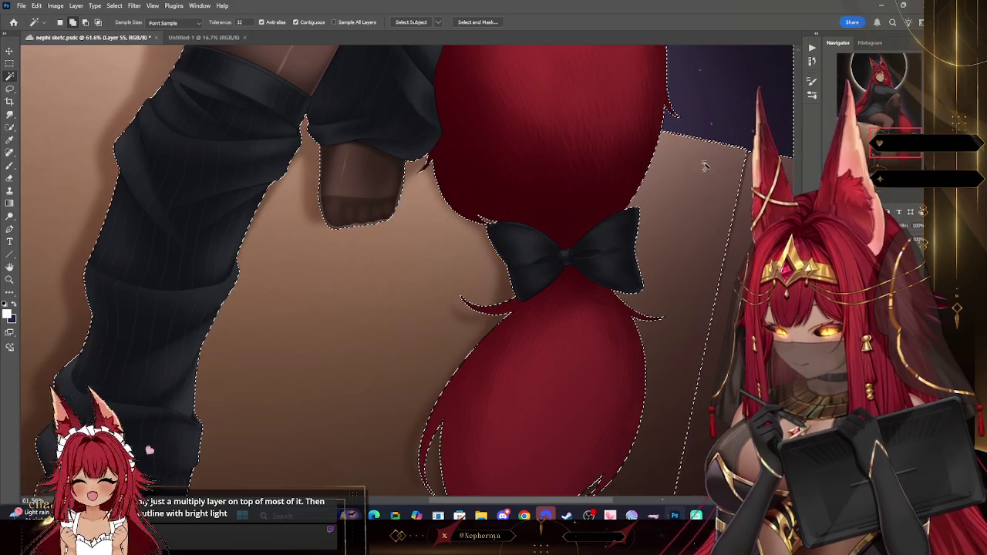
pyautogui.scroll(-3, 466, 351)
pyautogui.scroll(2, 466, 351)
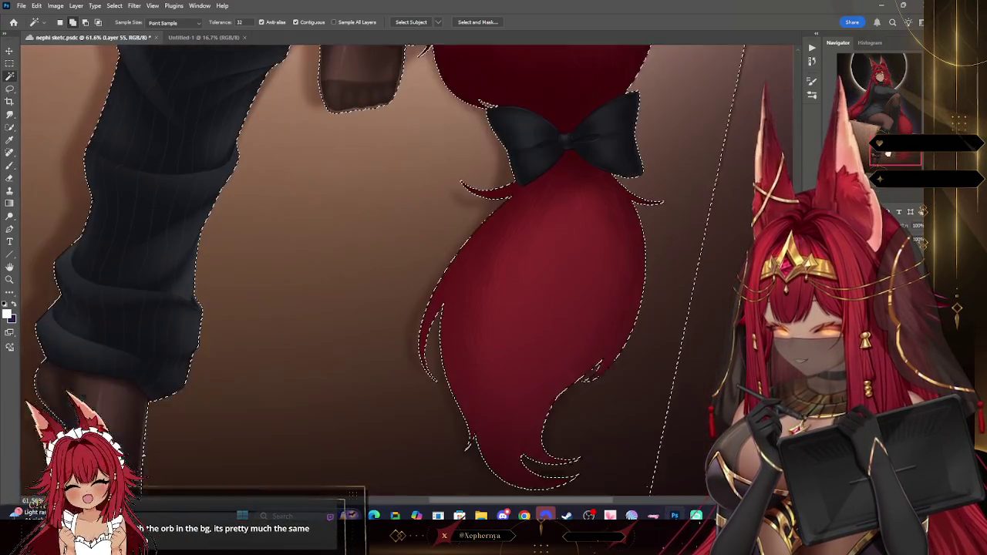
pyautogui.scroll(3, 466, 351)
pyautogui.scroll(3, 516, 263)
pyautogui.scroll(2, 515, 264)
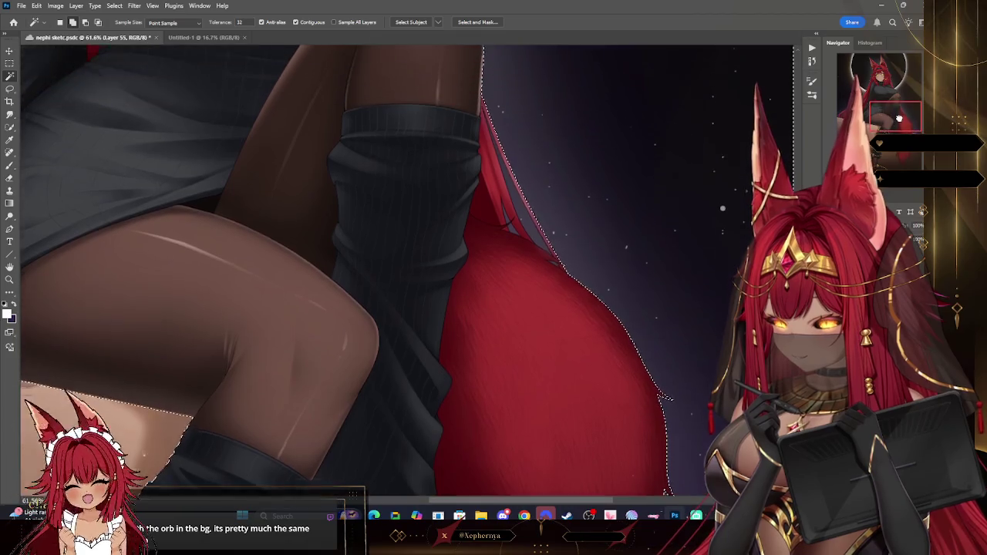
pyautogui.scroll(2, 516, 264)
pyautogui.keyDown('shift'); pyautogui.click(497, 250); pyautogui.keyUp('shift')
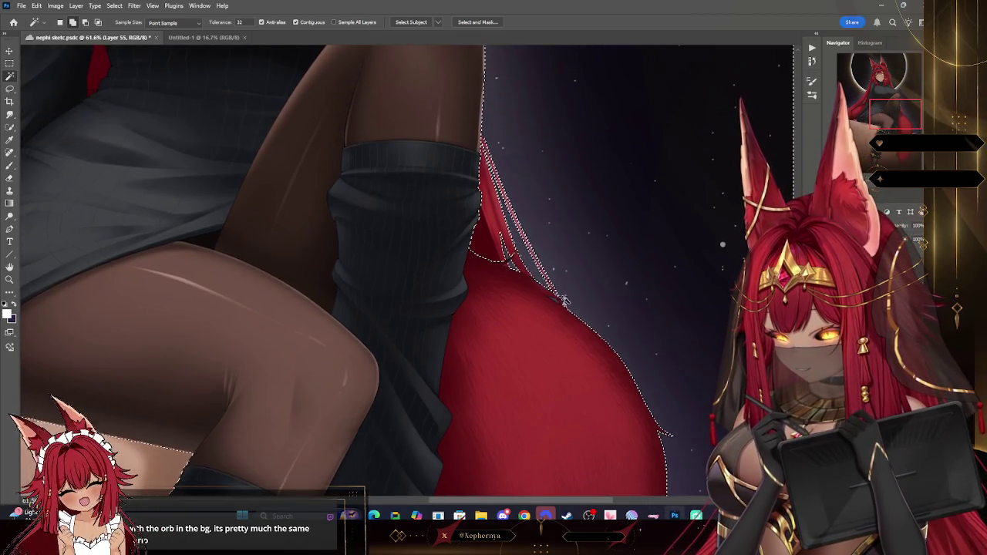
pyautogui.moveTo(880, 124); pyautogui.dragTo(862, 99)
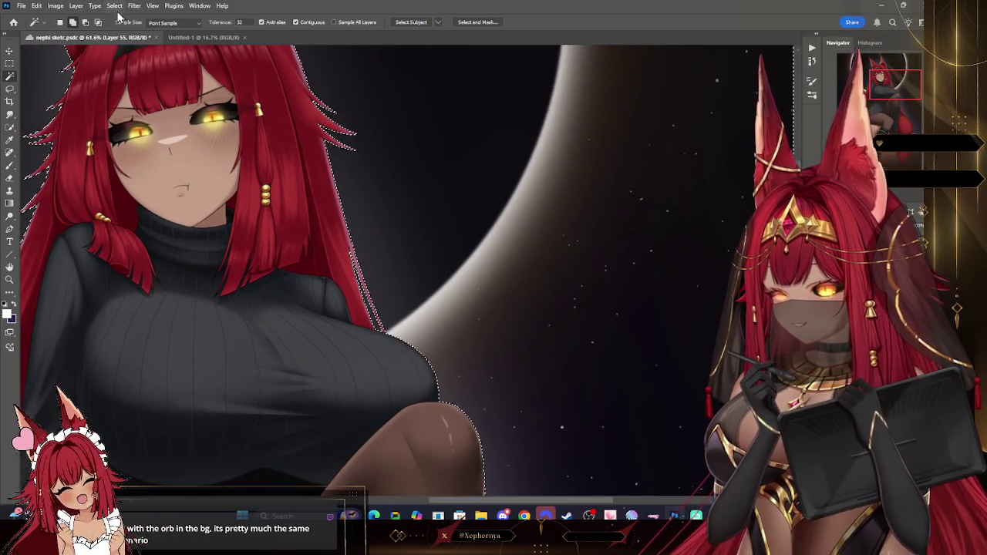
# Zoom out to fit the whole character and clear the selection to check the artwork.
pyautogui.click(115, 6)
pyautogui.press('Escape')
pyautogui.click(10, 279)
pyautogui.hotkey('ctrl', '0')
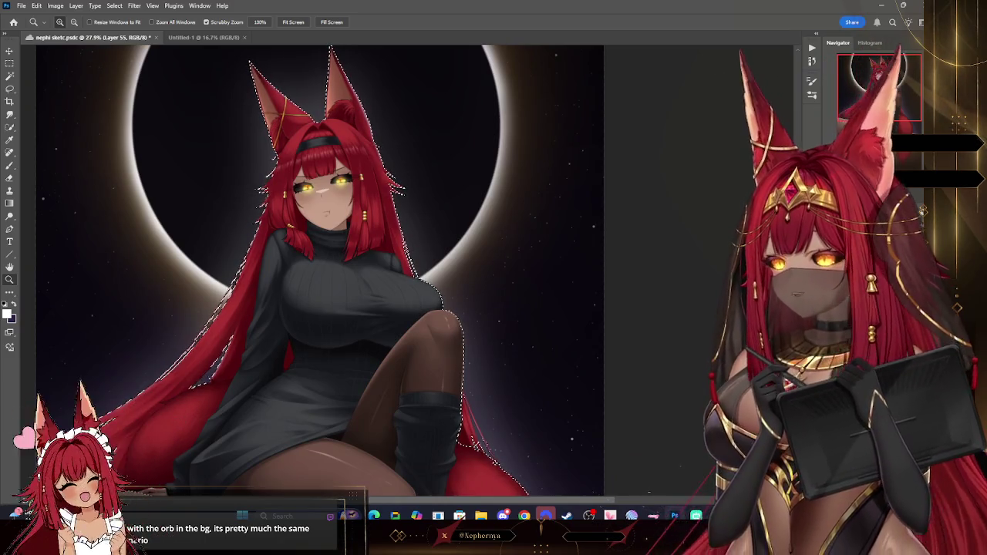
pyautogui.hotkey('ctrl', 'd')
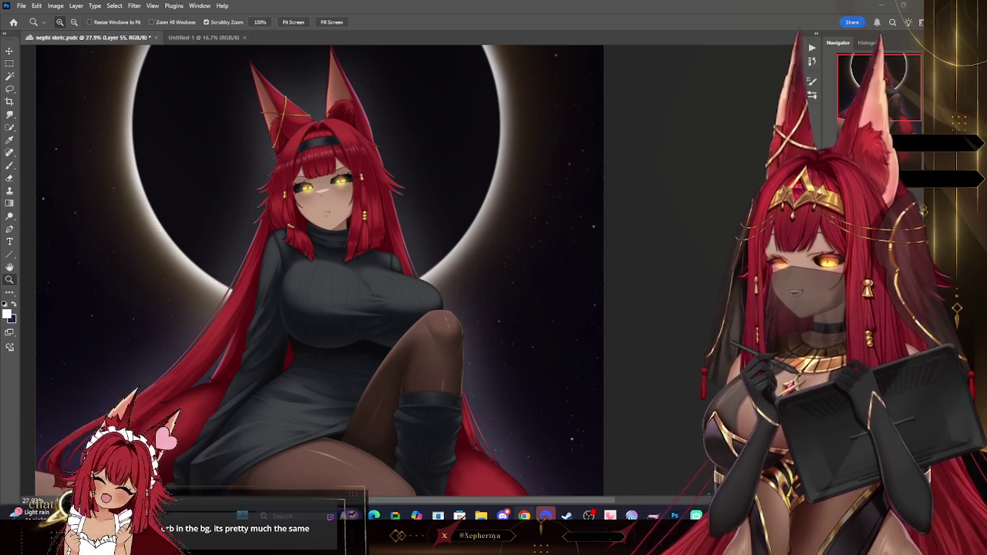
pyautogui.click(9, 281)
pyautogui.hotkey('ctrl', '-')
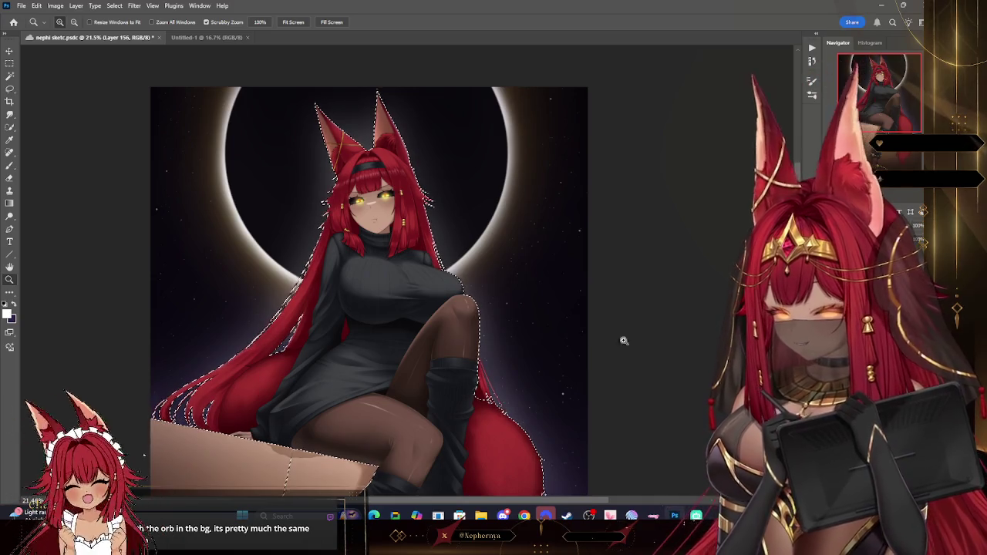
# Try a large purple fill over the selected figure, then undo it.
pyautogui.press('b')
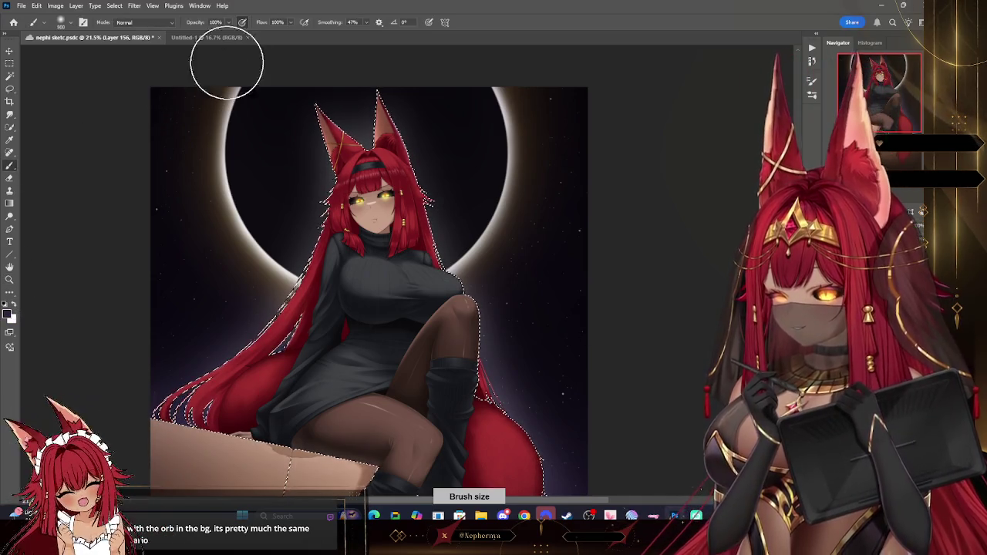
pyautogui.click(68, 28)
pyautogui.moveTo(397, 121)
pyautogui.mouseDown()
pyautogui.moveTo(298, 235)
pyautogui.moveTo(199, 396)
pyautogui.moveTo(408, 286)
pyautogui.moveTo(573, 408)
pyautogui.mouseUp()
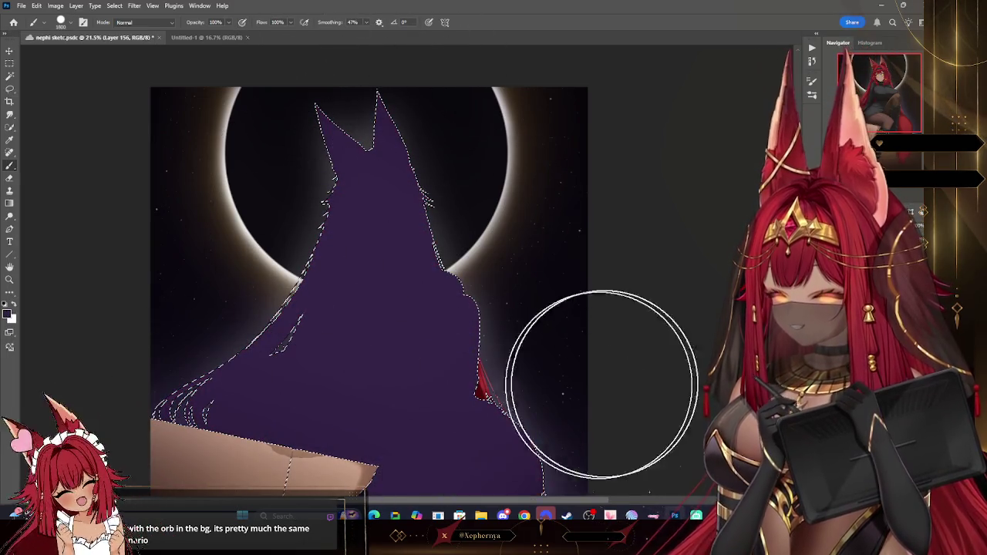
pyautogui.click(9, 279)
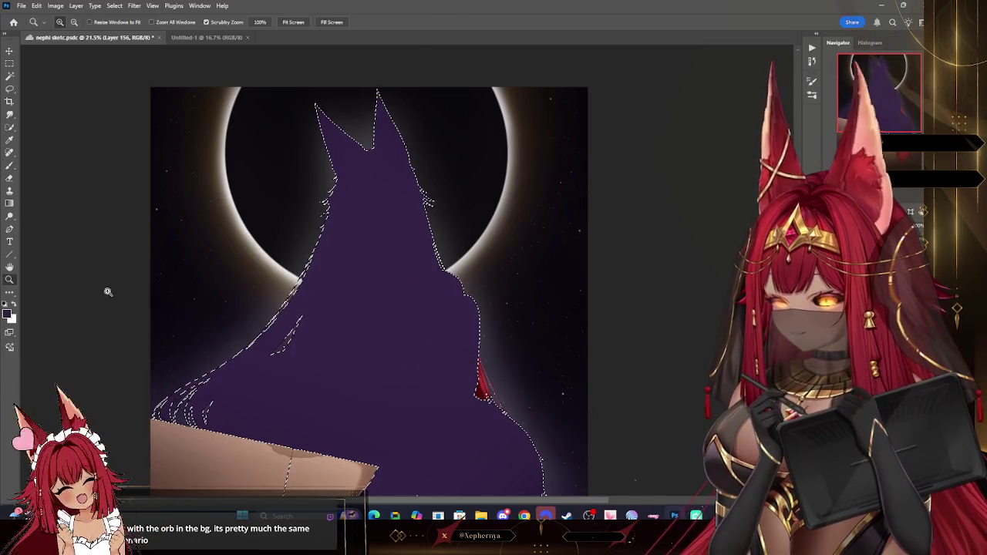
pyautogui.moveTo(511, 407); pyautogui.dragTo(572, 406)
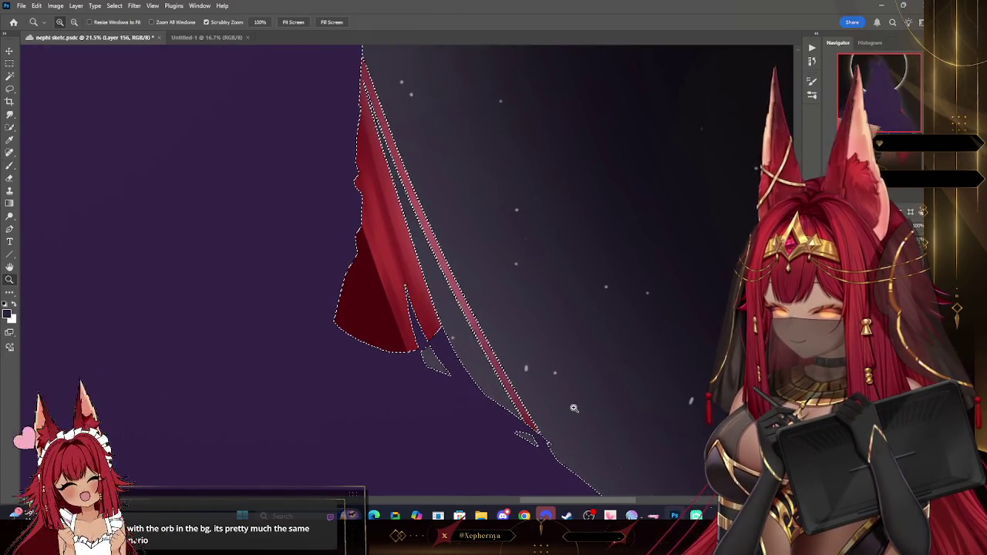
pyautogui.hotkey('ctrl', 'z')
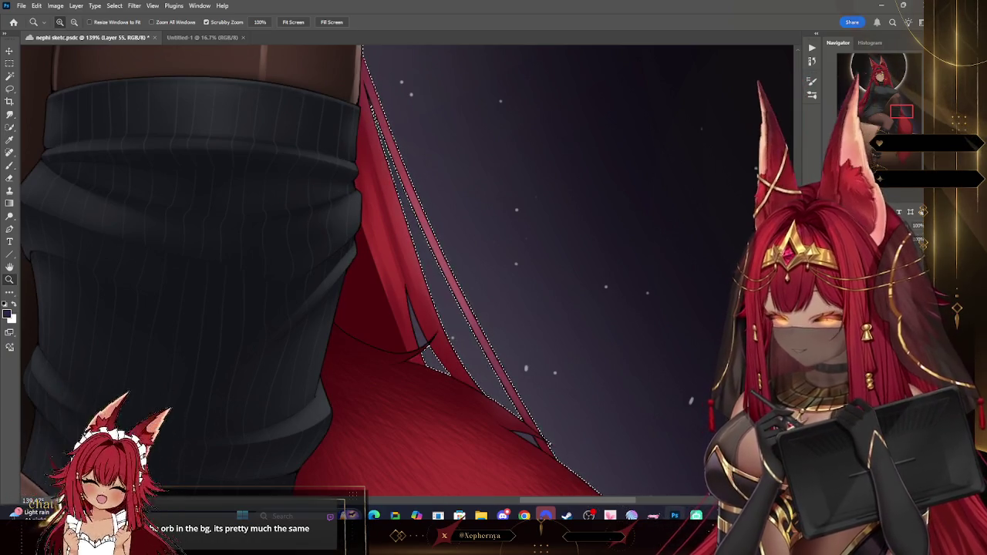
# Invert the selection so only the fox girl is selected.
pyautogui.click(9, 75)
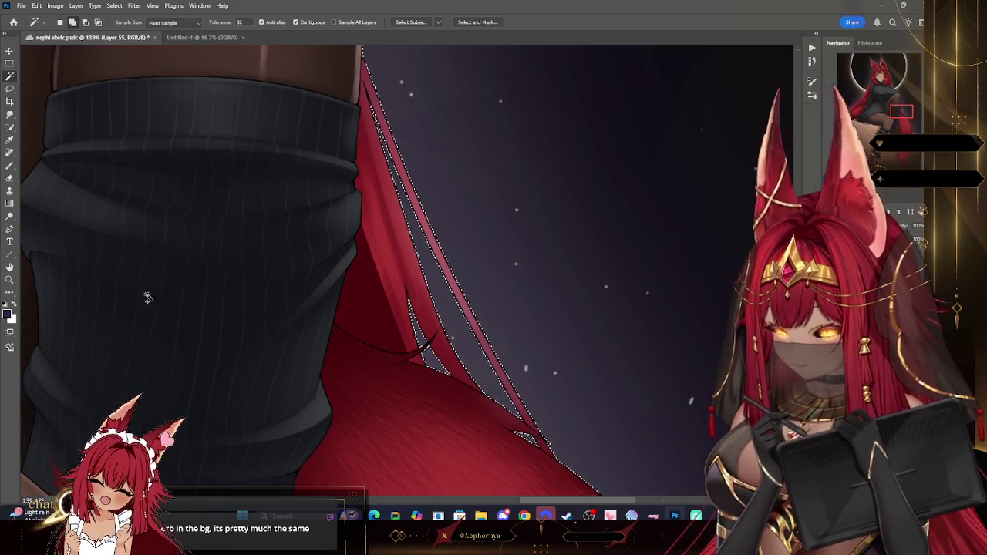
pyautogui.click(9, 280)
pyautogui.scroll(-5, 238, 97)
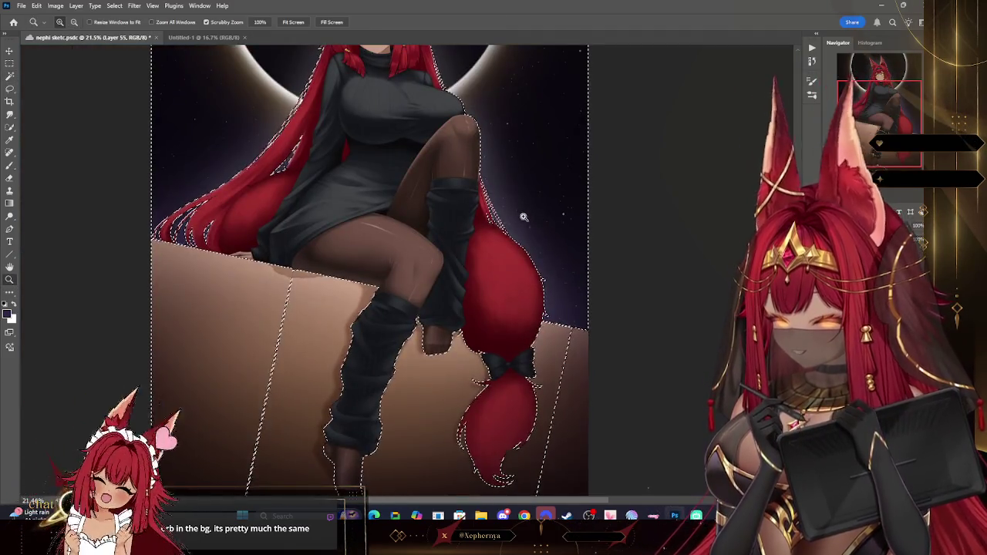
pyautogui.click(114, 5)
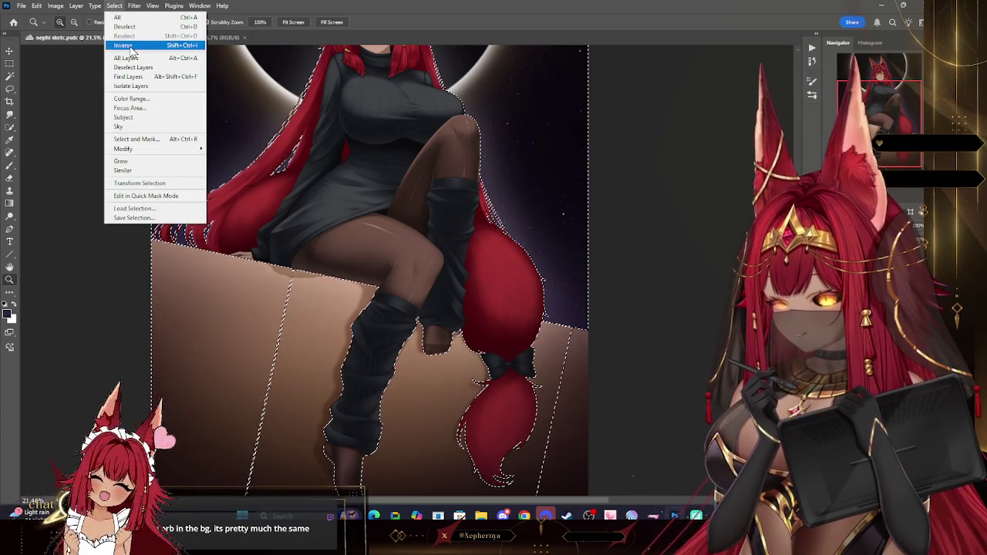
pyautogui.click(125, 45)
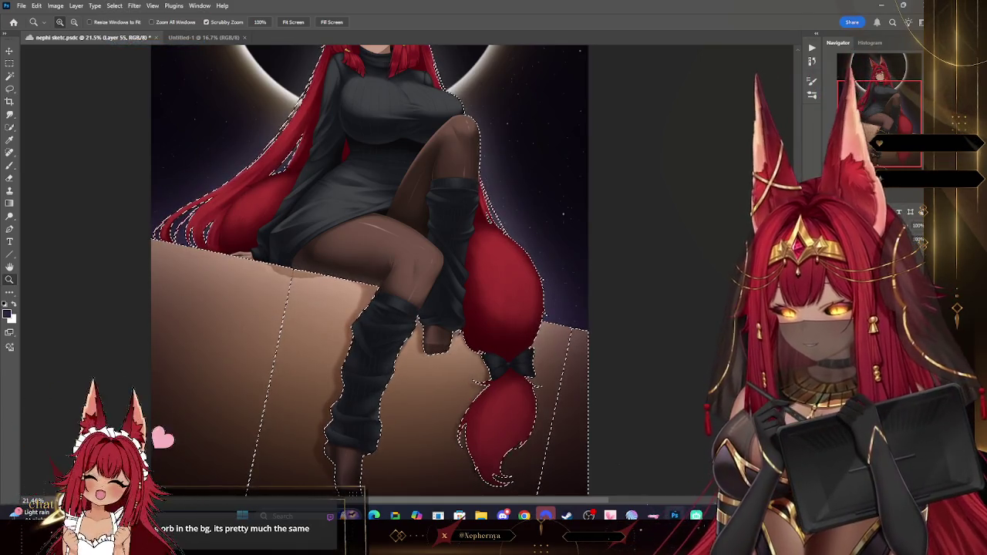
pyautogui.moveTo(417, 322); pyautogui.dragTo(417, 491)
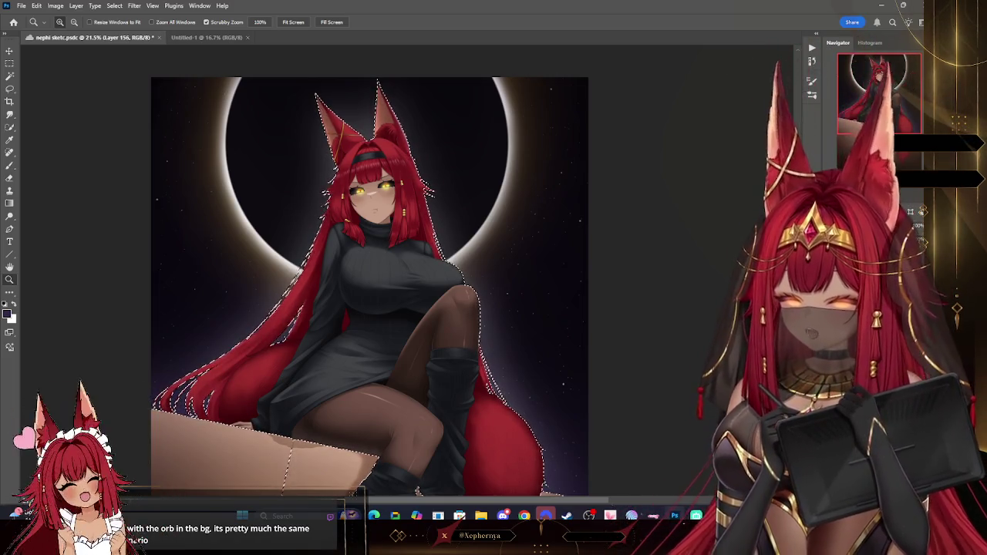
# Set the foreground to dark purple #352348 and paint over her hair and body.
pyautogui.press('i')
pyautogui.click(7, 312)
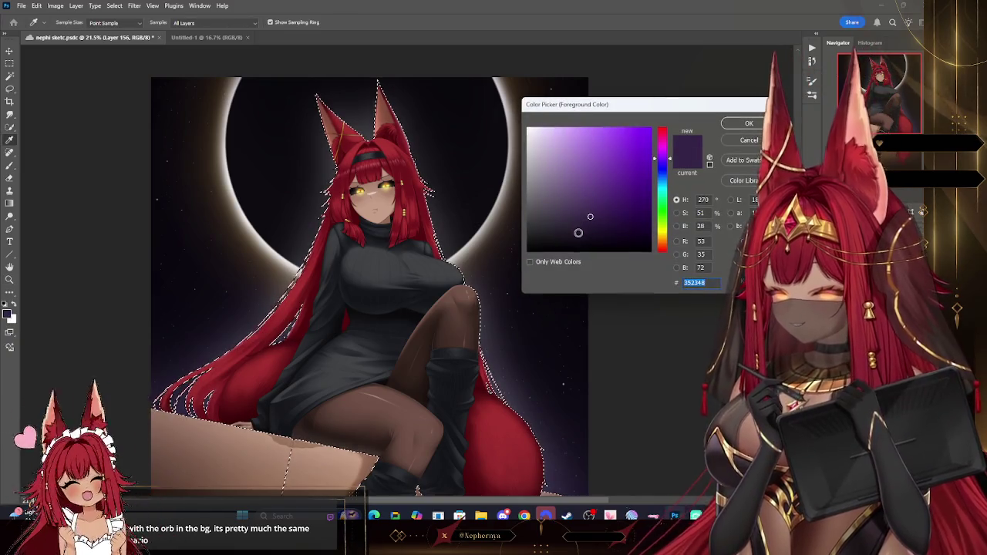
pyautogui.click(745, 124)
pyautogui.press('z')
pyautogui.click(9, 166)
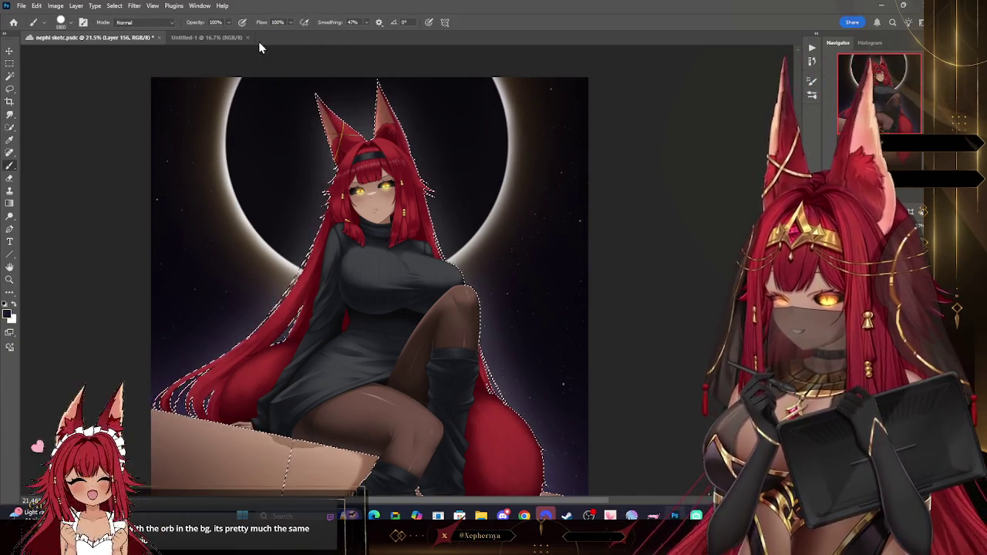
pyautogui.moveTo(375, 77)
pyautogui.mouseDown()
pyautogui.moveTo(565, 165)
pyautogui.moveTo(410, 351)
pyautogui.moveTo(517, 452)
pyautogui.moveTo(532, 486)
pyautogui.mouseUp()
# Rework the strokes, repainting the hair, ears and top in dark purple.
pyautogui.scroll(-5, 606, 275)
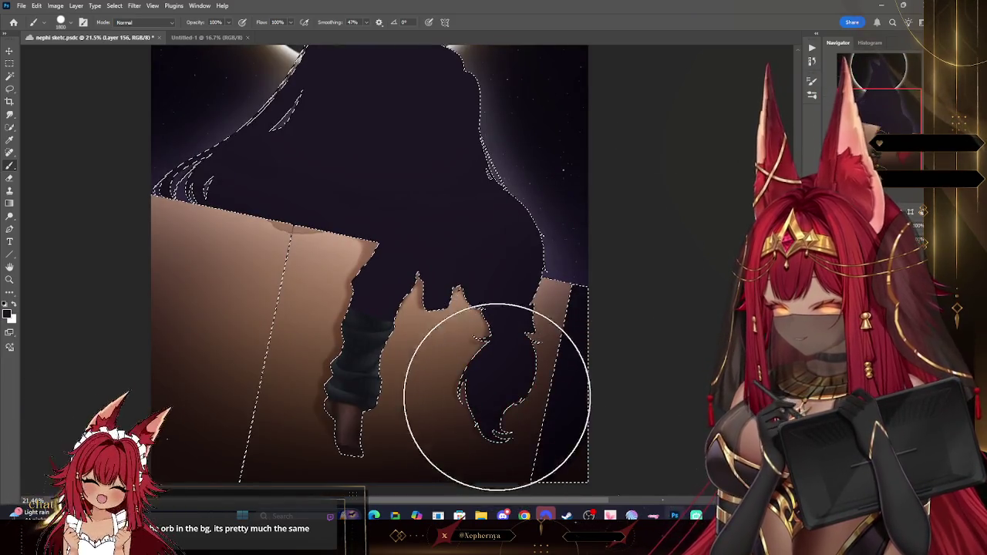
pyautogui.press('[')
pyautogui.press('[')
pyautogui.moveTo(517, 301)
pyautogui.mouseDown()
pyautogui.moveTo(532, 255)
pyautogui.moveTo(466, 472)
pyautogui.moveTo(371, 370)
pyautogui.moveTo(414, 205)
pyautogui.moveTo(419, 231)
pyautogui.moveTo(359, 161)
pyautogui.moveTo(203, 180)
pyautogui.moveTo(385, 100)
pyautogui.moveTo(290, 242)
pyautogui.mouseUp()
pyautogui.hotkey('ctrl', 'z')
pyautogui.press(']')
pyautogui.press(']')
pyautogui.hotkey('ctrl', 'z')
pyautogui.scroll(5, 370, 262)
pyautogui.moveTo(298, 198)
pyautogui.mouseDown()
pyautogui.moveTo(419, 242)
pyautogui.moveTo(316, 160)
pyautogui.mouseUp()
# Deselect and lower the silhouette layer's opacity to 80%.
pyautogui.click(114, 5)
pyautogui.click(131, 25)
pyautogui.press('z')
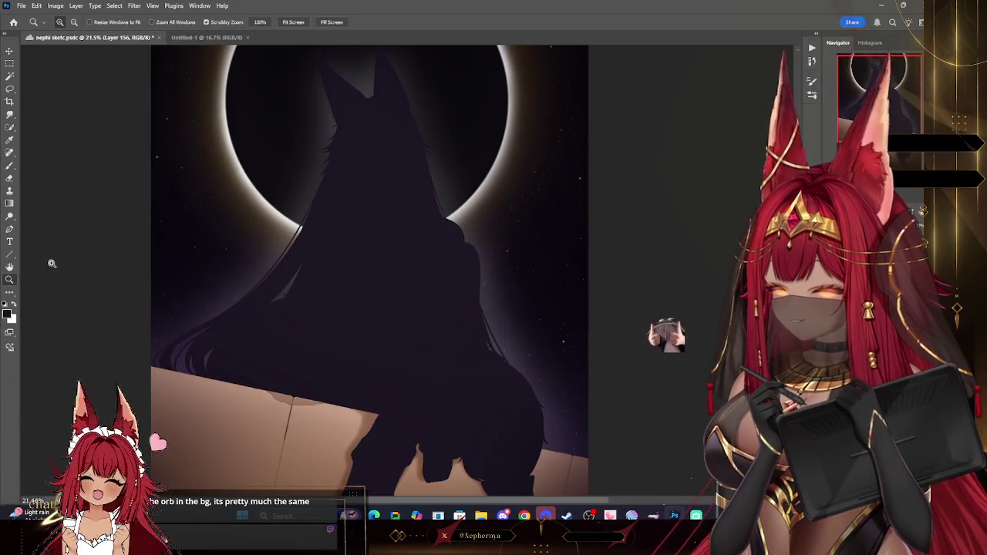
pyautogui.scroll(-2, 597, 200)
pyautogui.scroll(2, 475, 368)
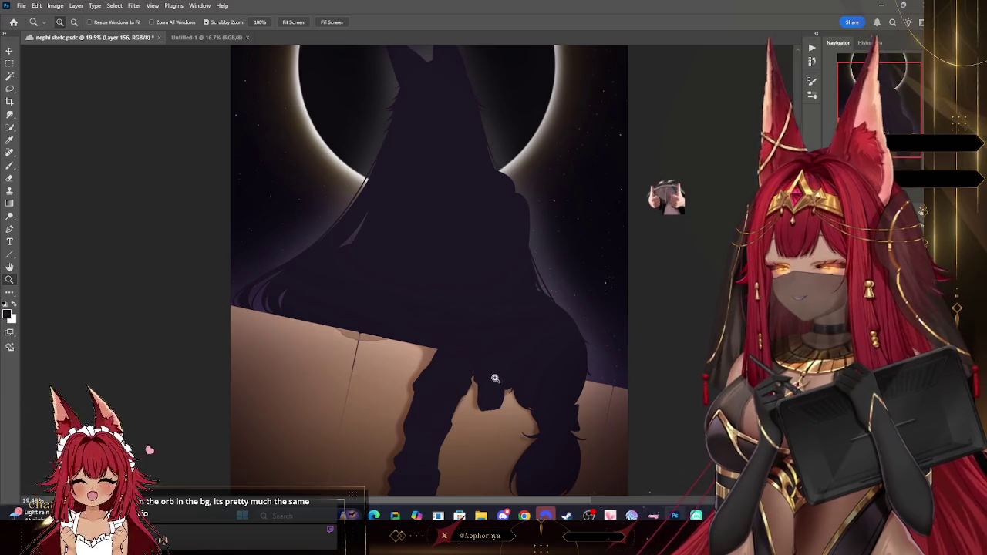
pyautogui.press('8')
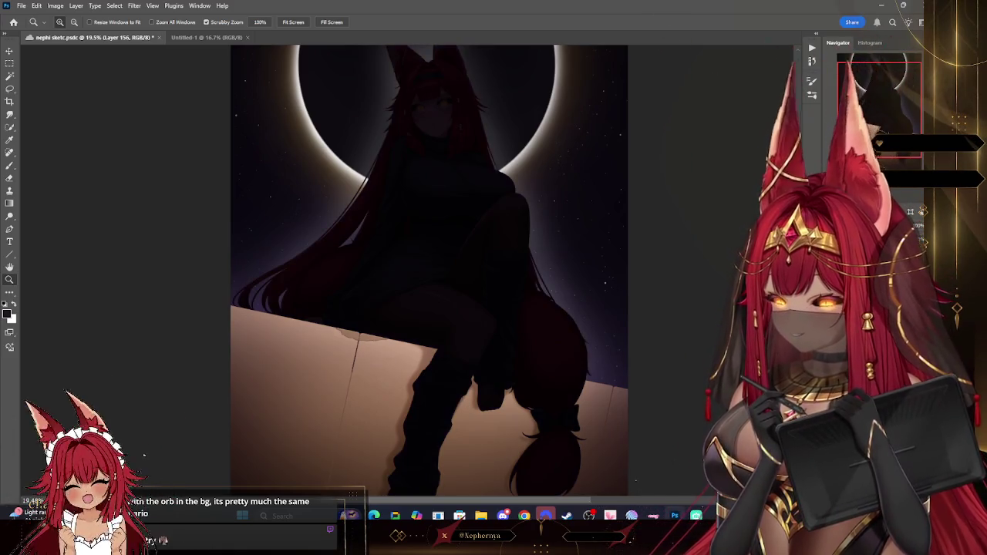
pyautogui.scroll(-2, 637, 233)
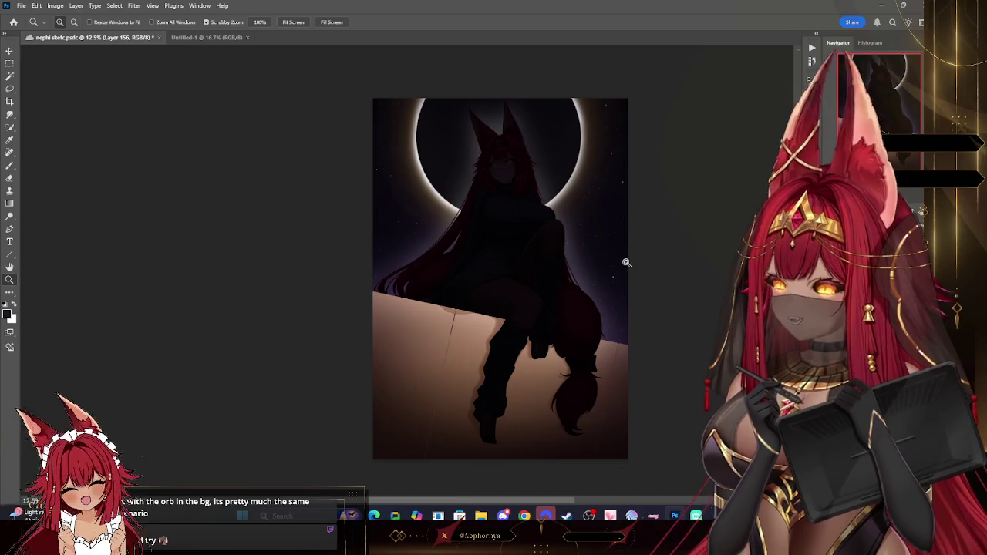
# Reduce the silhouette layer's opacity to about 73%.
pyautogui.scroll(1, 628, 263)
pyautogui.moveTo(922, 243); pyautogui.dragTo(921, 243)
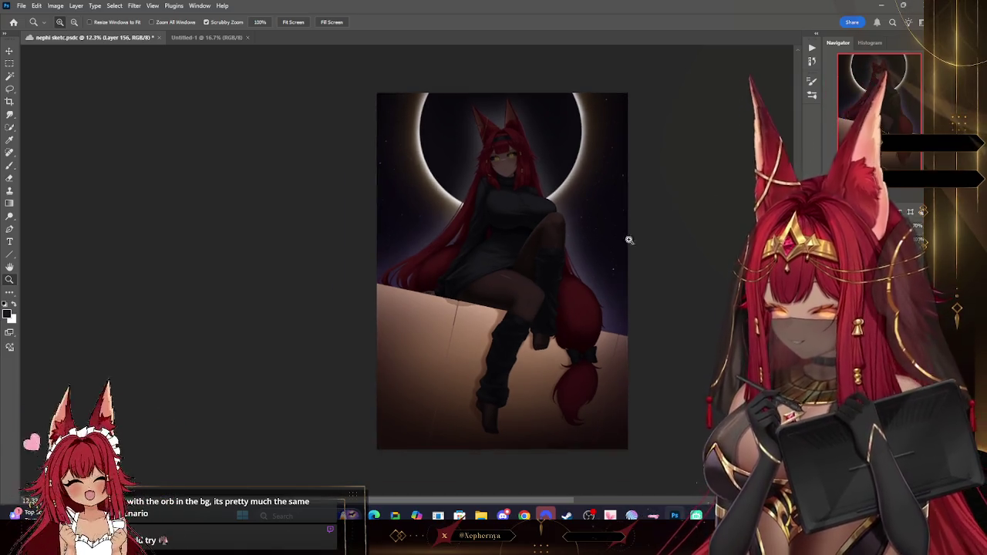
pyautogui.scroll(1, 556, 361)
pyautogui.scroll(1, 556, 360)
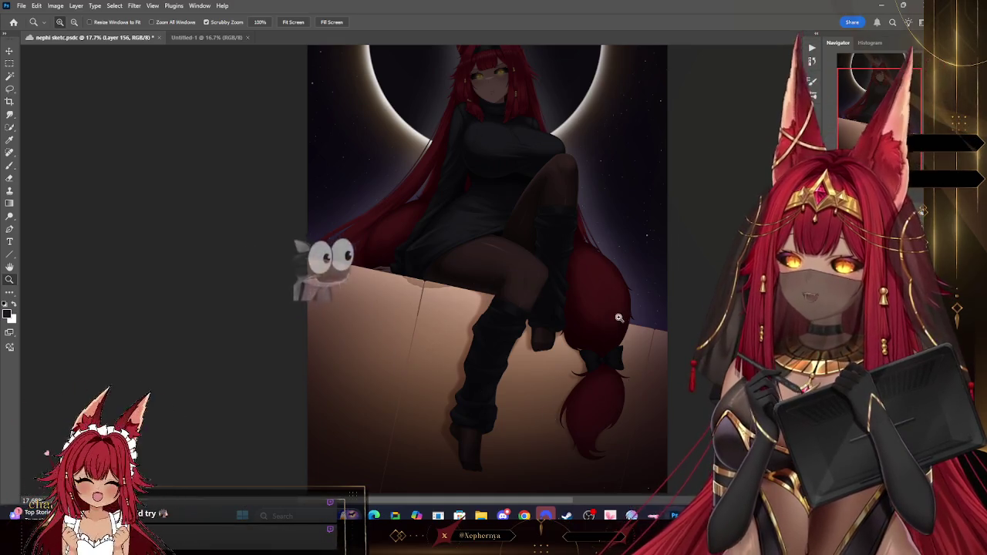
pyautogui.scroll(-1, 634, 363)
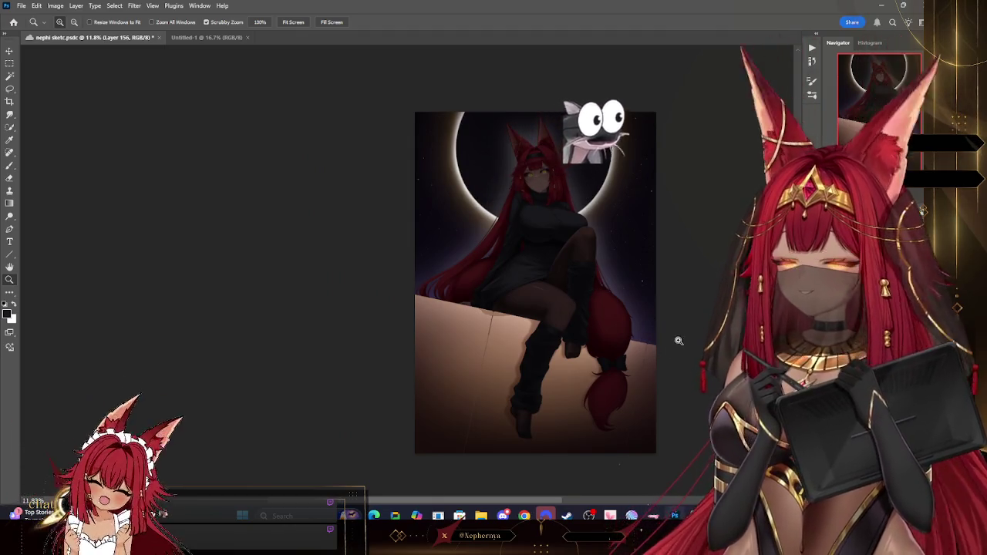
pyautogui.scroll(-1, 658, 347)
# Add a new empty layer for the rim-light.
pyautogui.hotkey('ctrl', 'shift', 'alt', 'n')
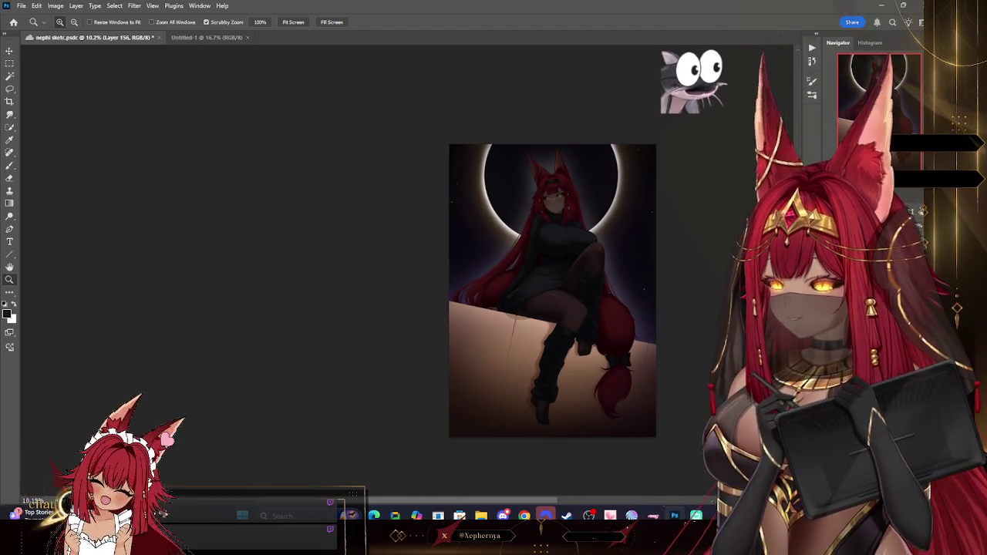
pyautogui.click(75, 6)
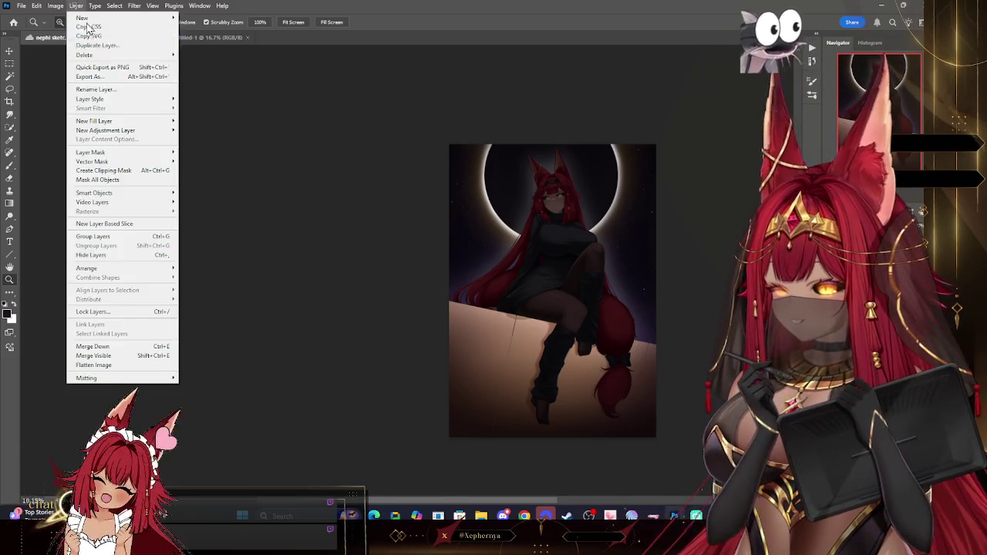
pyautogui.press('Escape')
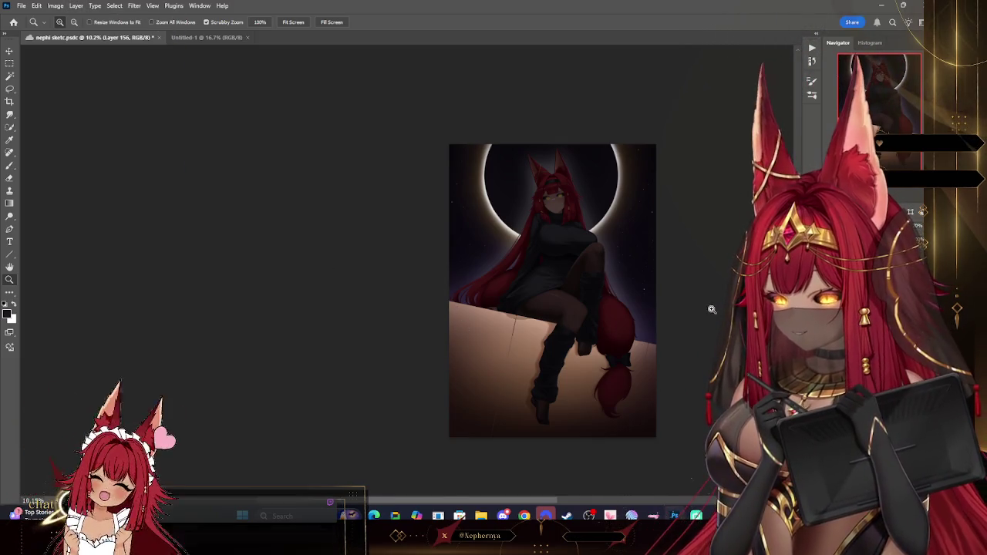
pyautogui.scroll(2, 659, 310)
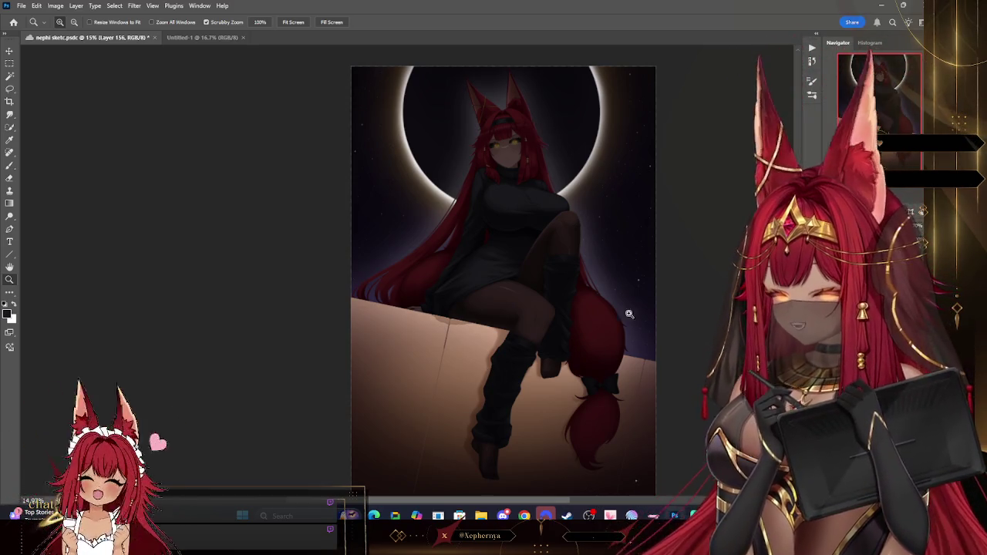
pyautogui.click(10, 75)
# Select the character's silhouette with the Magic Wand and zoom in on her head and ears.
pyautogui.click(533, 434)
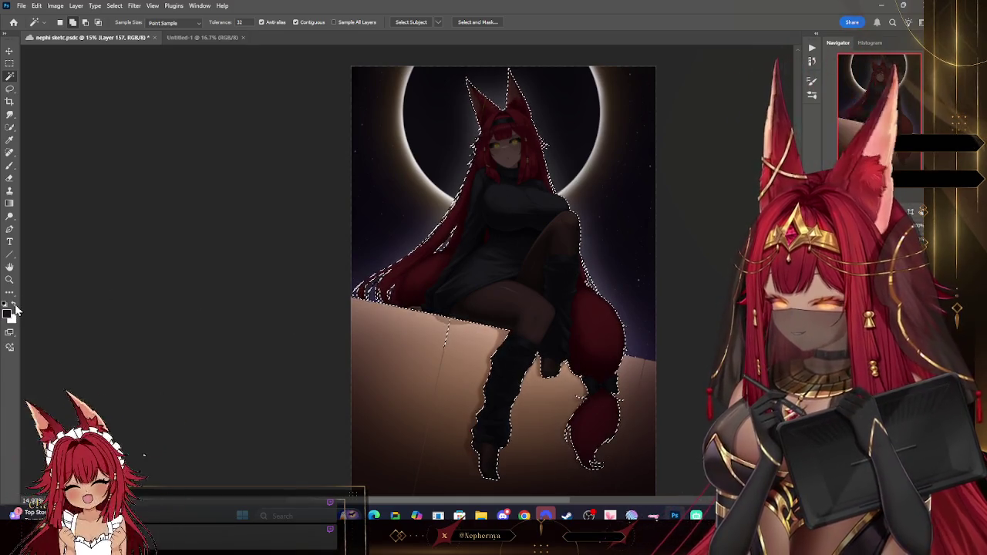
pyautogui.click(10, 279)
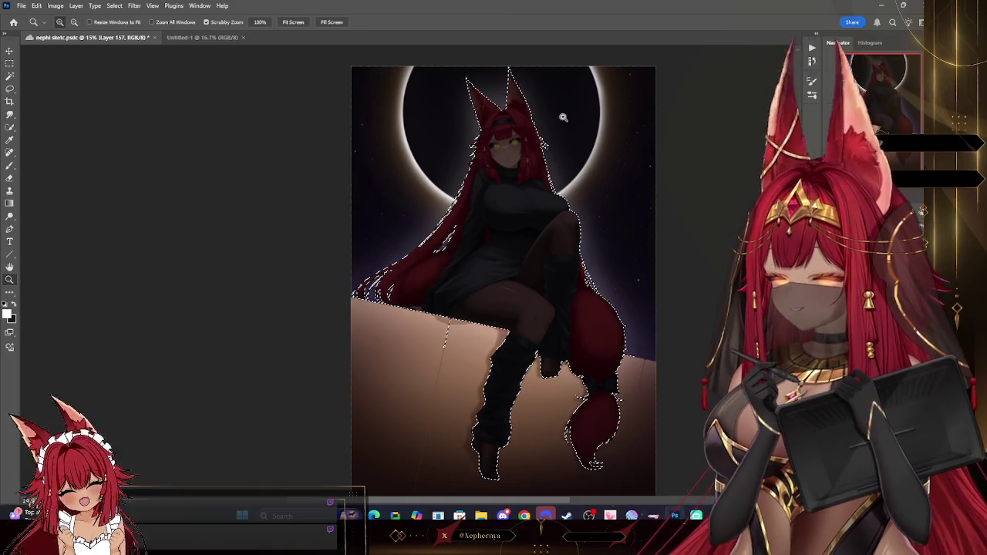
pyautogui.moveTo(552, 89)
pyautogui.mouseDown()
pyautogui.moveTo(576, 141)
pyautogui.moveTo(555, 116)
pyautogui.moveTo(613, 104)
pyautogui.mouseUp()
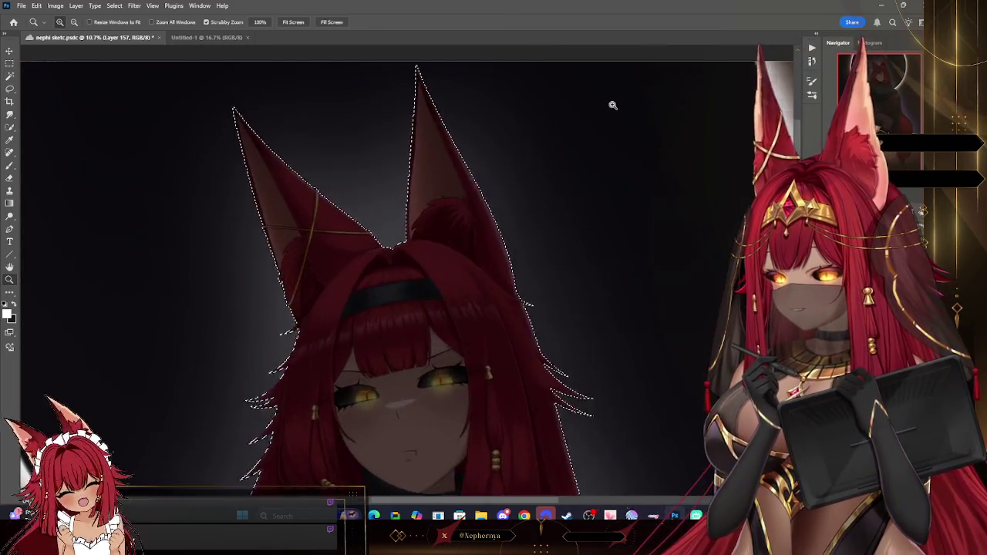
# Paint white highlight at the left ear's base with a small hard round brush.
pyautogui.click(9, 166)
pyautogui.click(65, 23)
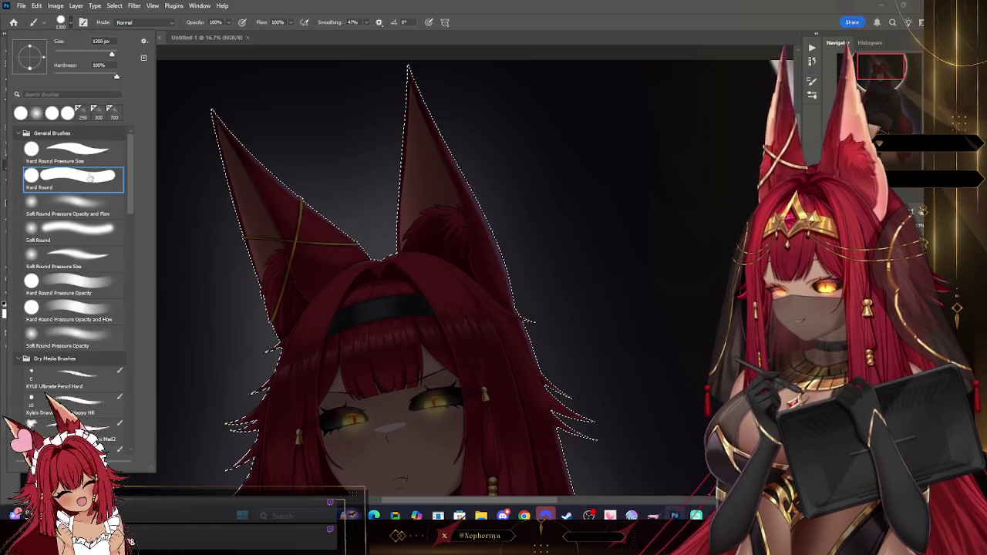
pyautogui.press('[')
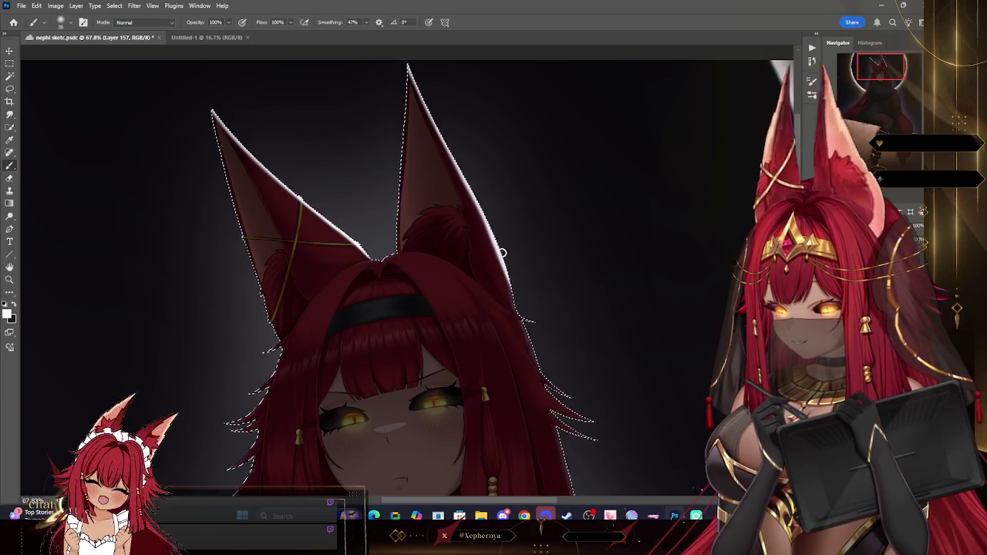
pyautogui.click(68, 22)
pyautogui.doubleClick(97, 205)
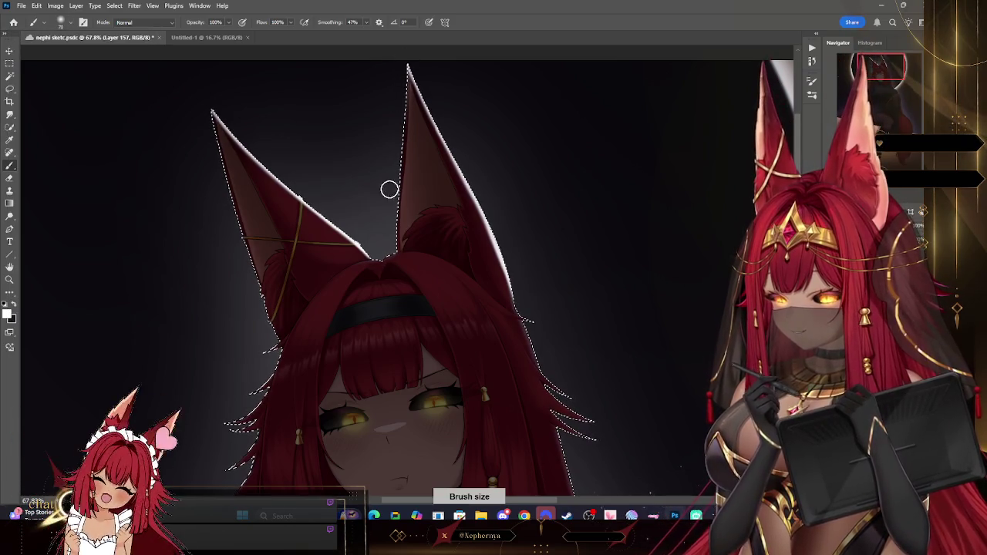
pyautogui.press(']')
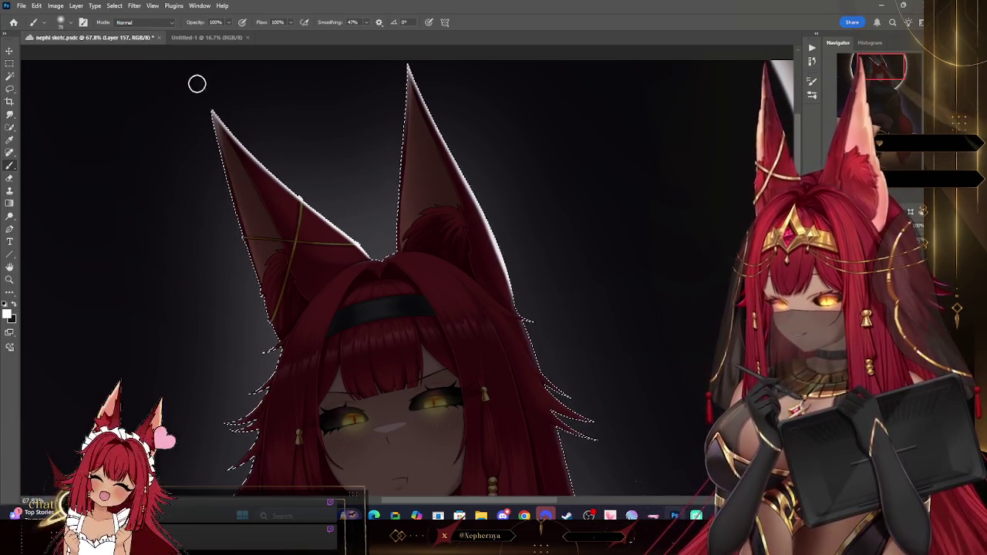
pyautogui.press('[')
pyautogui.press('[')
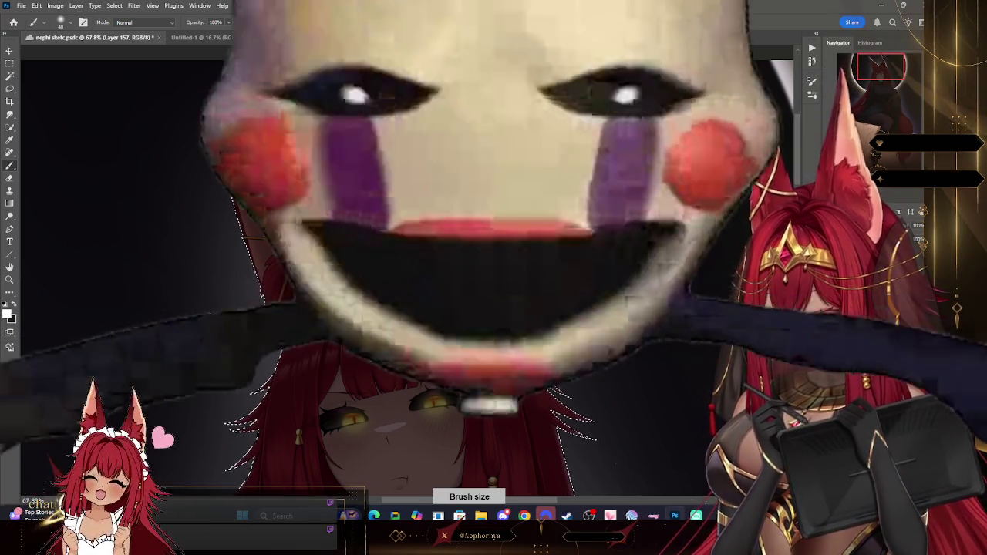
pyautogui.moveTo(356, 245); pyautogui.dragTo(377, 262)
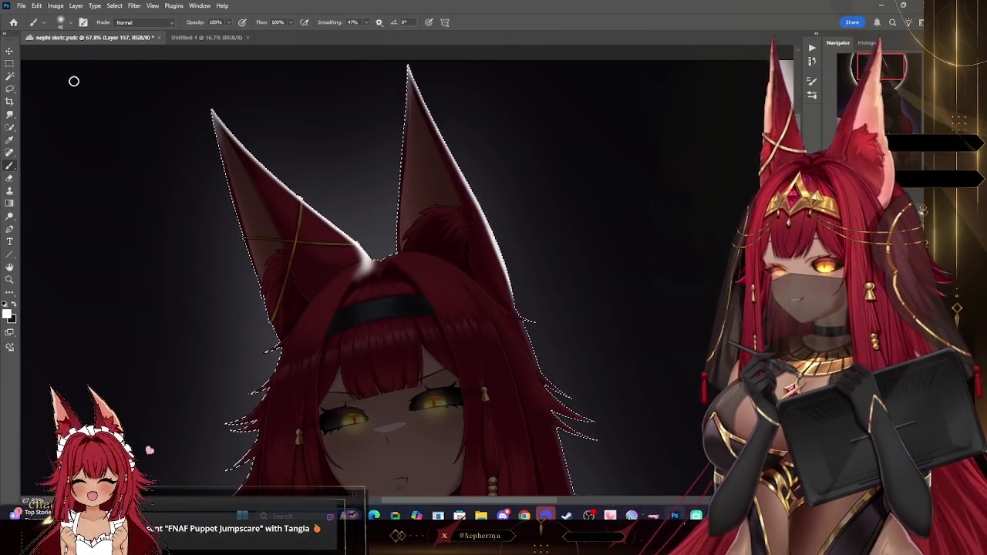
# Erase the excess white highlight at the left ear's base with a resized eraser.
pyautogui.press('e')
pyautogui.rightClick(46, 38)
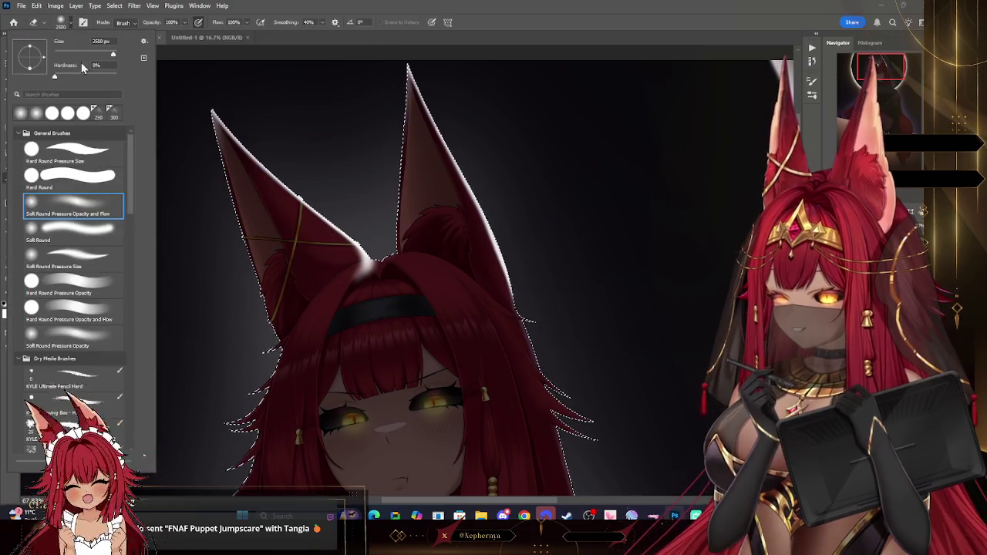
pyautogui.press('Escape')
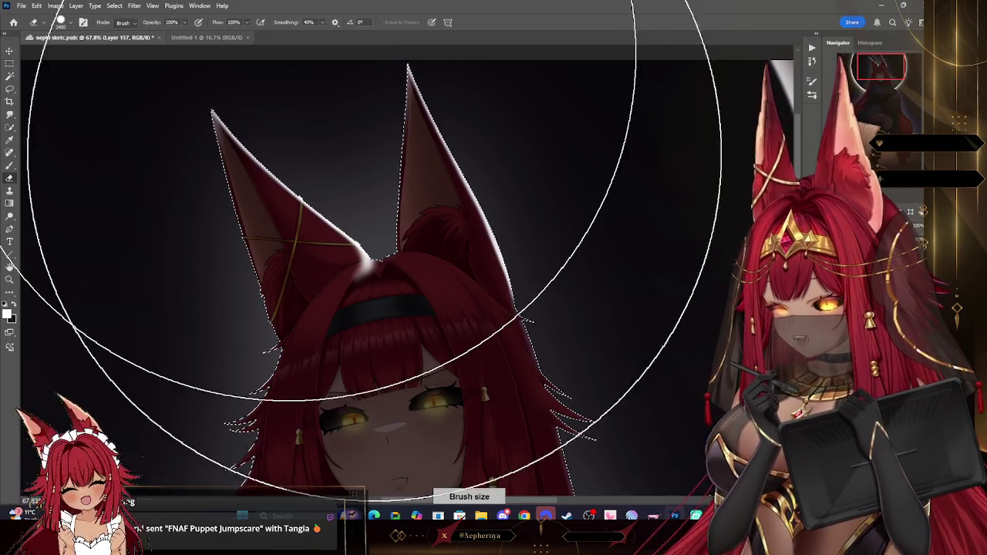
pyautogui.press('[')
pyautogui.press('[')
pyautogui.press('[')
pyautogui.press('[')
pyautogui.press('[')
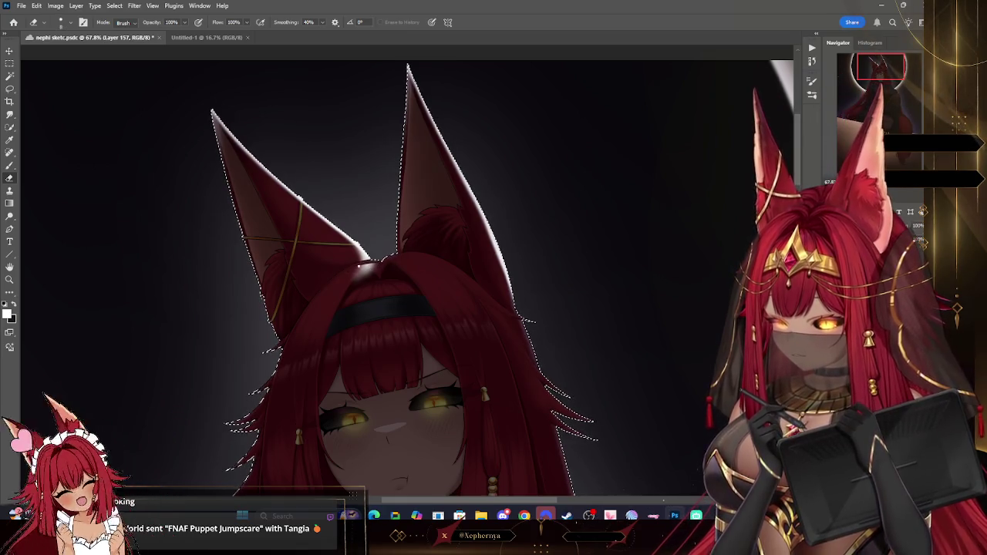
pyautogui.press('[')
pyautogui.press(']')
pyautogui.press(']')
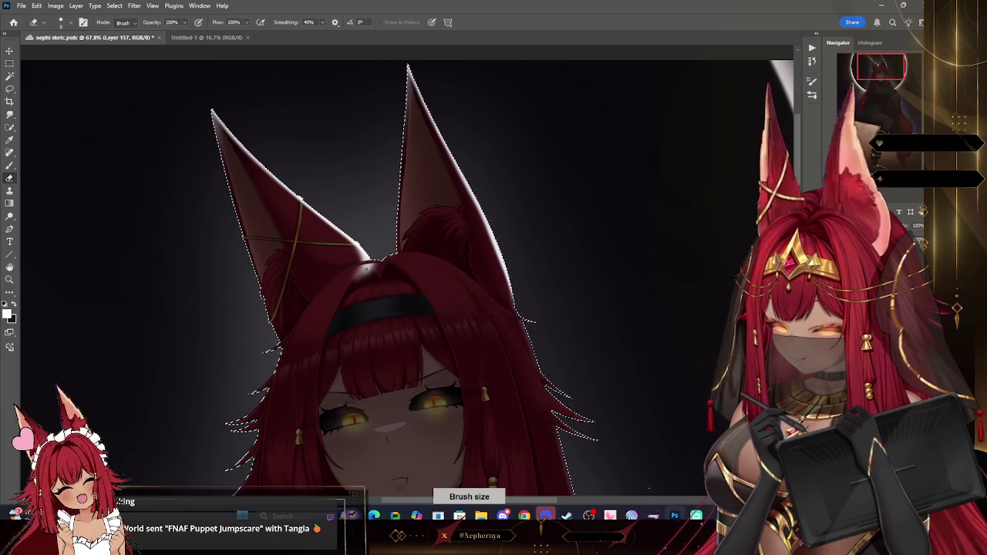
pyautogui.scroll(-1, 355, 325)
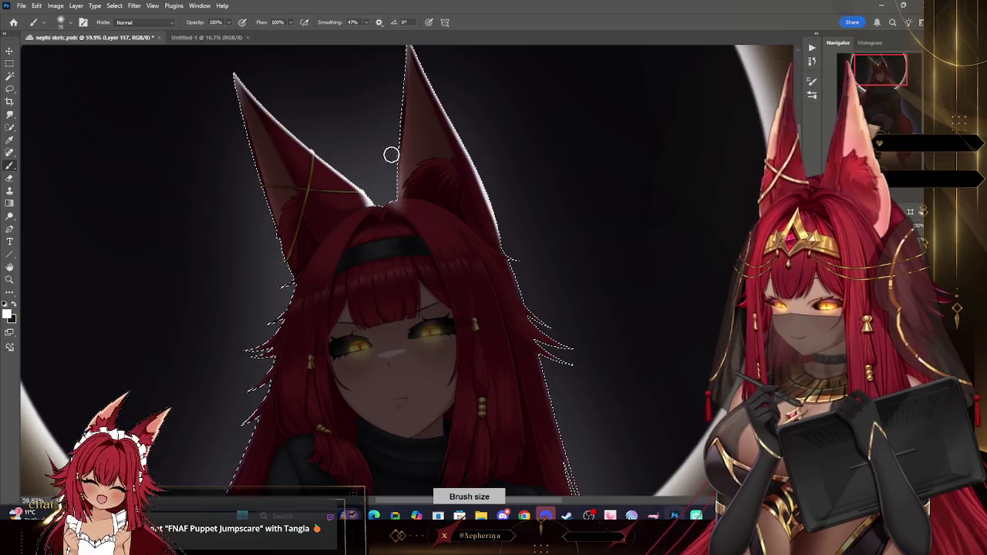
pyautogui.press('[')
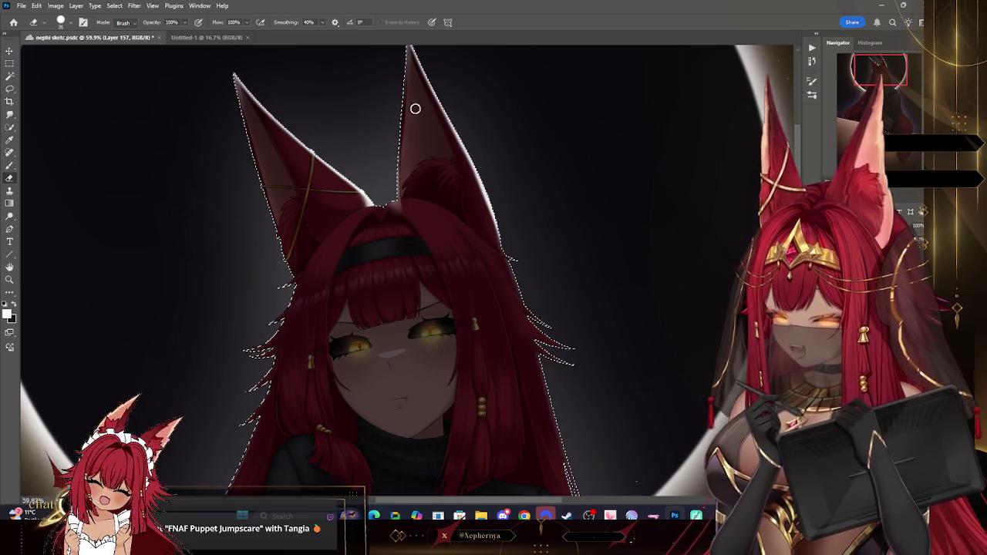
pyautogui.press(']')
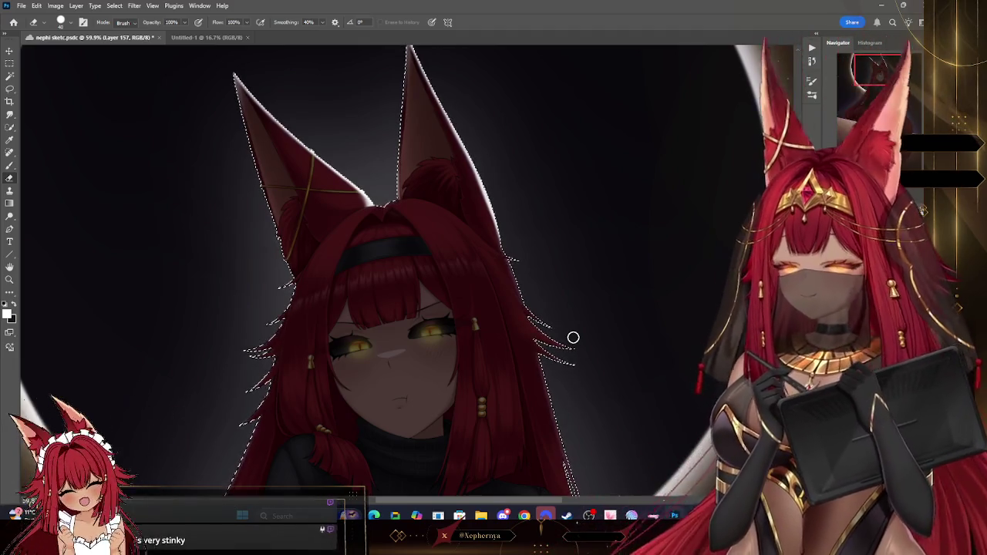
# Reframe the view on the head and hair, returning to a small brush for the hair edges.
pyautogui.click(9, 281)
pyautogui.moveTo(577, 193)
pyautogui.mouseDown()
pyautogui.moveTo(546, 295)
pyautogui.moveTo(444, 264)
pyautogui.mouseUp()
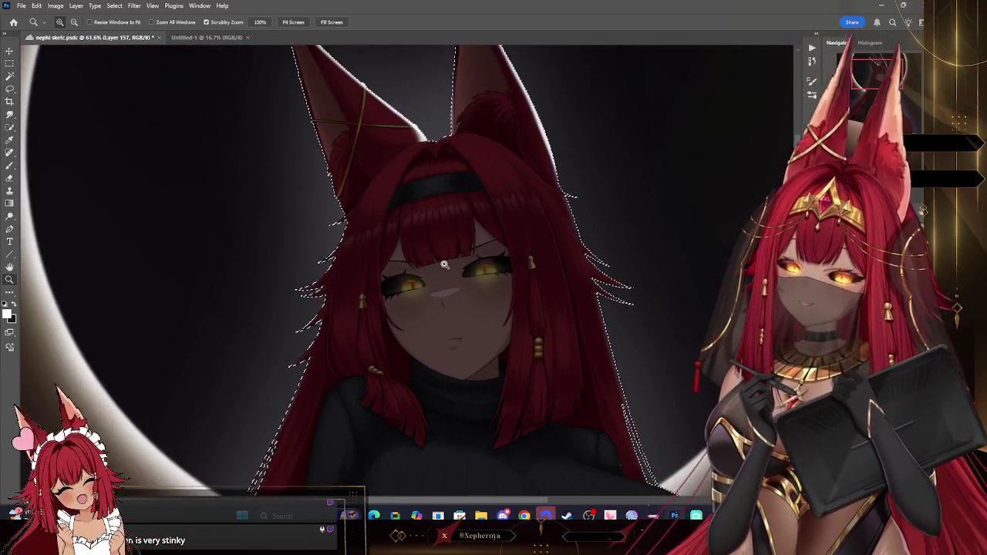
pyautogui.moveTo(532, 276); pyautogui.dragTo(478, 266)
pyautogui.moveTo(568, 249); pyautogui.dragTo(571, 201)
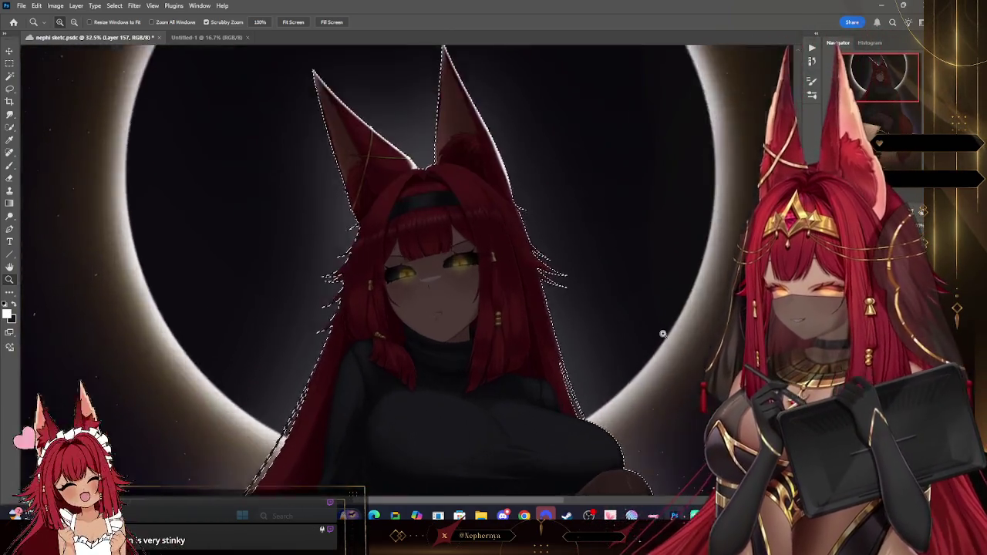
pyautogui.click(10, 165)
pyautogui.click(68, 22)
pyautogui.press('[')
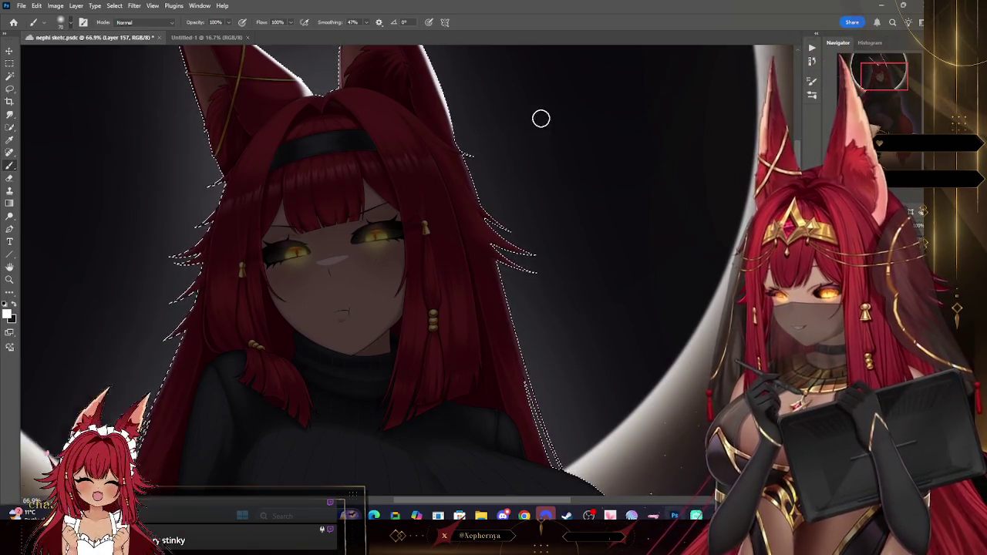
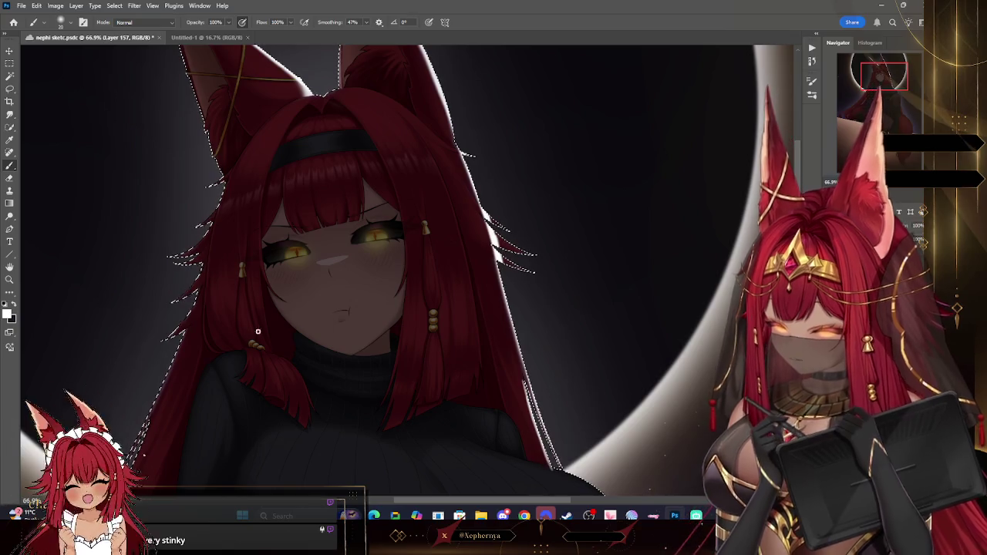
# Zoom in on the thin hair strands beside the face and size the eraser to trim the rim light.
pyautogui.press('z')
pyautogui.moveTo(540, 246); pyautogui.dragTo(535, 254)
pyautogui.moveTo(429, 99); pyautogui.dragTo(444, 68)
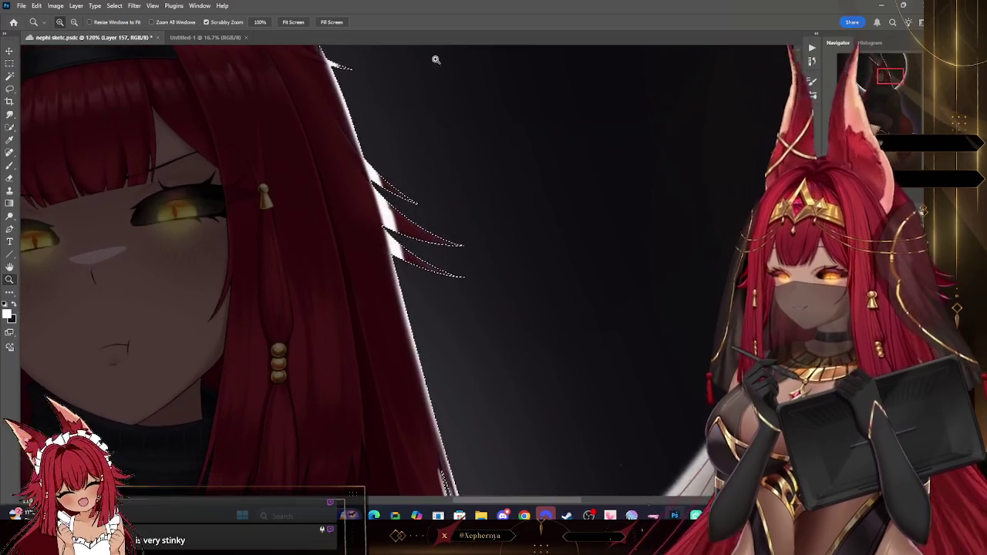
pyautogui.press('e')
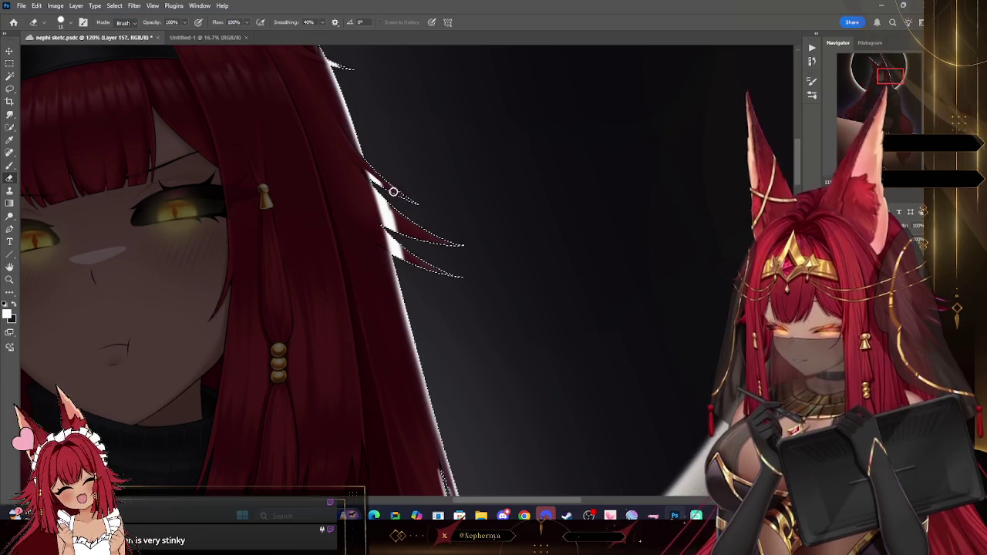
pyautogui.press('[')
pyautogui.press(']')
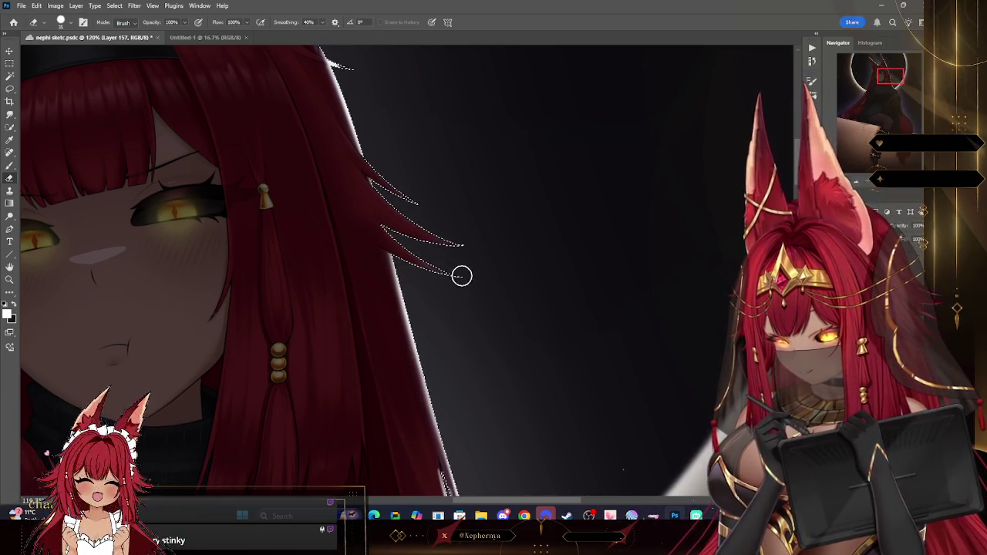
# Return to the brush and shrink it toward an 8 px soft round tip.
pyautogui.press('b')
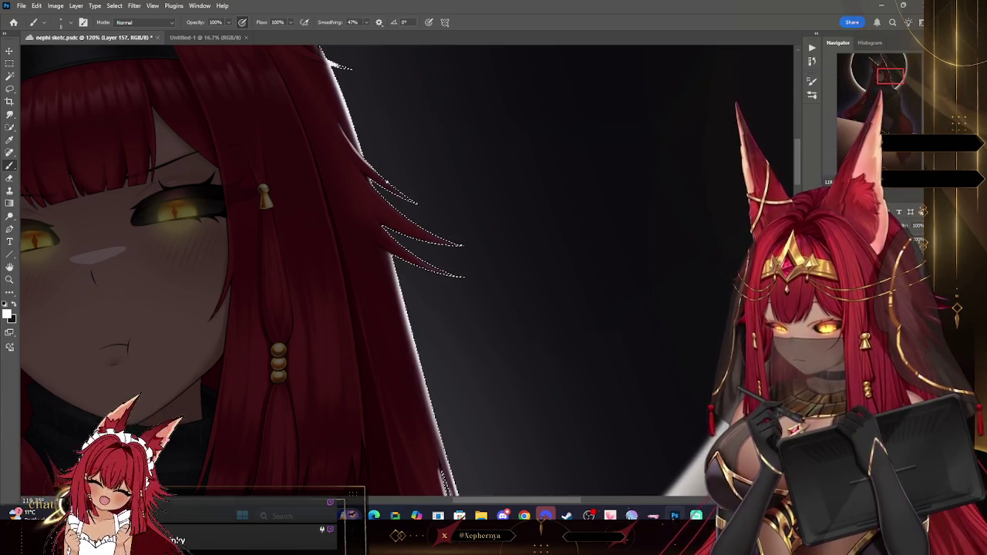
pyautogui.press('[')
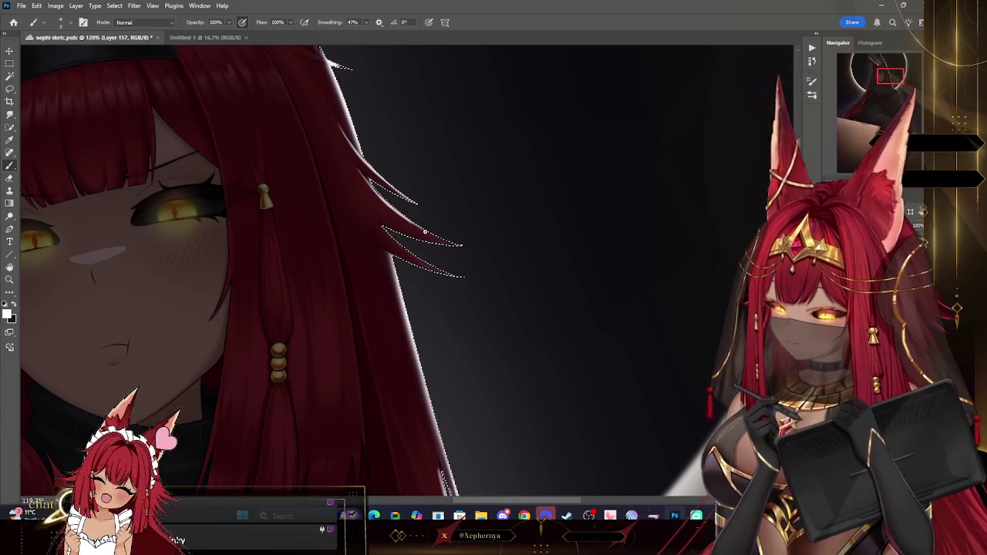
pyautogui.press('[')
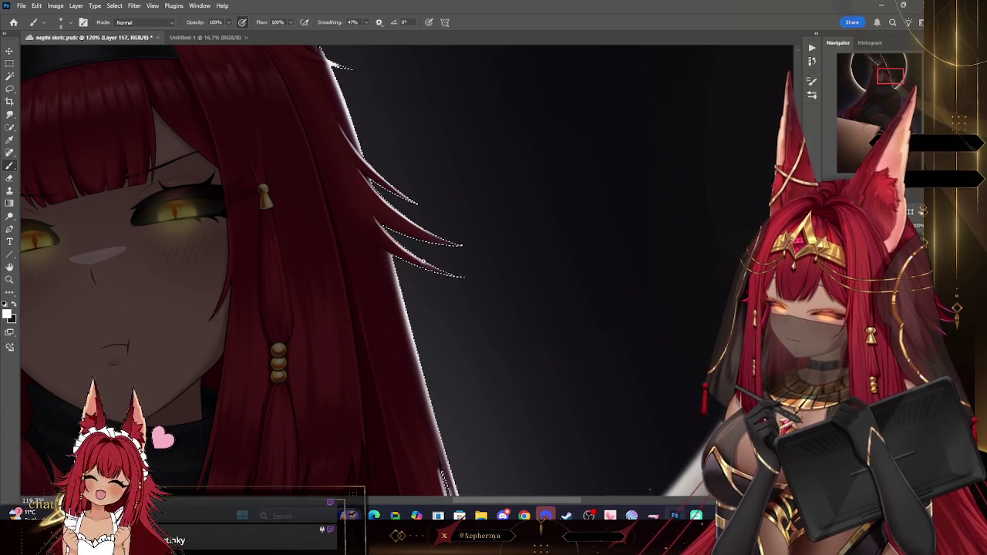
pyautogui.click(40, 22)
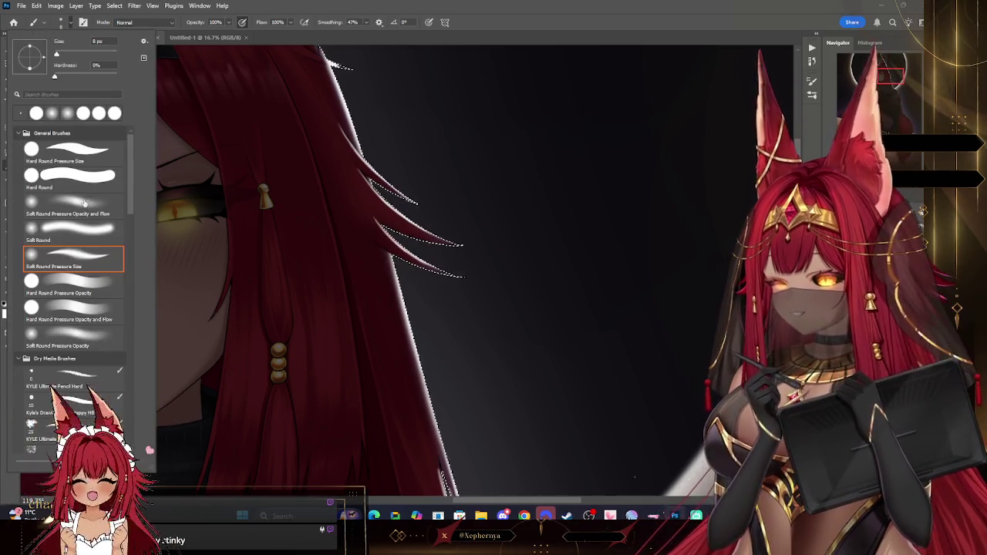
# Check brush presets, then erase stray white marks with a smaller eraser, undoing a bad erase.
pyautogui.press('Escape')
pyautogui.press(']')
pyautogui.press(']')
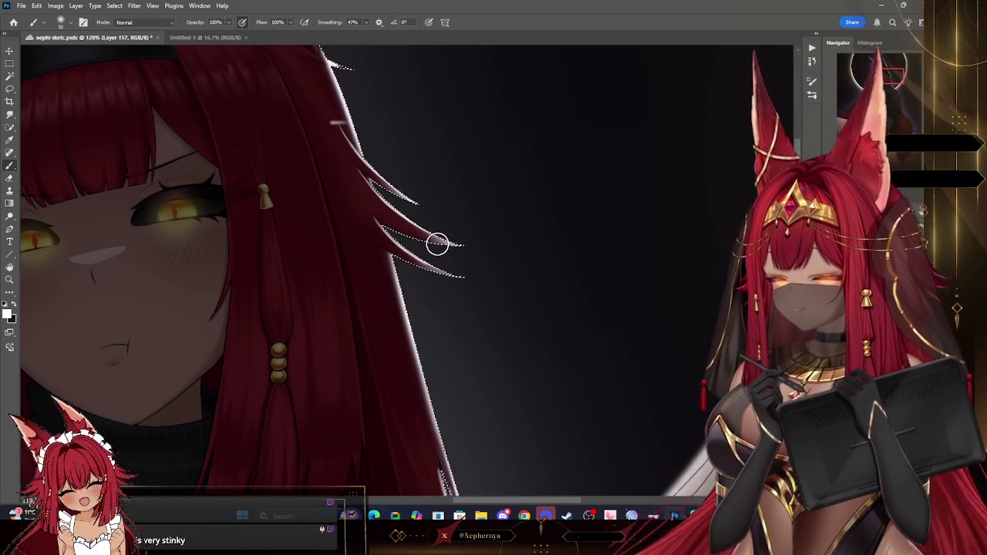
pyautogui.click(62, 22)
pyautogui.click(179, 149)
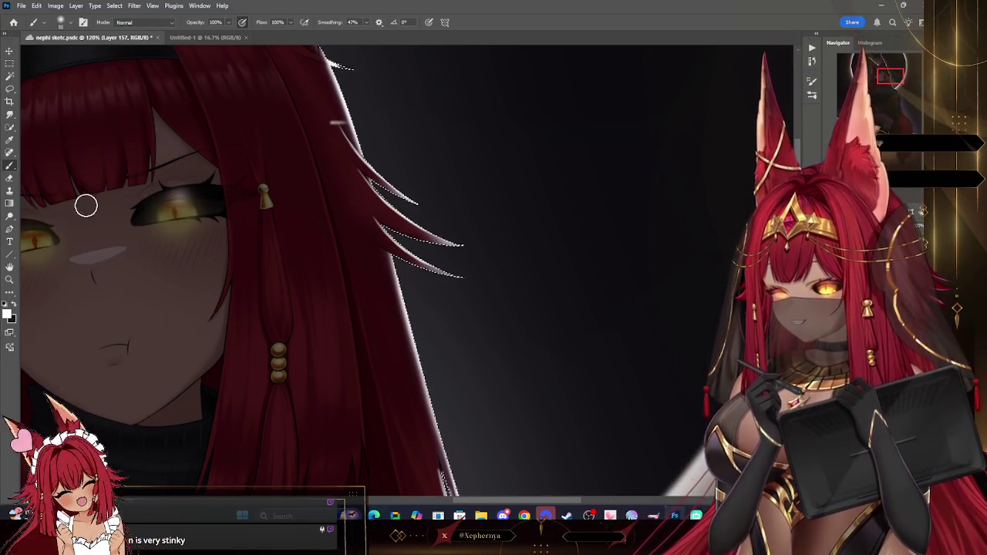
pyautogui.press('e')
pyautogui.press('[')
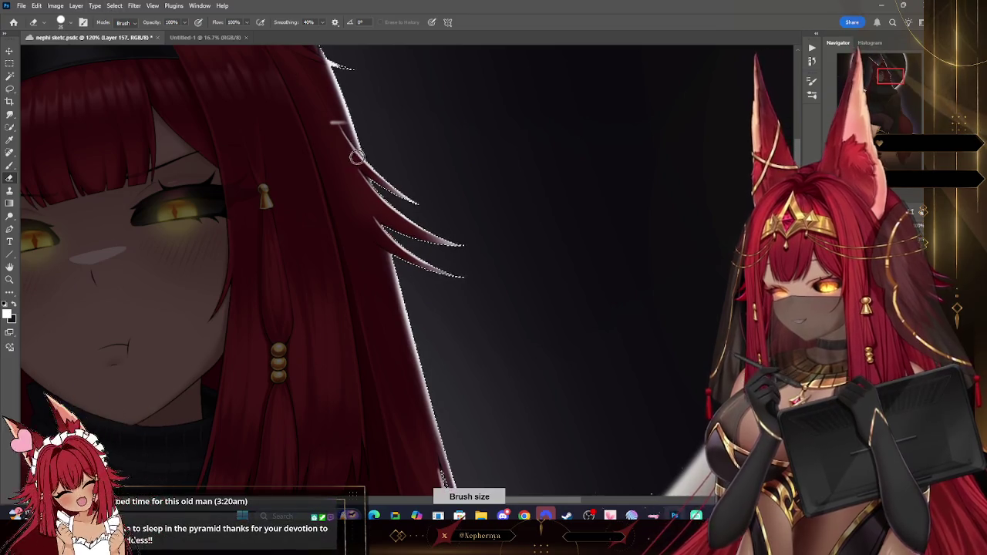
pyautogui.hotkey('ctrl', 'z')
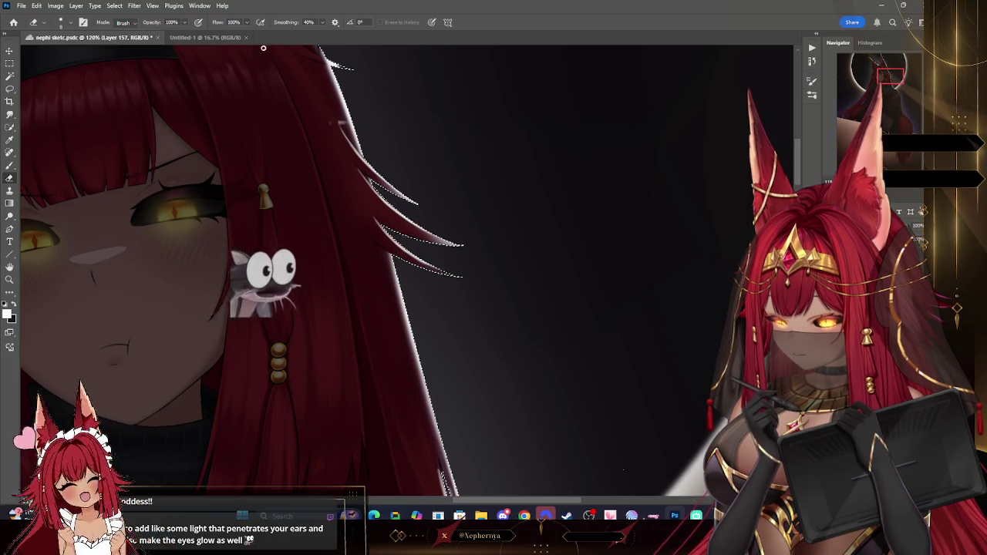
# Resize the eraser and zoom in to 154% on the hair edge near the head top.
pyautogui.click(61, 21)
pyautogui.click(239, 230)
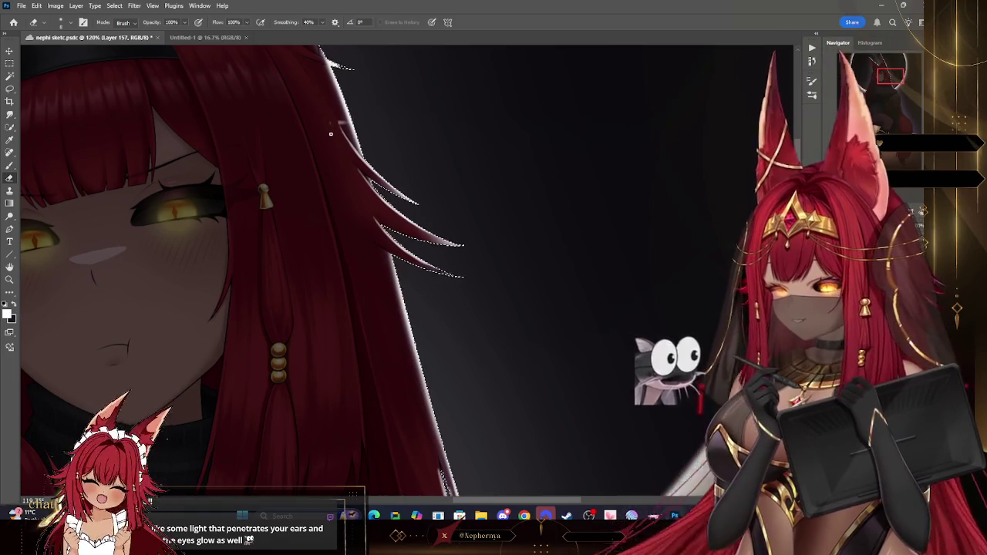
pyautogui.press(']')
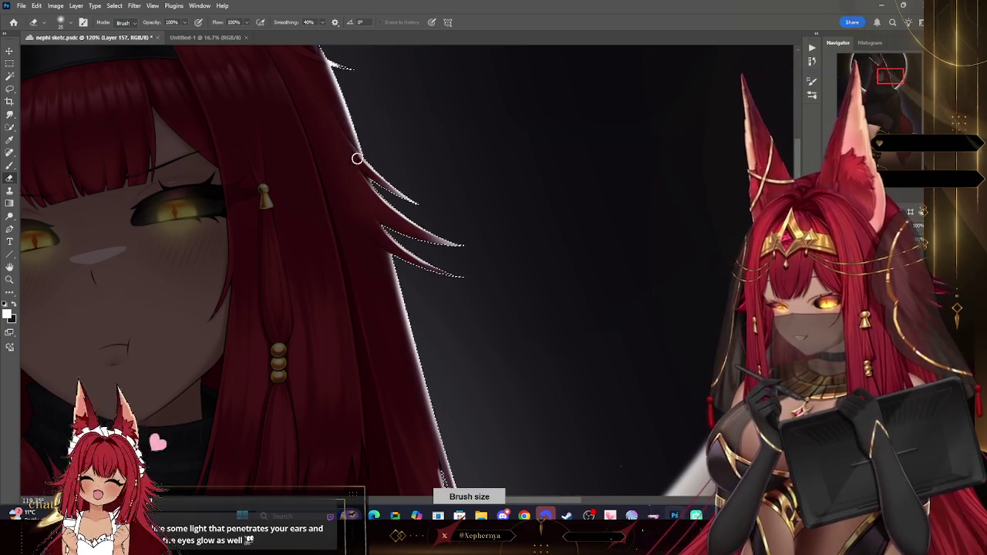
pyautogui.moveTo(452, 166); pyautogui.dragTo(502, 134)
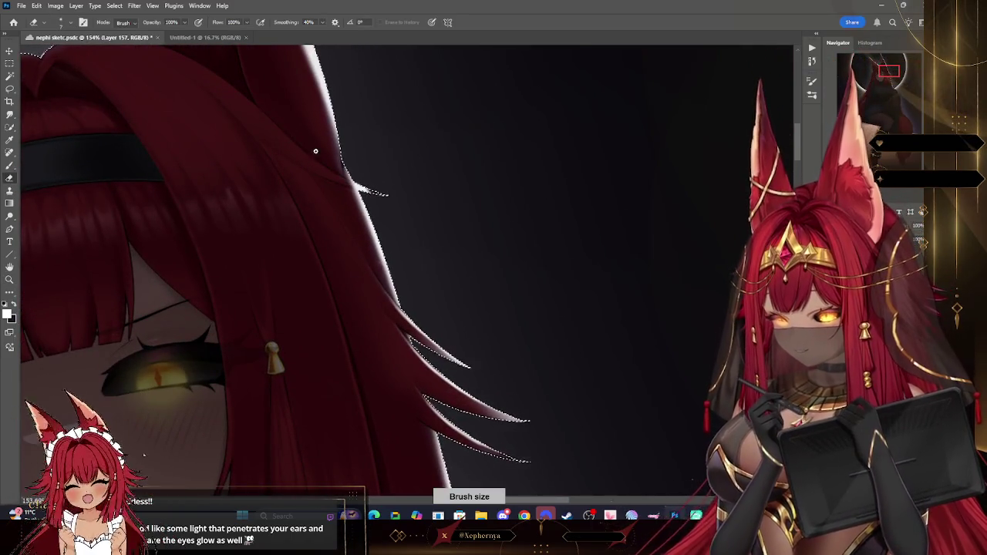
pyautogui.click(61, 21)
pyautogui.click(264, 166)
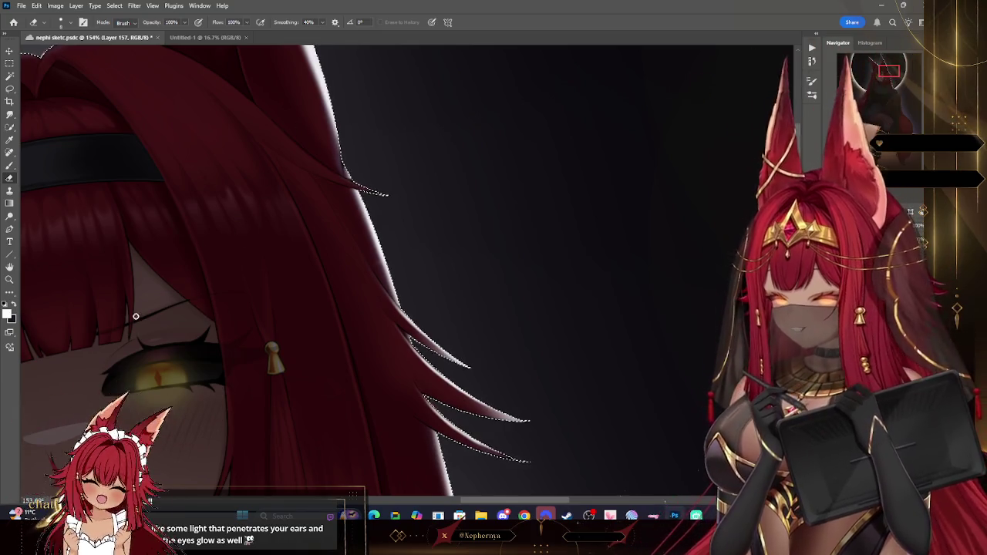
pyautogui.click(9, 279)
pyautogui.moveTo(439, 162); pyautogui.dragTo(493, 158)
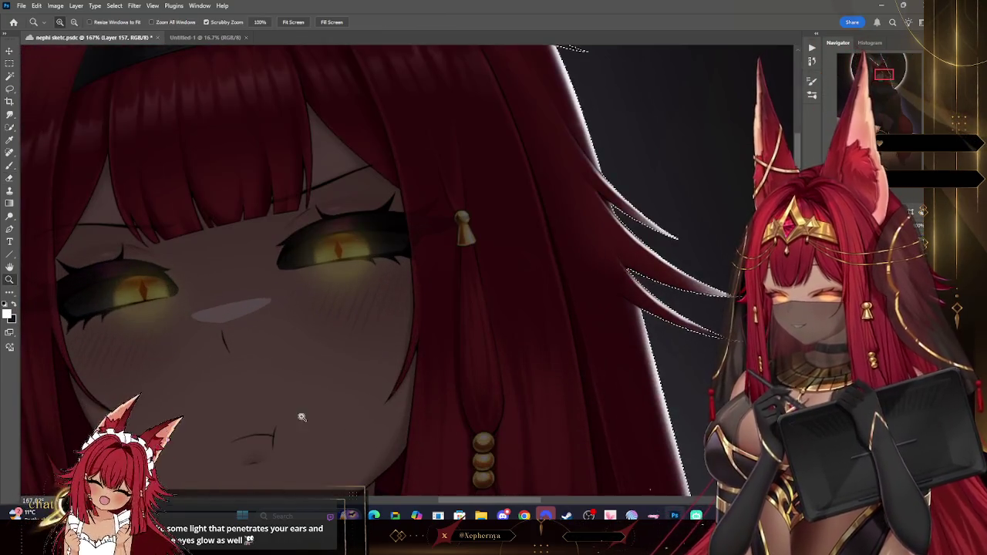
# Hide and show the dark overlay layer to compare the rim light along the hair.
pyautogui.hotkey('ctrl', ',')
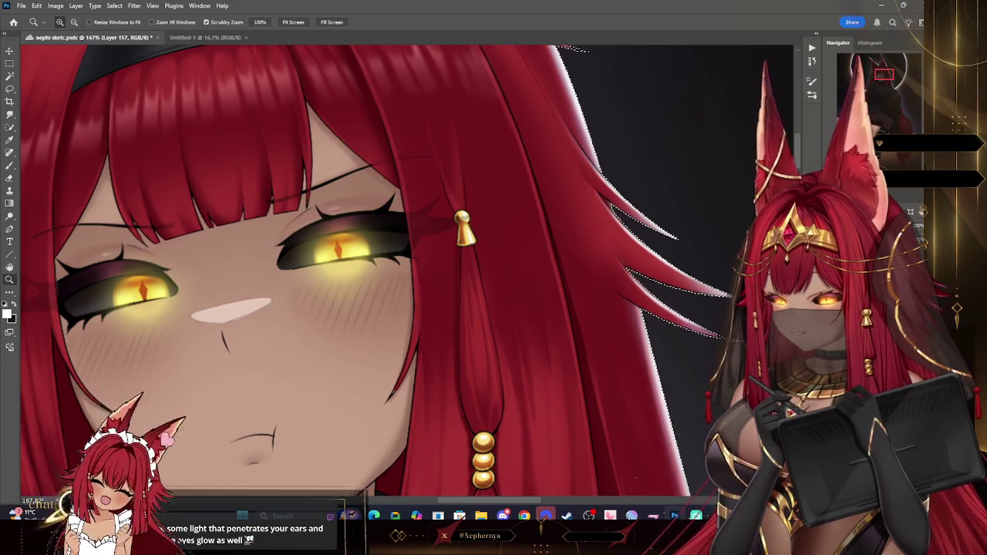
pyautogui.hotkey('ctrl', ',')
pyautogui.scroll(-5, 702, 333)
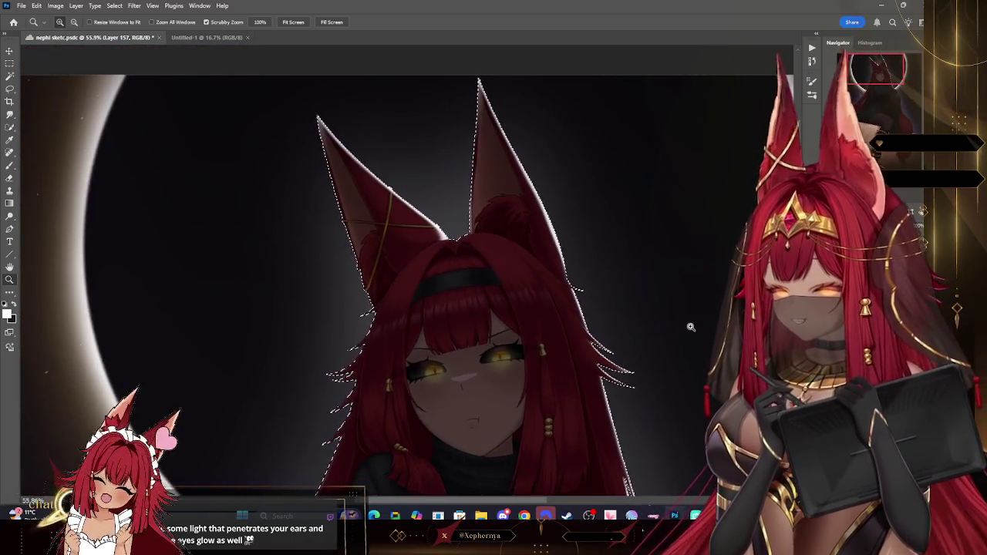
pyautogui.scroll(-5, 519, 194)
pyautogui.scroll(2, 591, 240)
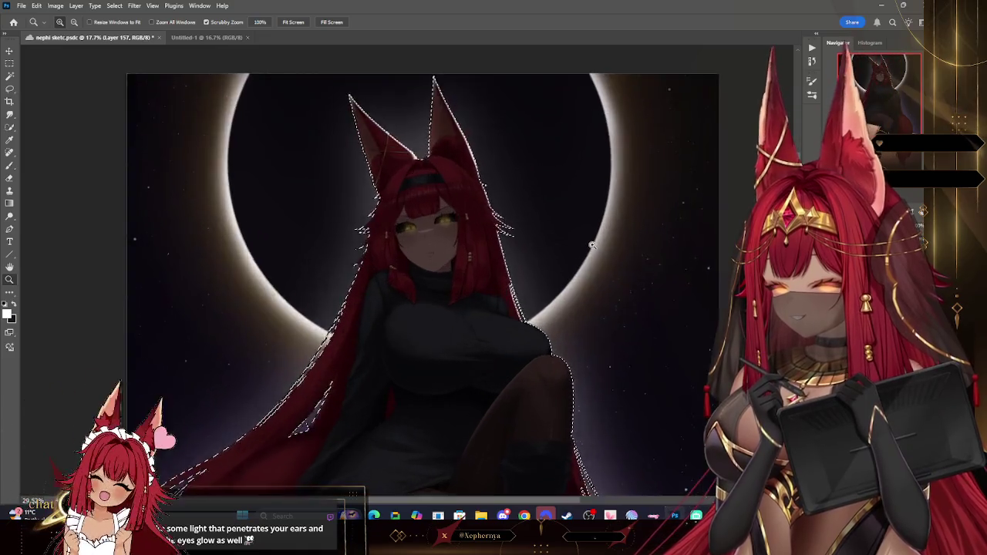
pyautogui.scroll(2, 571, 232)
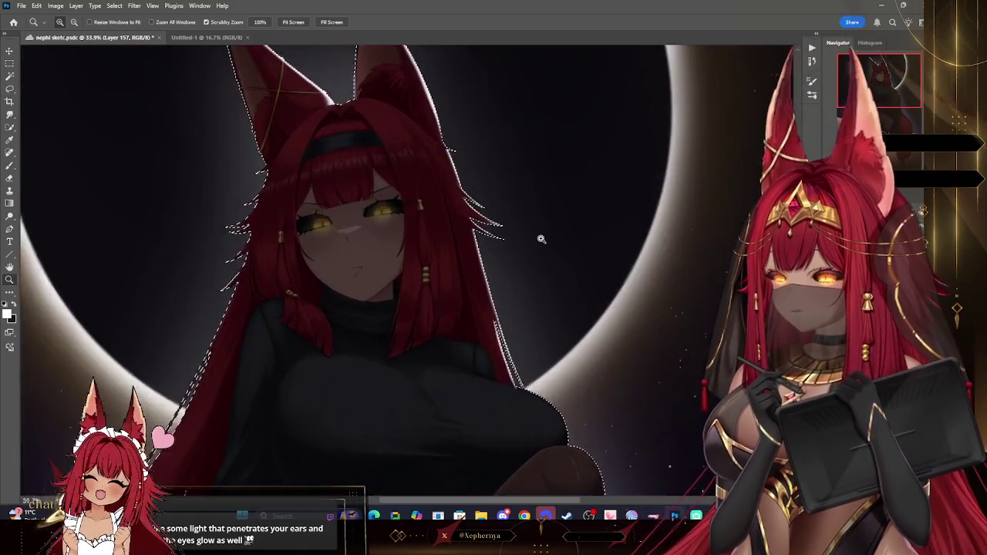
pyautogui.scroll(2, 490, 150)
pyautogui.scroll(2, 512, 169)
pyautogui.scroll(1, 527, 176)
pyautogui.scroll(-1, 483, 176)
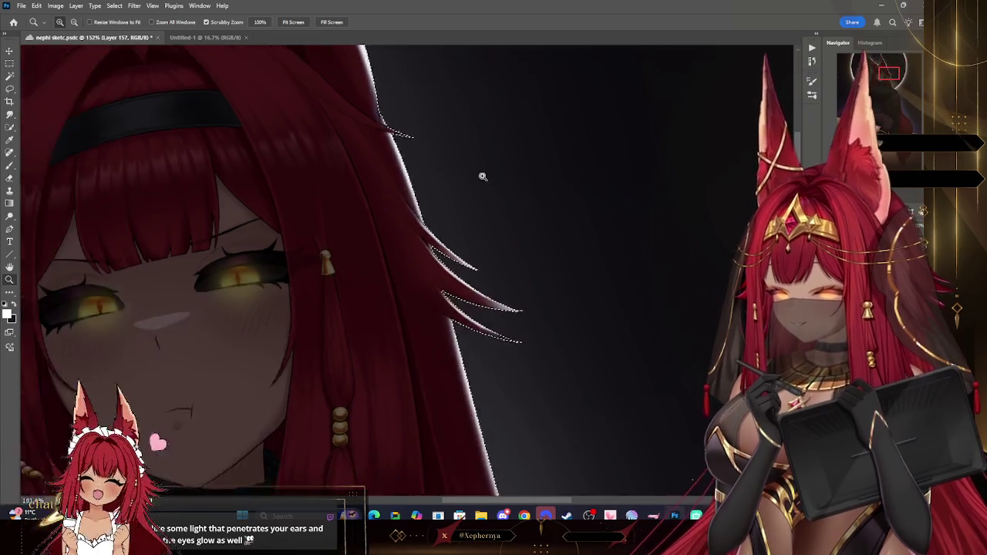
pyautogui.scroll(-3, 519, 259)
pyautogui.scroll(3, 519, 259)
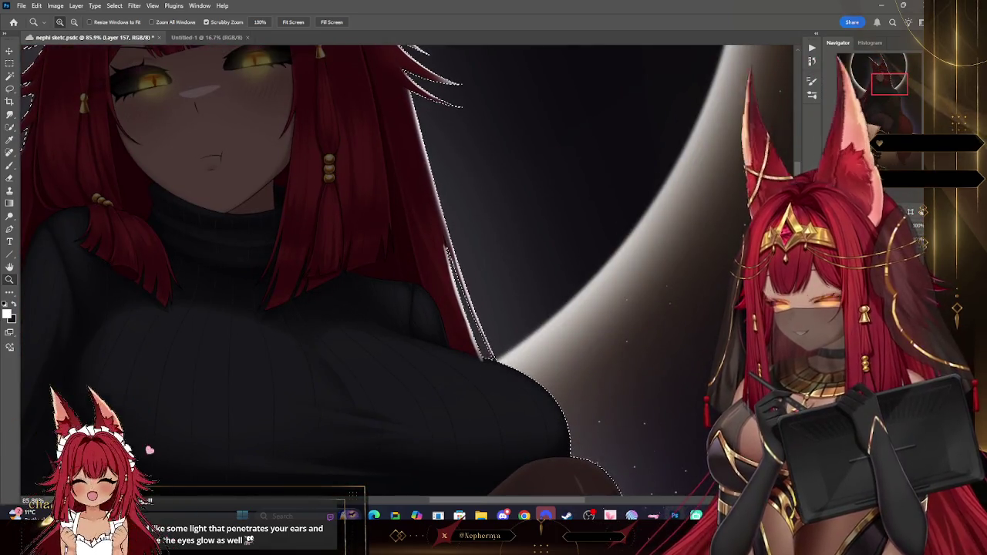
# Leave the layer style unchanged and erase the shoulder rim light, undoing one bad stroke.
pyautogui.doubleClick(887, 231)
pyautogui.click(538, 178)
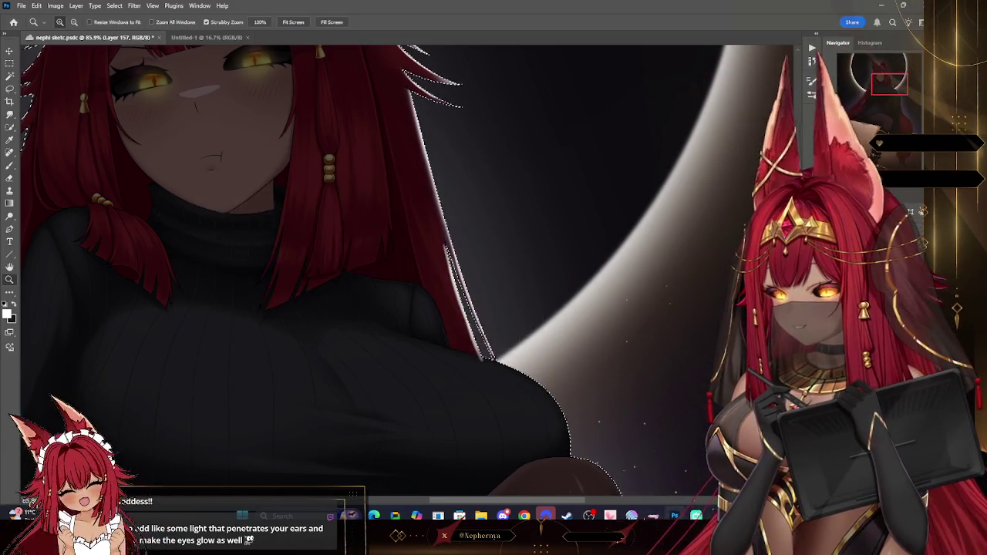
pyautogui.scroll(2, 621, 347)
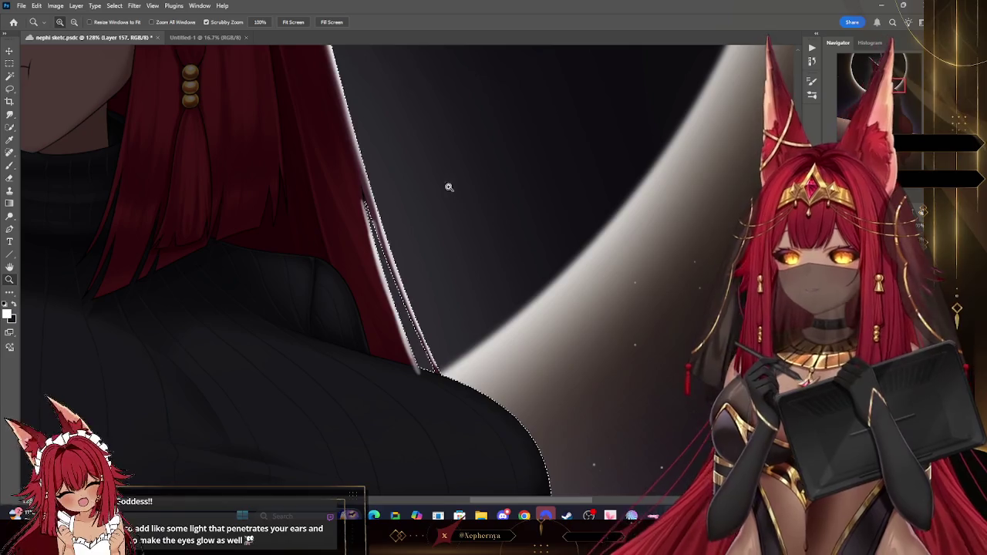
pyautogui.click(10, 179)
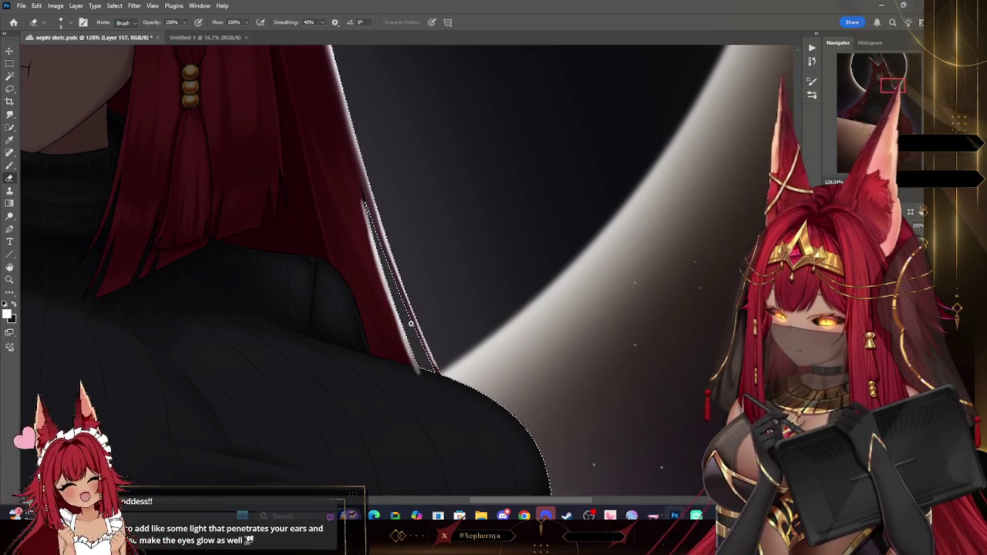
pyautogui.press(']')
pyautogui.hotkey('ctrl', 'z')
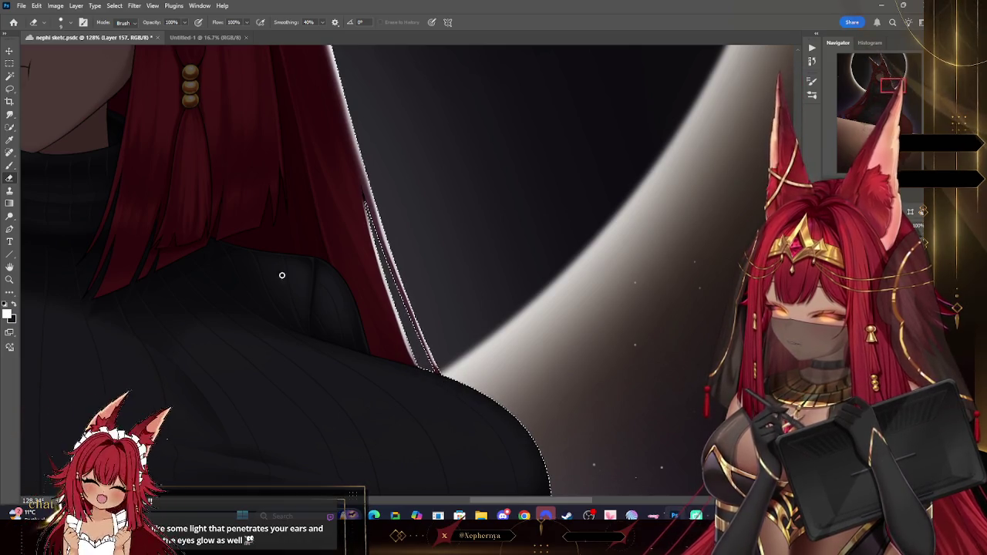
pyautogui.click(10, 165)
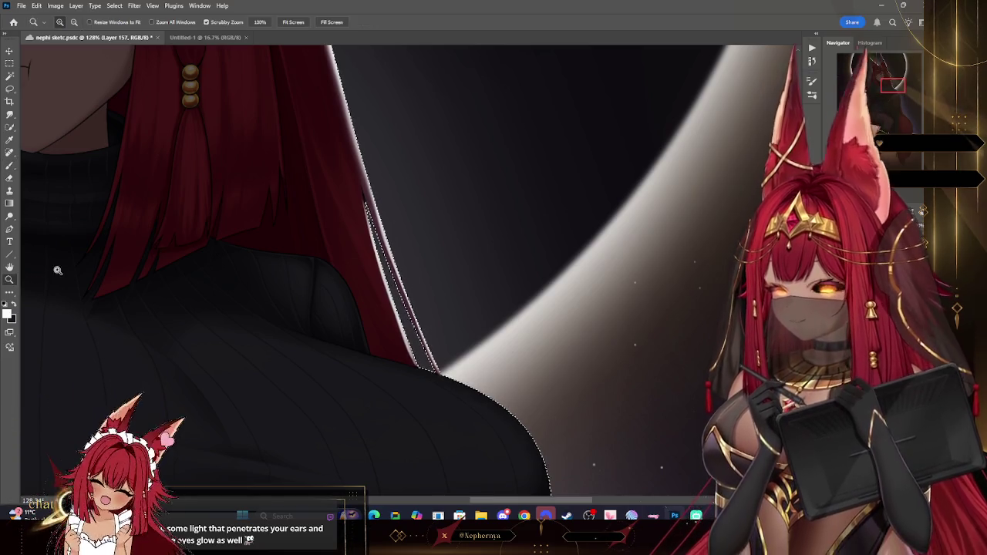
# Paint thin white highlight strands along the hair, redoing one misplaced stroke.
pyautogui.press('z')
pyautogui.moveTo(398, 284); pyautogui.dragTo(332, 285)
pyautogui.moveTo(362, 149); pyautogui.dragTo(420, 149)
pyautogui.press('b')
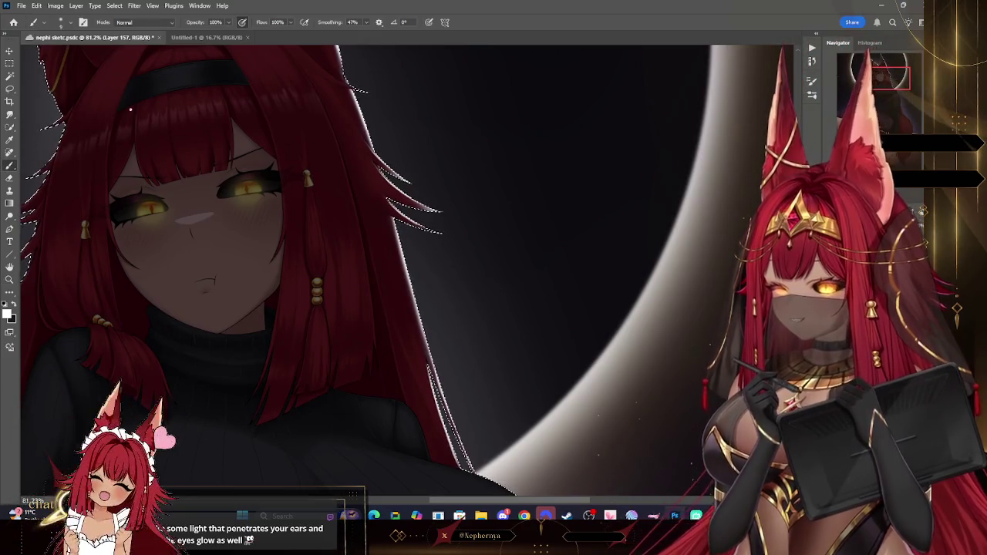
pyautogui.moveTo(373, 359); pyautogui.dragTo(363, 223)
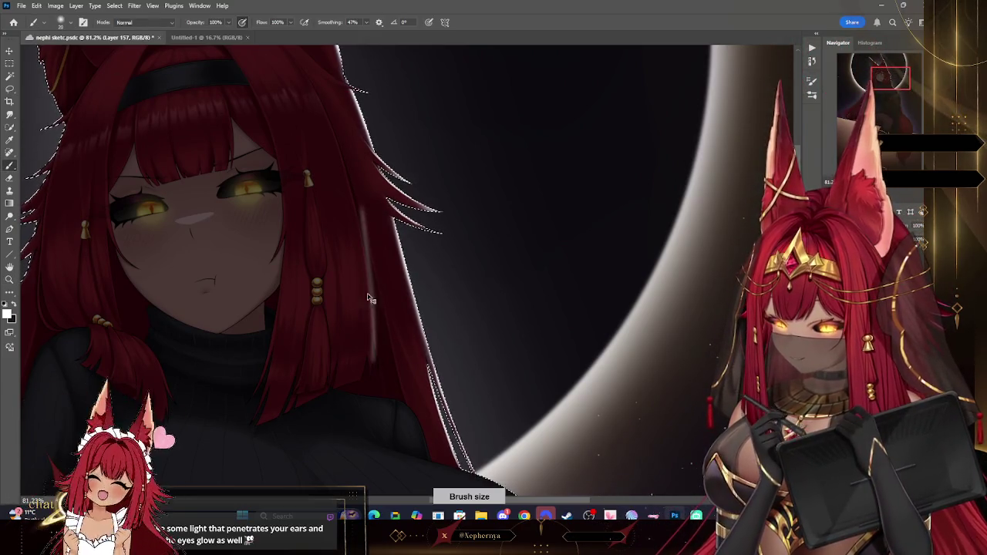
pyautogui.hotkey('ctrl', 'z')
pyautogui.moveTo(320, 100); pyautogui.dragTo(364, 250)
pyautogui.moveTo(320, 96); pyautogui.dragTo(349, 197)
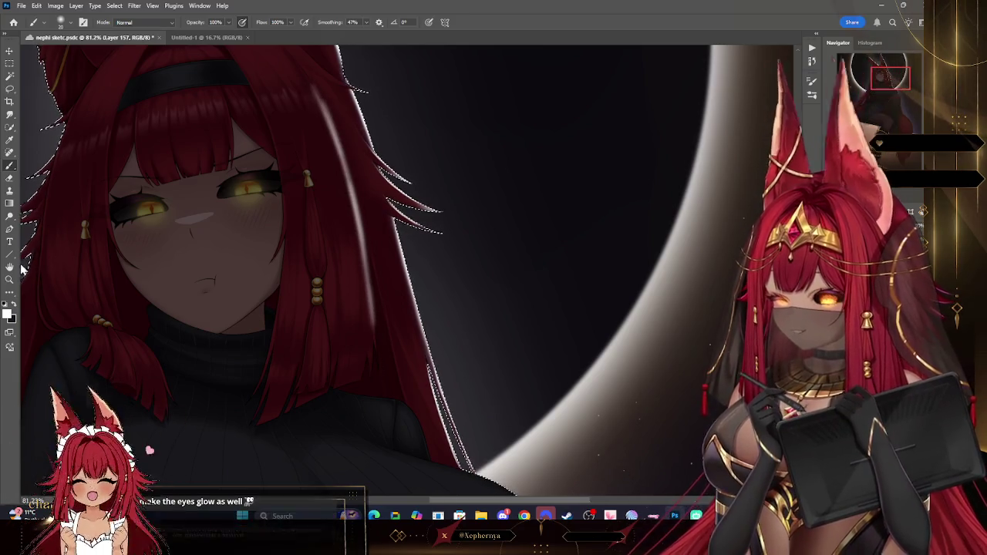
# Extend the rim light down a hair spike at the head top, tilt the view, and save.
pyautogui.press('z')
pyautogui.moveTo(317, 82); pyautogui.dragTo(337, 80)
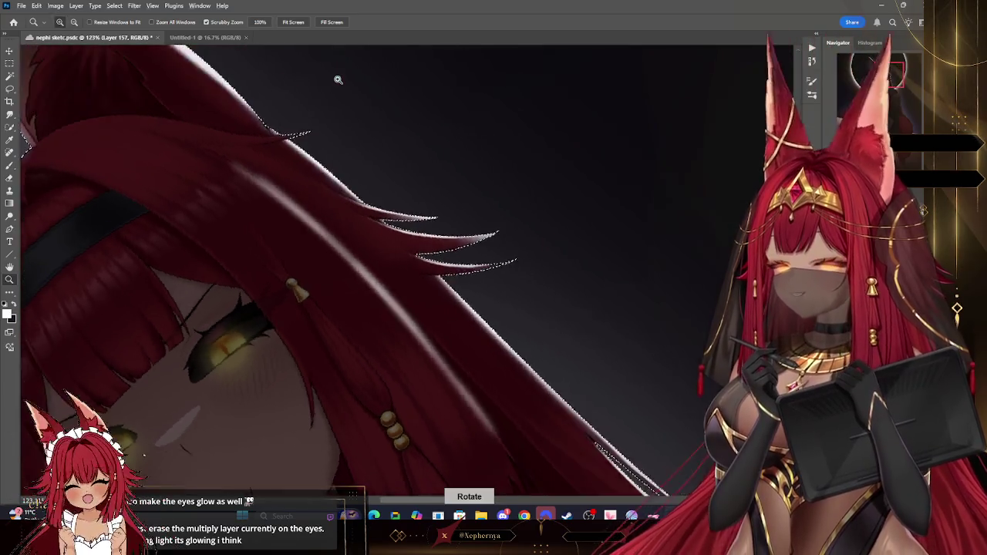
pyautogui.scroll(-5, 337, 80)
pyautogui.press('b')
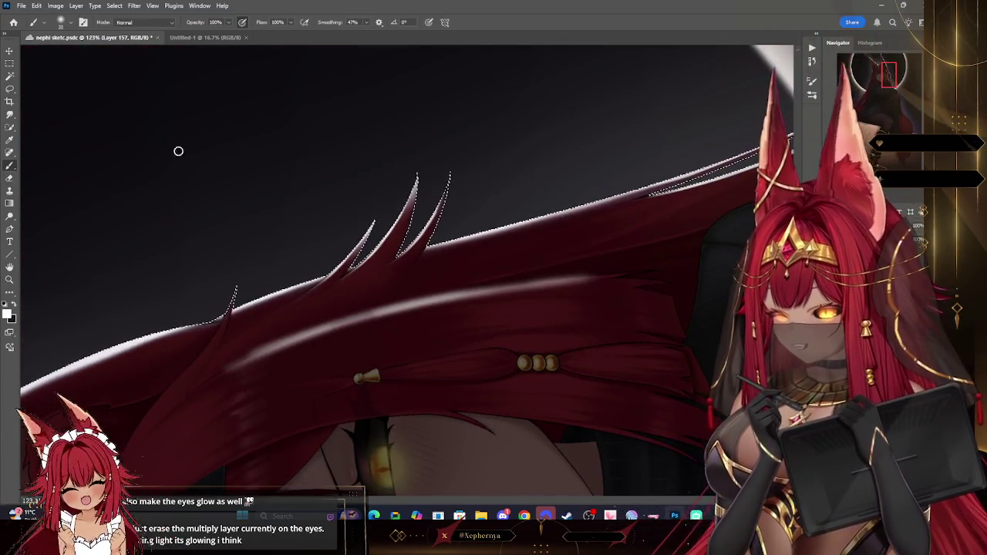
pyautogui.moveTo(223, 322); pyautogui.dragTo(208, 345)
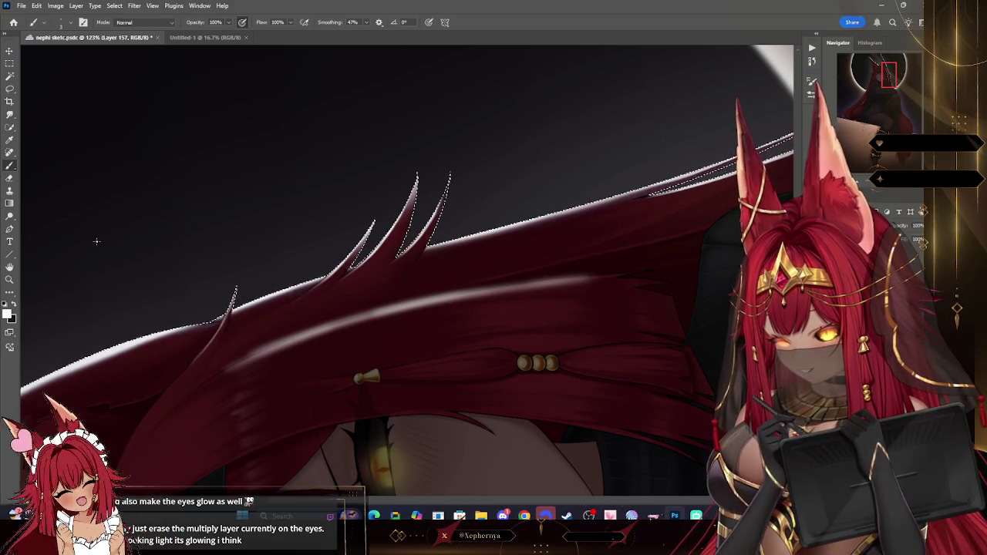
pyautogui.press('e')
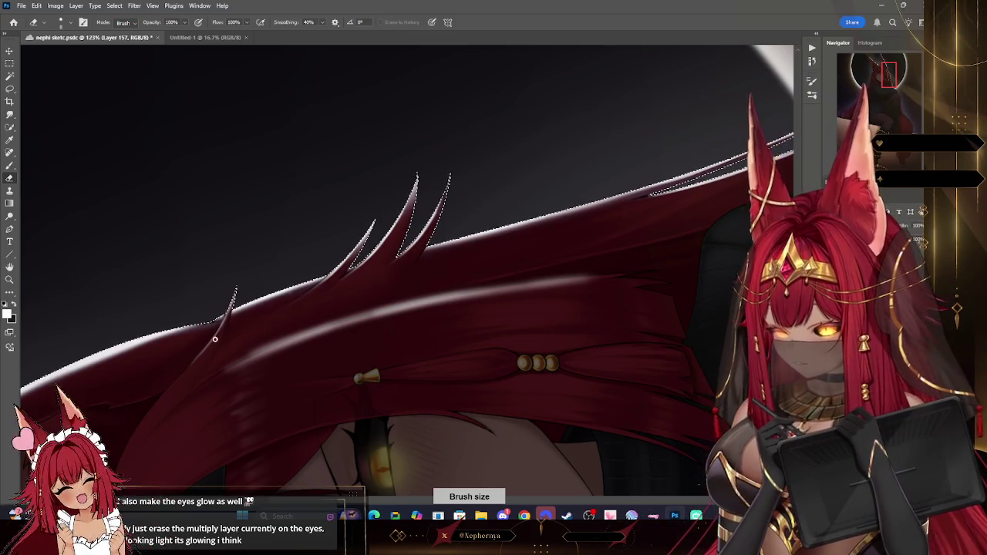
pyautogui.hotkey('ctrl', 'z')
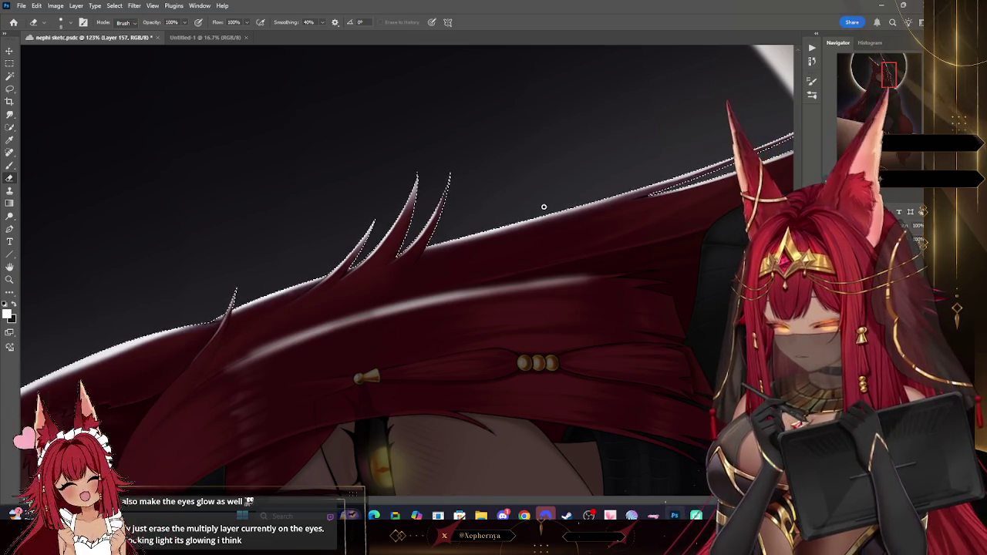
pyautogui.press('r')
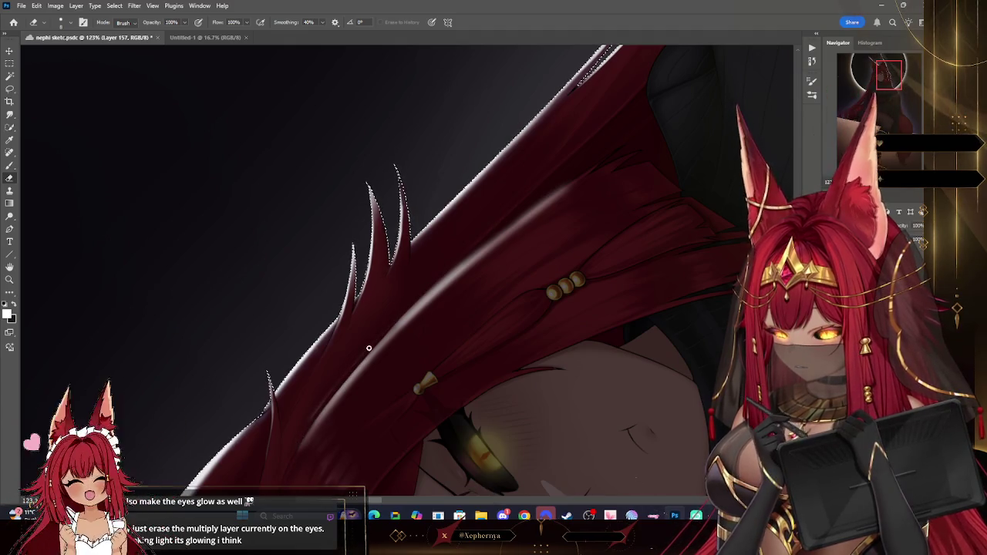
pyautogui.hotkey('ctrl', 's')
# Erase to tone down the hair highlight, then straighten the tilted canvas view.
pyautogui.moveTo(427, 290); pyautogui.dragTo(566, 180)
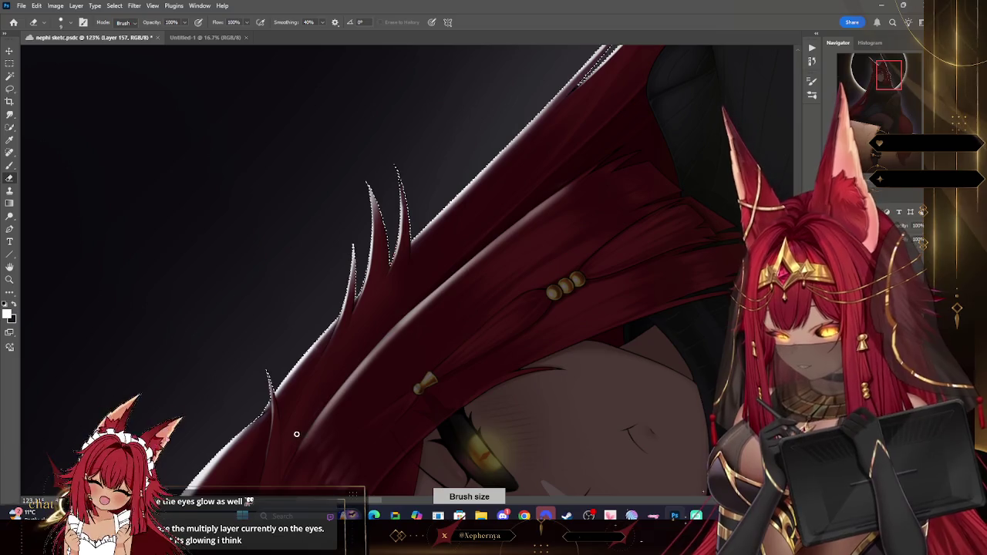
pyautogui.click(60, 22)
pyautogui.doubleClick(89, 140)
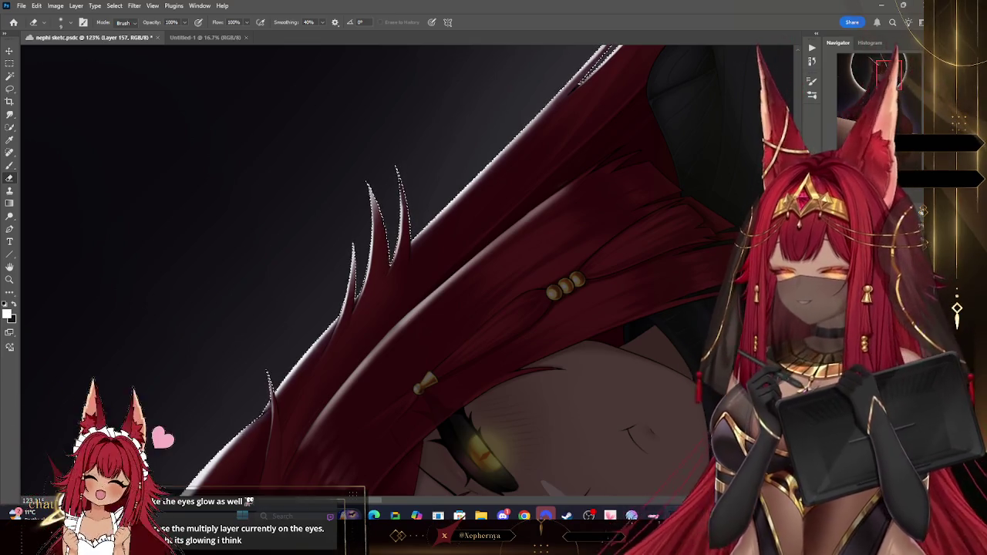
pyautogui.scroll(-3, 590, 148)
pyautogui.scroll(-4, 591, 148)
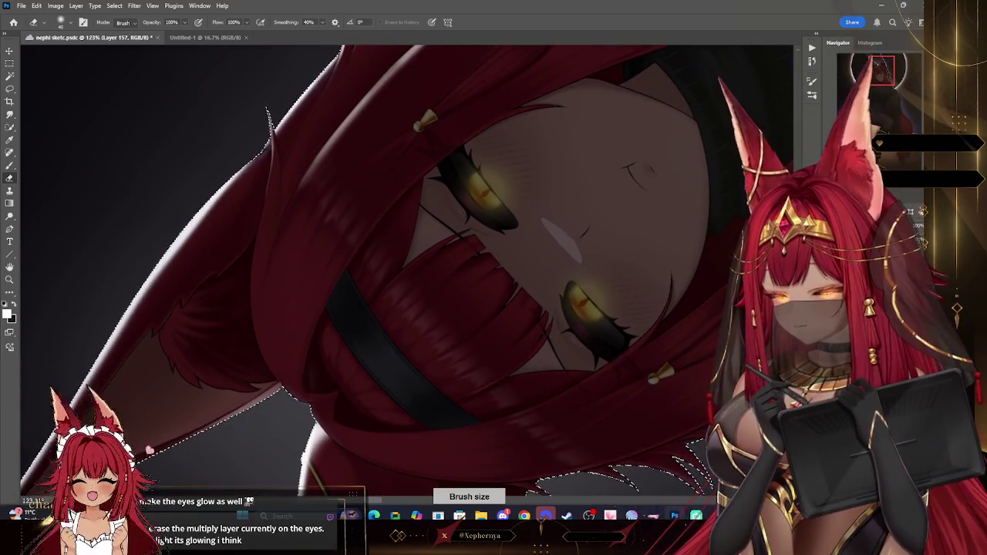
pyautogui.scroll(7, 578, 192)
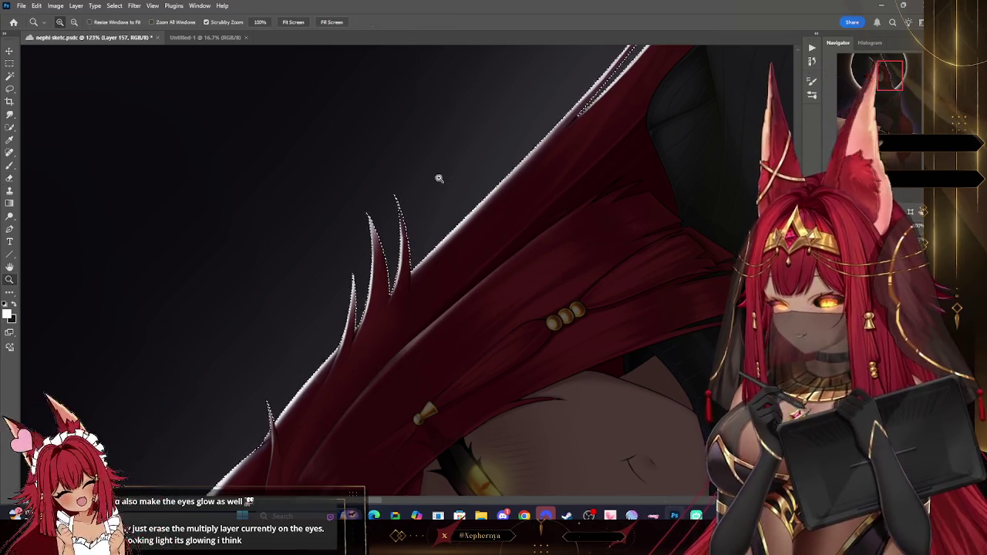
pyautogui.scroll(-5, 435, 179)
pyautogui.press('r')
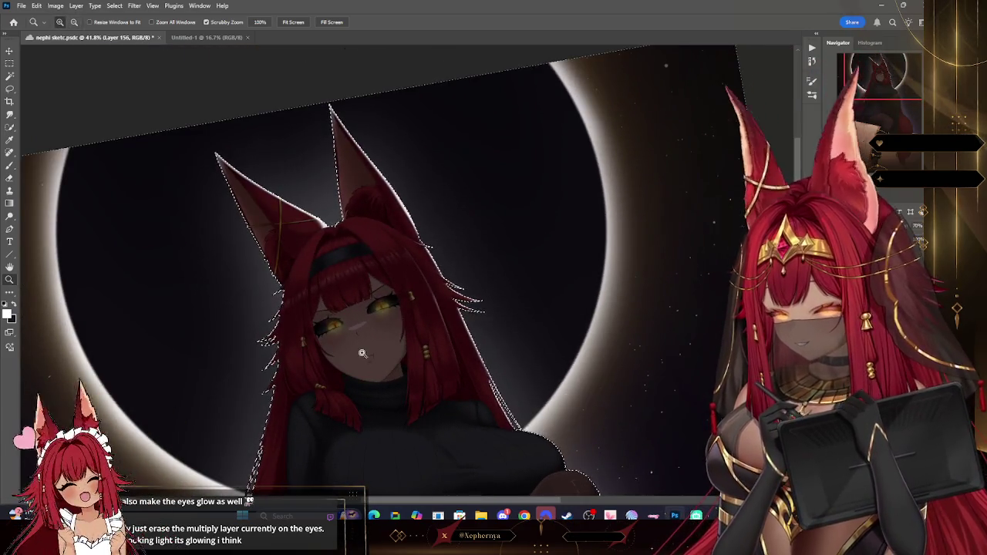
# Erase the dark shading over both eyes with a small eraser to reveal the yellow glow.
pyautogui.moveTo(364, 356); pyautogui.dragTo(364, 234)
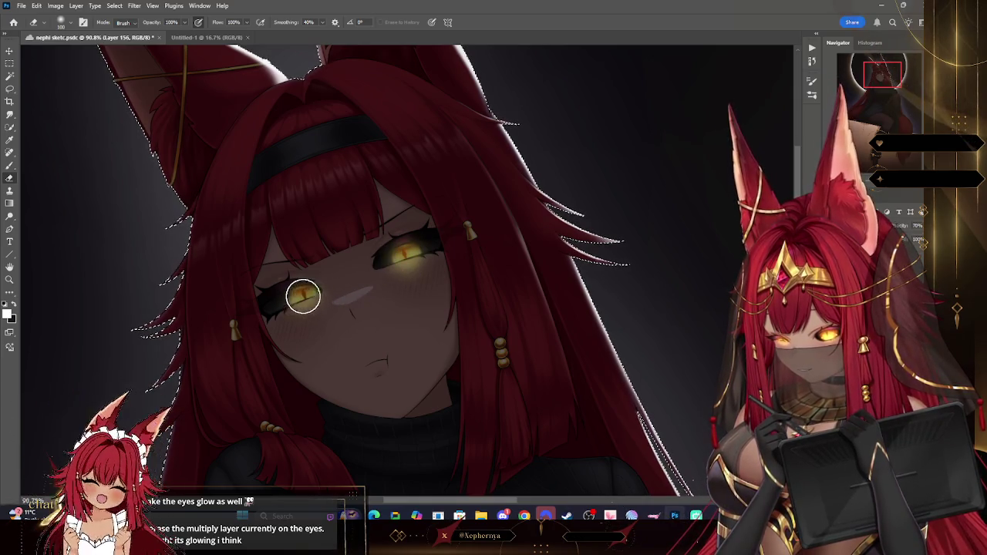
pyautogui.press('[')
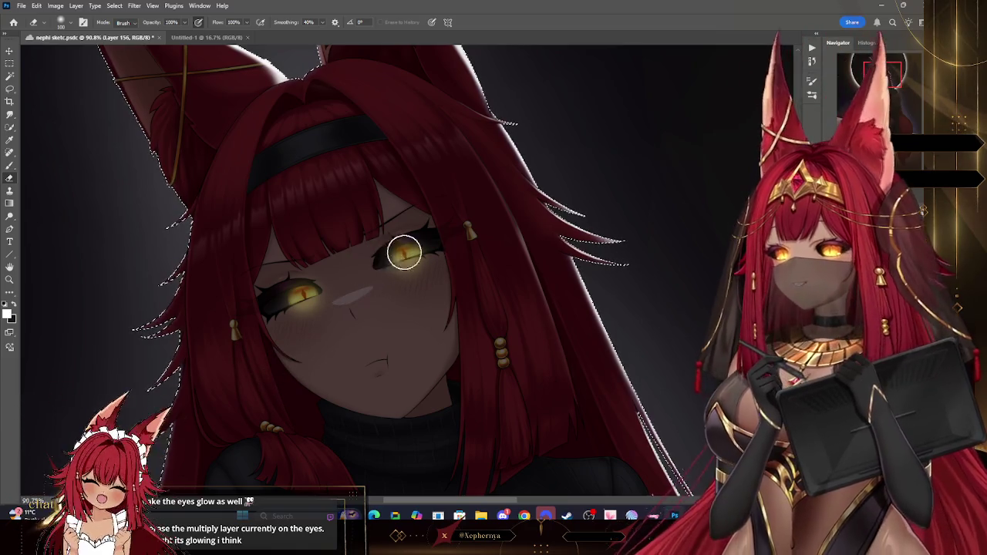
pyautogui.press('[')
pyautogui.press('[')
pyautogui.press('[')
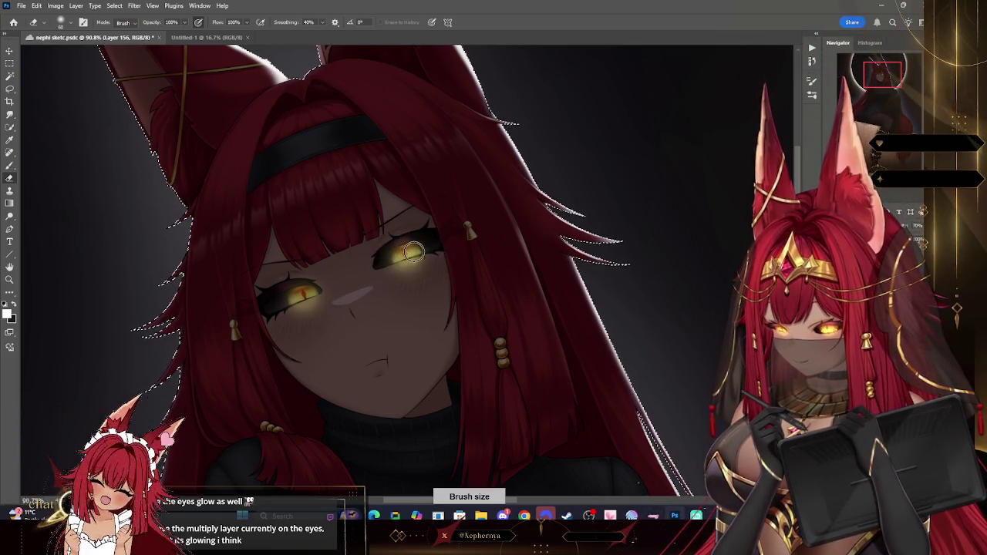
pyautogui.moveTo(405, 254); pyautogui.dragTo(410, 257)
pyautogui.moveTo(308, 293)
pyautogui.mouseDown()
pyautogui.moveTo(299, 297)
pyautogui.moveTo(326, 295)
pyautogui.mouseUp()
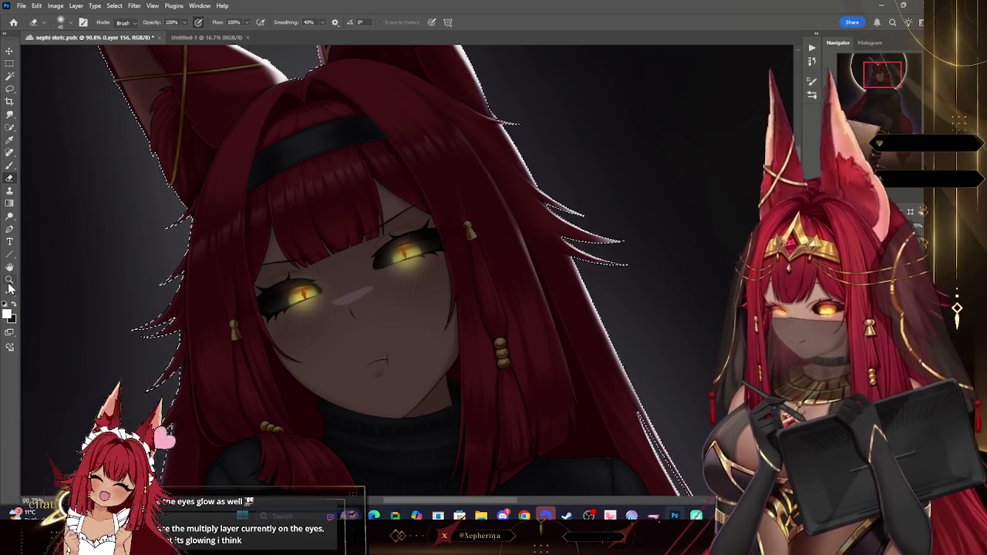
pyautogui.press('z')
pyautogui.moveTo(457, 189); pyautogui.dragTo(400, 190)
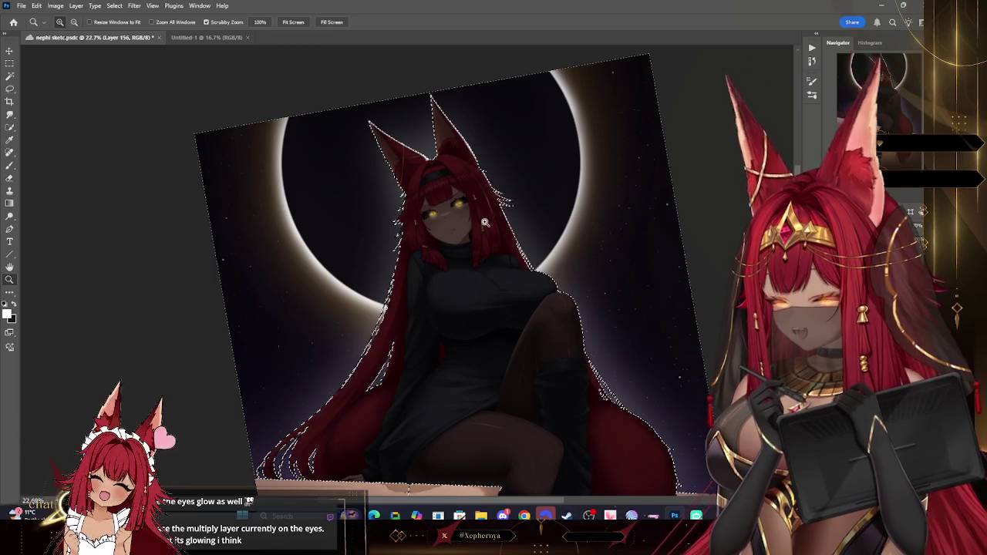
# Reset the canvas rotation, deselect the character, and zoom out to review the whole illustration.
pyautogui.moveTo(470, 200); pyautogui.dragTo(521, 204)
pyautogui.keyDown('alt'); pyautogui.click(588, 98); pyautogui.keyUp('alt')
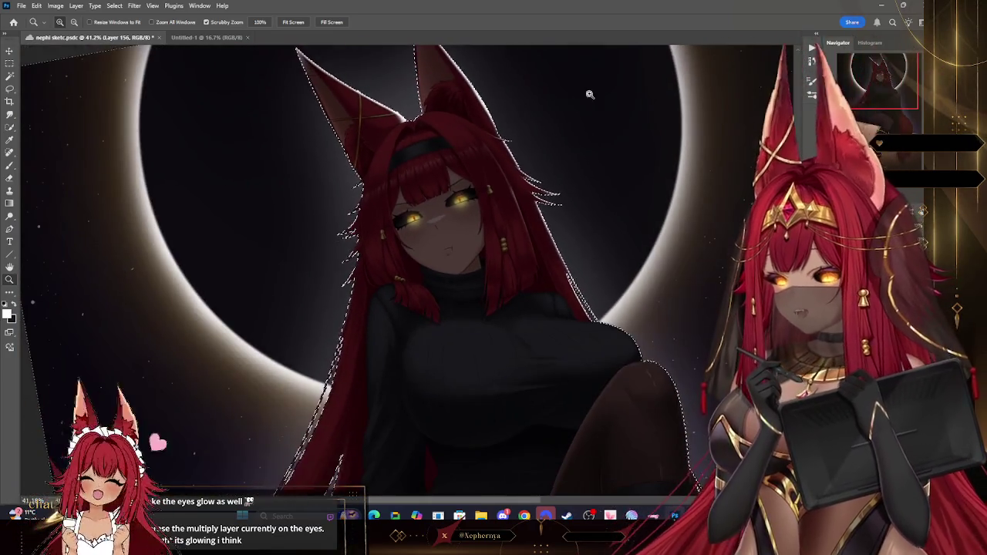
pyautogui.press('Escape')
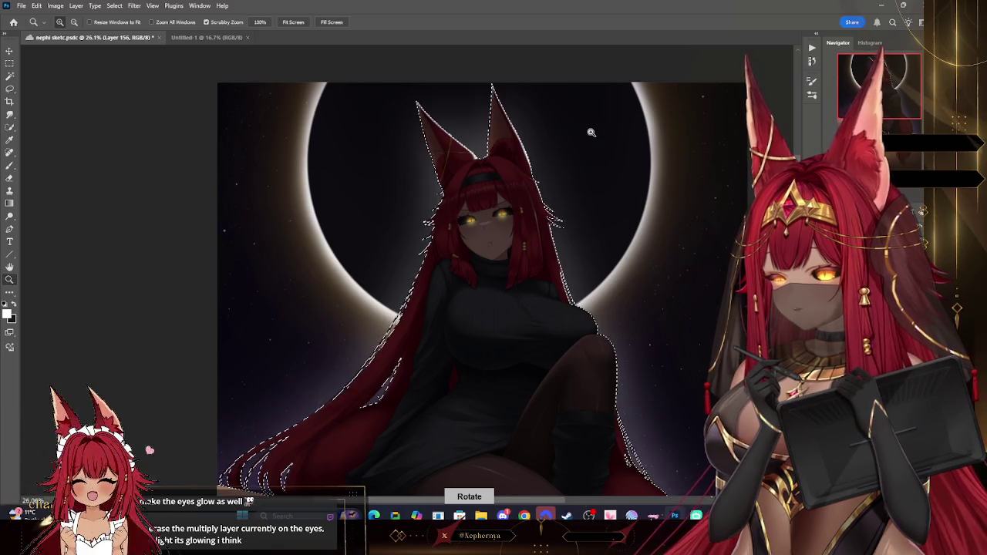
pyautogui.moveTo(592, 133)
pyautogui.mouseDown()
pyautogui.moveTo(573, 220)
pyautogui.moveTo(591, 220)
pyautogui.mouseUp()
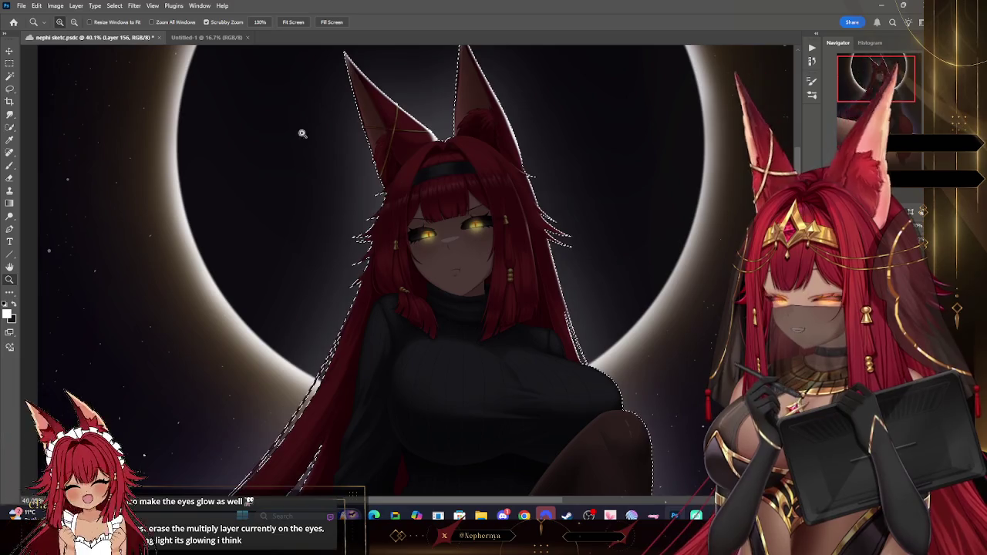
pyautogui.click(114, 6)
pyautogui.click(125, 26)
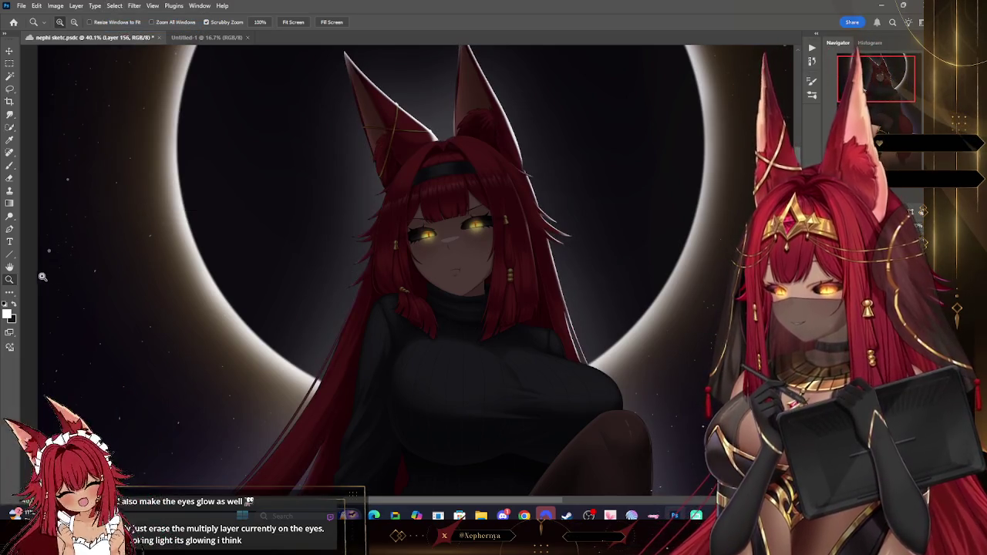
pyautogui.moveTo(589, 161)
pyautogui.mouseDown()
pyautogui.moveTo(324, 314)
pyautogui.moveTo(681, 171)
pyautogui.mouseUp()
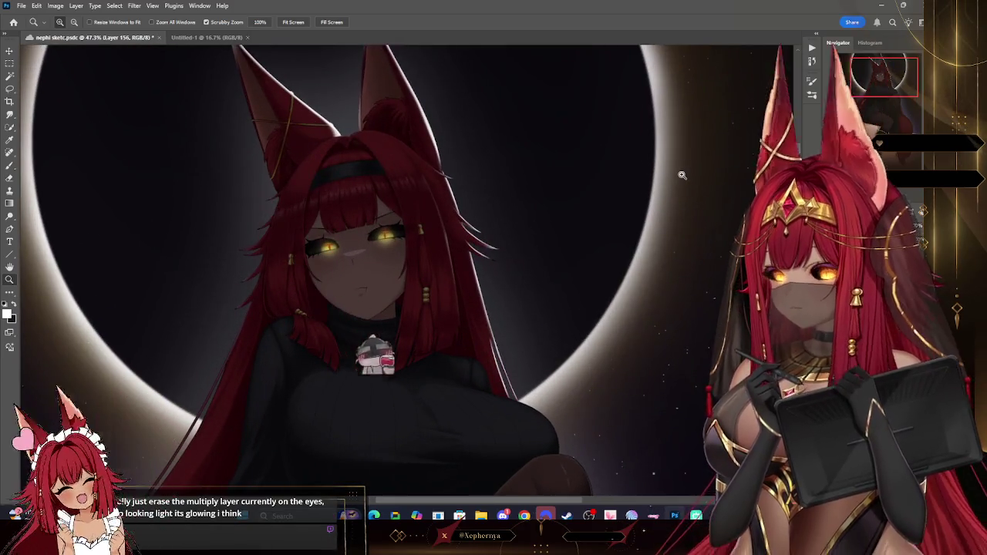
pyautogui.moveTo(606, 194); pyautogui.dragTo(568, 185)
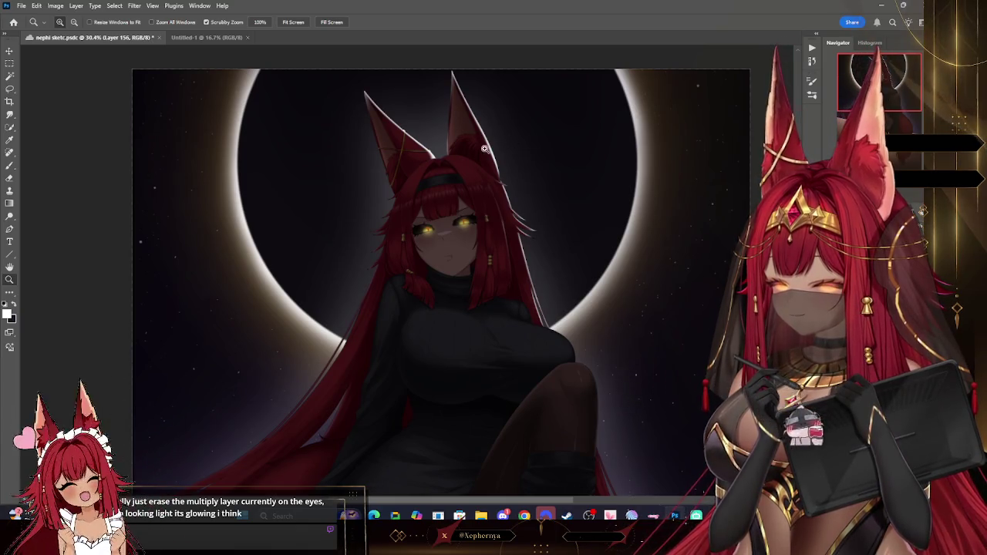
pyautogui.moveTo(425, 139); pyautogui.dragTo(355, 160)
pyautogui.moveTo(396, 278); pyautogui.dragTo(347, 276)
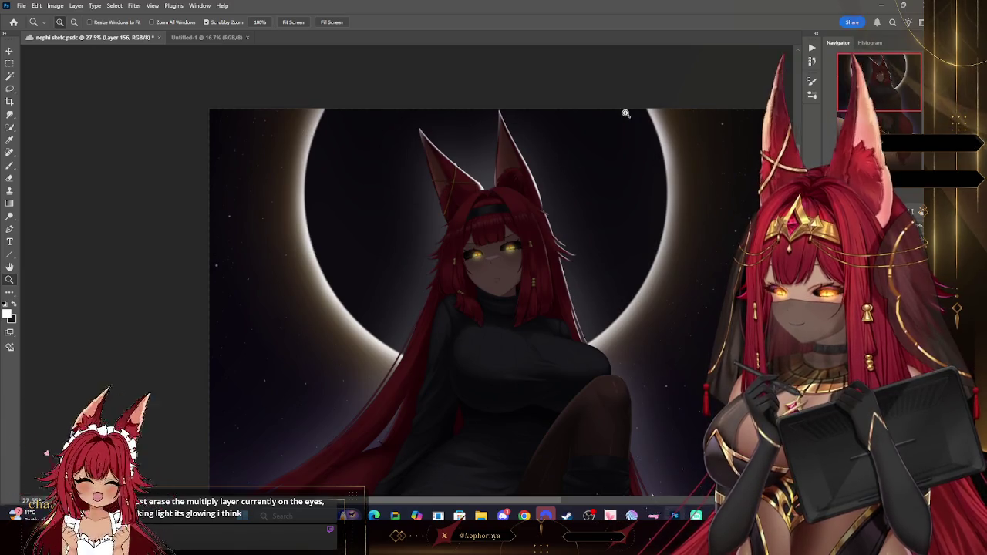
# Zoom in to about 96% on the torso and shoulder beside the hair.
pyautogui.moveTo(627, 115); pyautogui.dragTo(654, 158)
pyautogui.moveTo(279, 94); pyautogui.dragTo(383, 361)
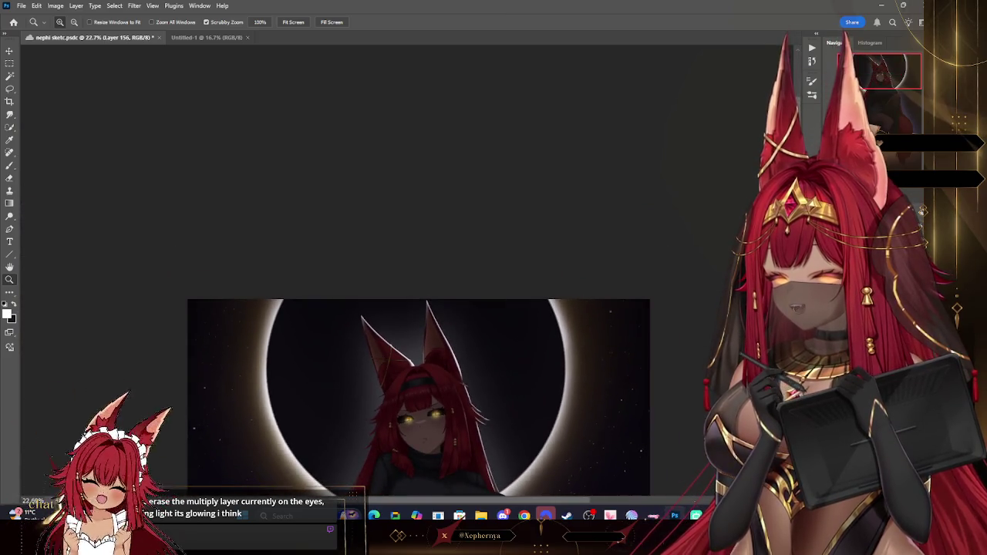
pyautogui.moveTo(382, 362); pyautogui.dragTo(293, 362)
pyautogui.scroll(1, 418, 432)
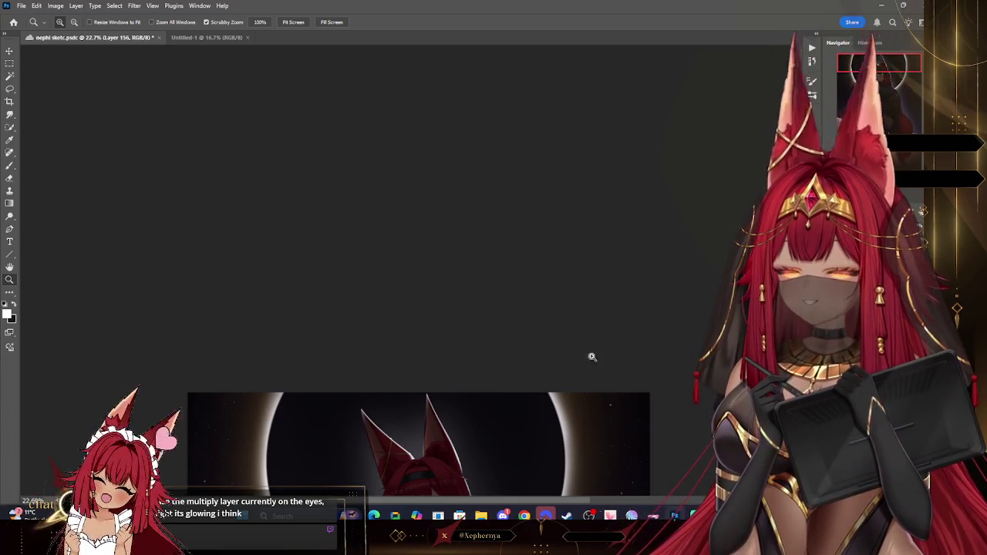
pyautogui.scroll(-3, 418, 270)
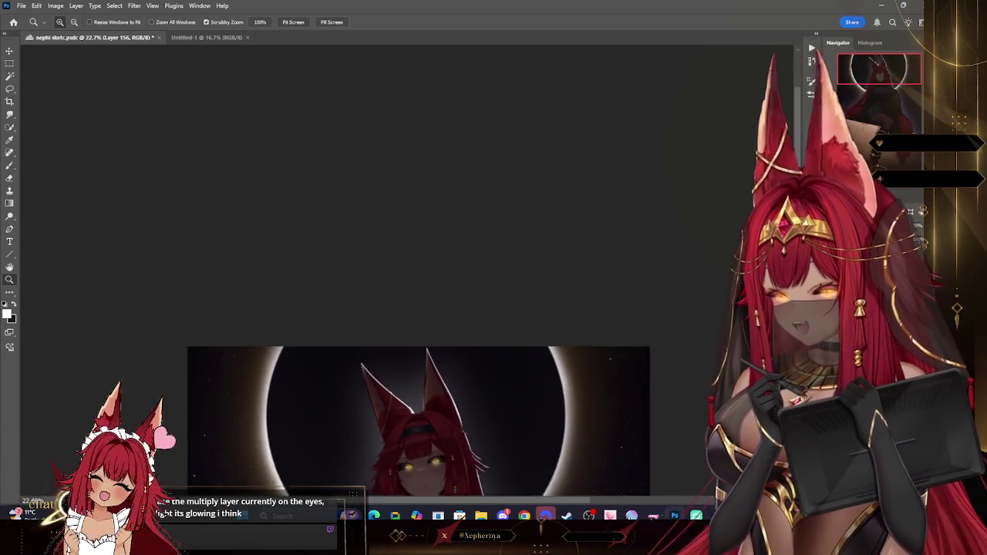
pyautogui.scroll(-3, 418, 269)
pyautogui.scroll(-3, 419, 270)
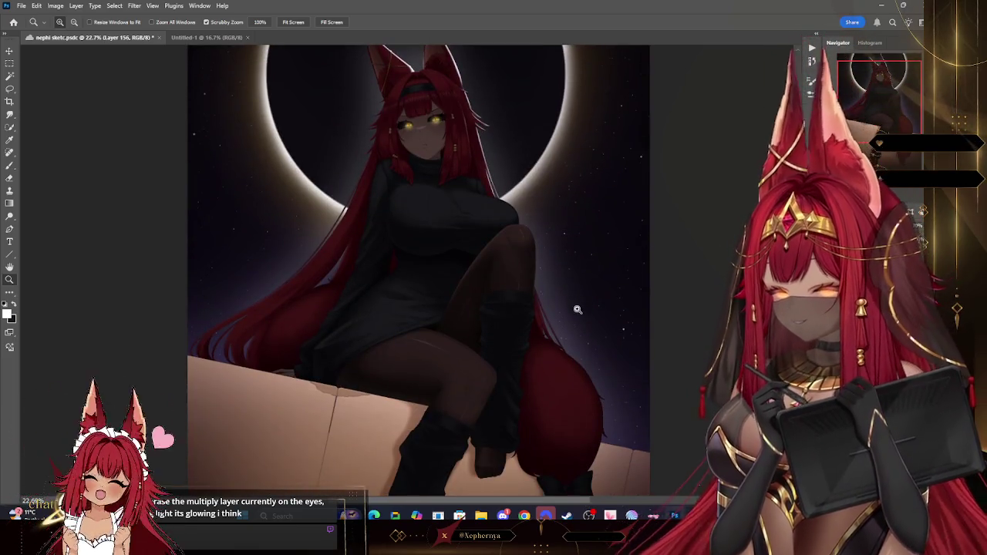
pyautogui.moveTo(569, 293)
pyautogui.mouseDown()
pyautogui.moveTo(560, 287)
pyautogui.moveTo(565, 250)
pyautogui.mouseUp()
pyautogui.moveTo(401, 97); pyautogui.dragTo(494, 159)
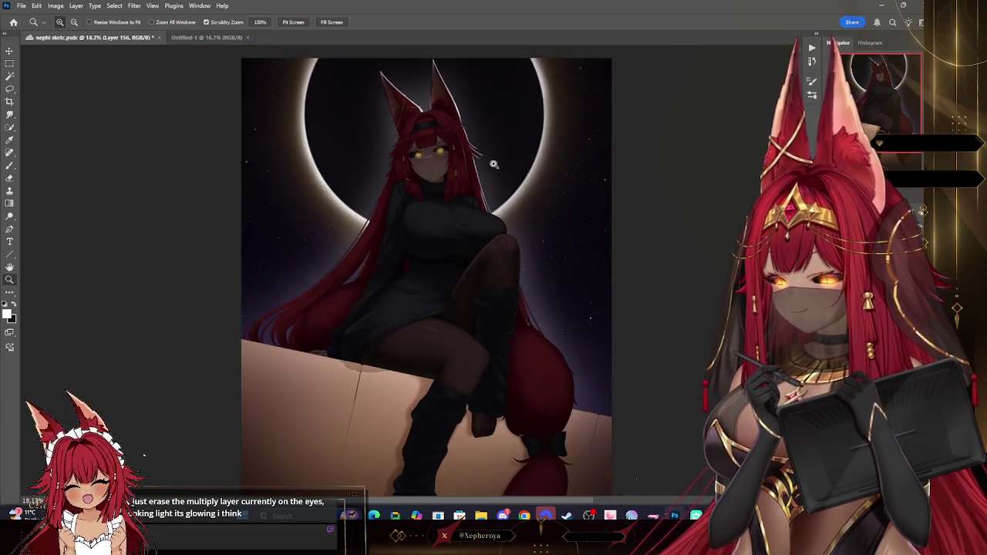
pyautogui.moveTo(509, 223); pyautogui.dragTo(555, 213)
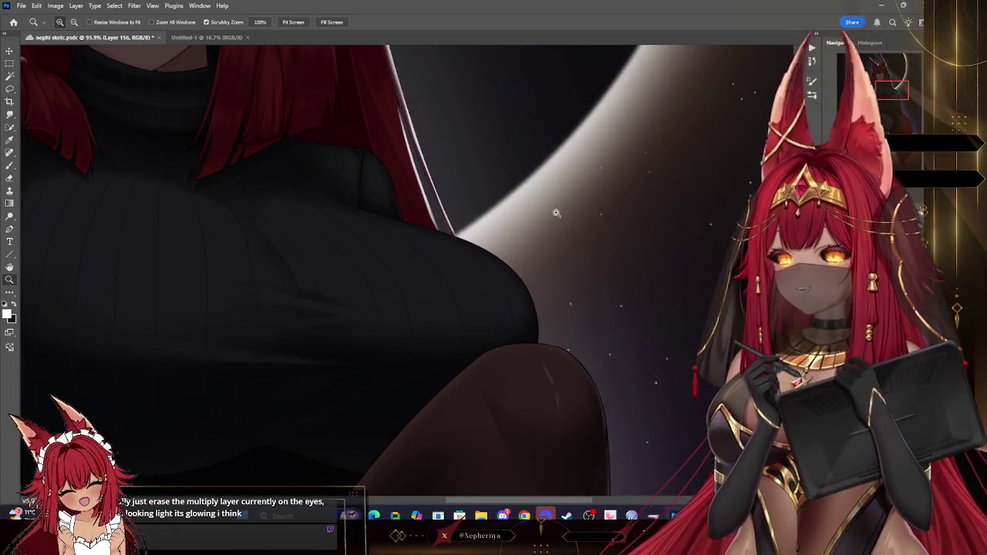
# Restore the erased hair rim line and add a new empty layer for more rim light.
pyautogui.press('e')
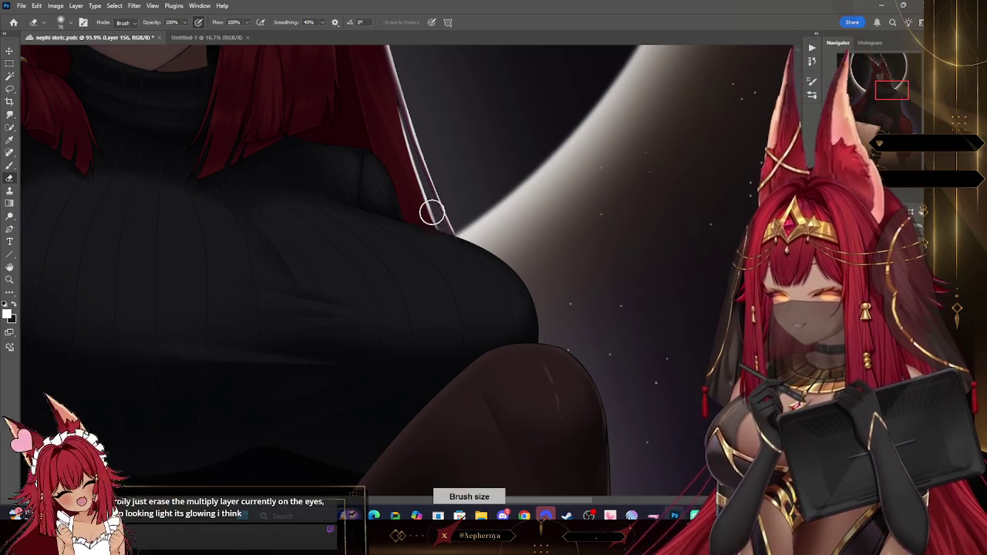
pyautogui.hotkey('ctrl', 'z')
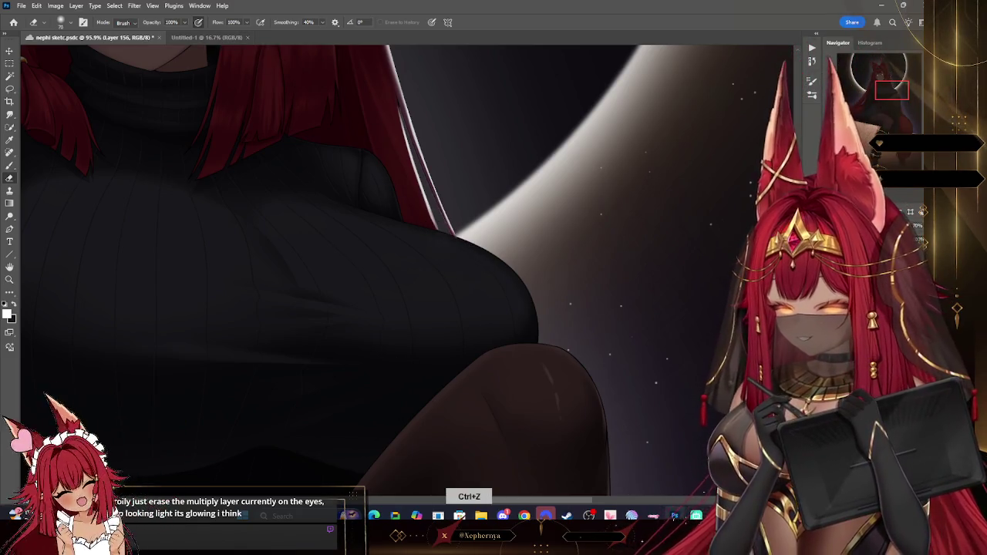
pyautogui.hotkey('ctrl', 'shift', 'alt', 'n')
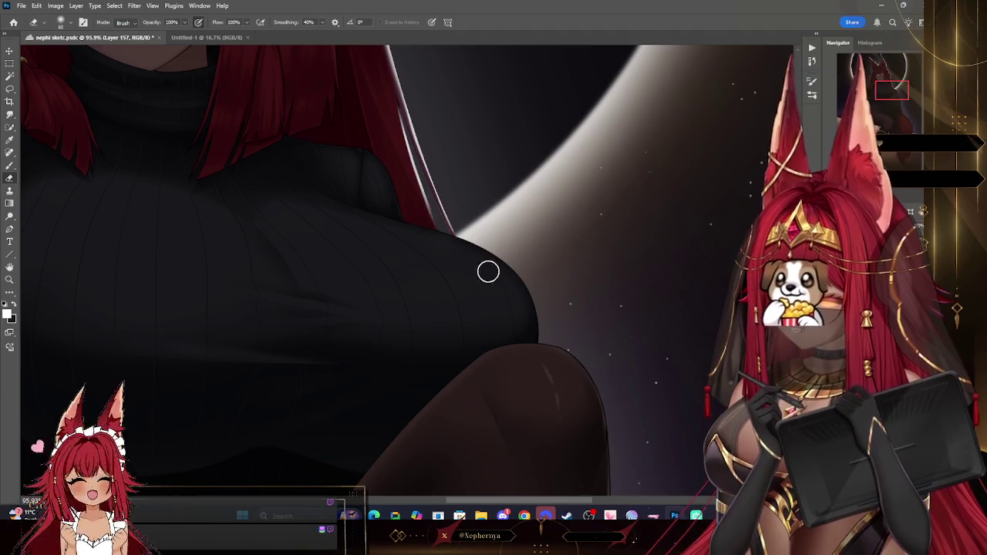
# Rotate the canvas slightly and zoom in on the knee's lit edge.
pyautogui.press('r')
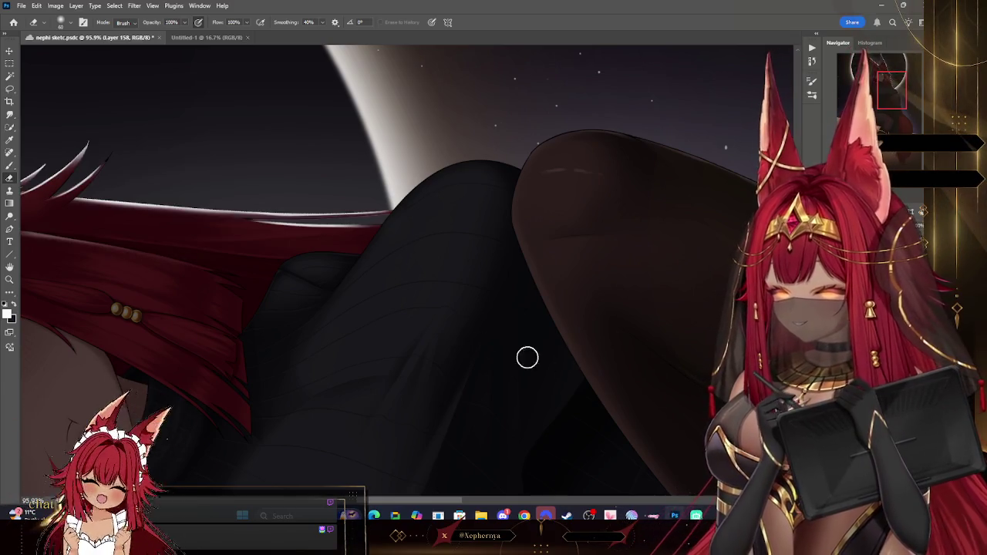
pyautogui.click(69, 23)
pyautogui.click(243, 105)
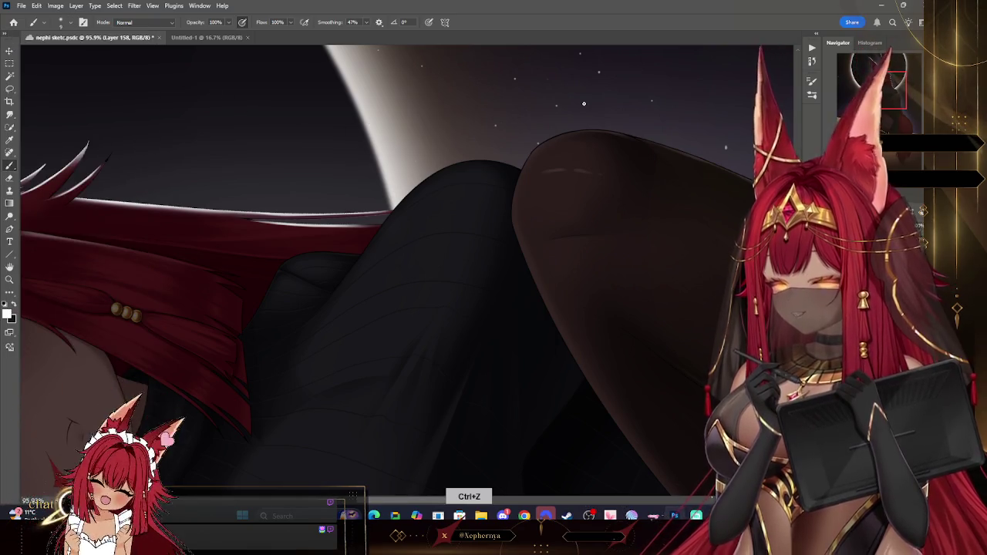
pyautogui.press('r')
pyautogui.moveTo(583, 103)
pyautogui.mouseDown()
pyautogui.moveTo(281, 268)
pyautogui.moveTo(330, 262)
pyautogui.mouseUp()
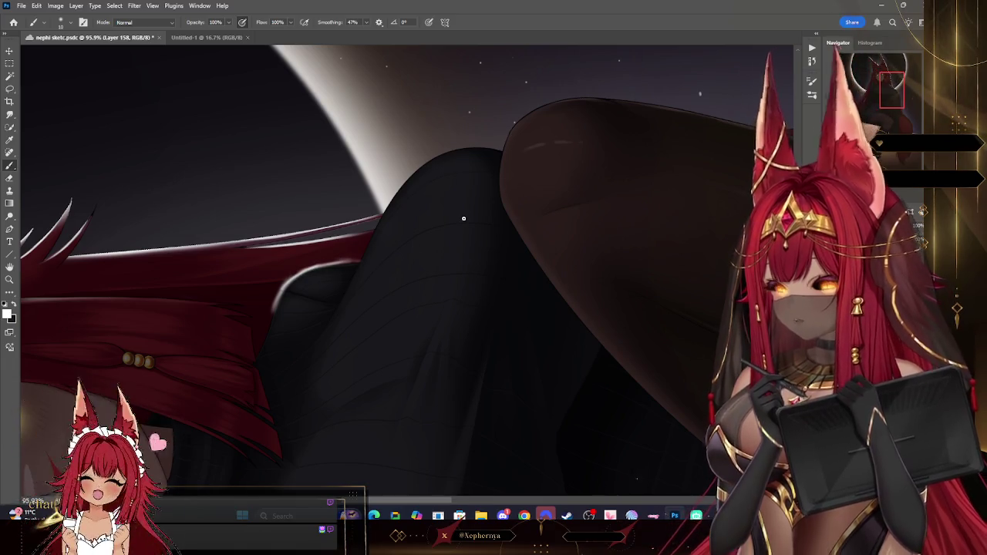
pyautogui.press('z')
pyautogui.click(314, 299)
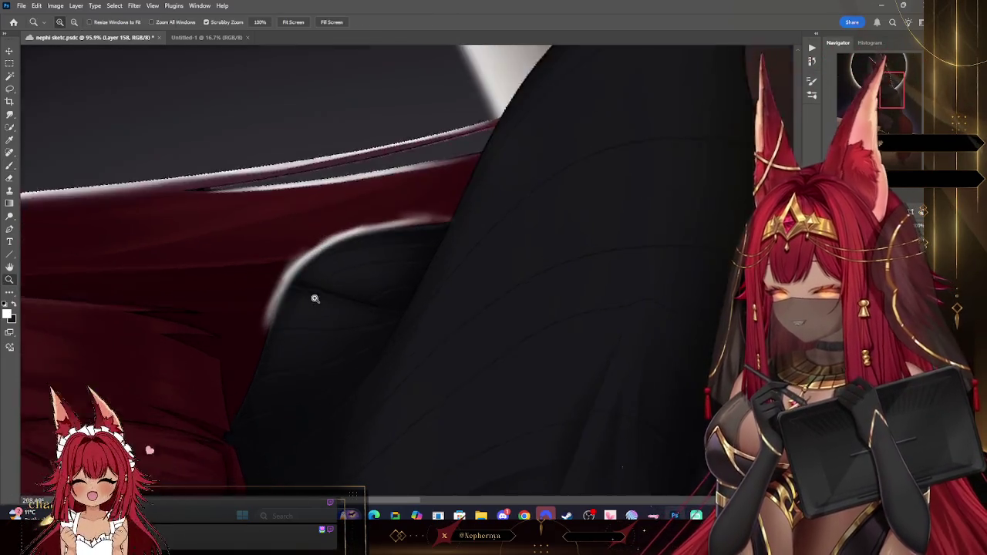
# Trim the white rim highlight along the knee's upper-left edge, rotating the view to follow it.
pyautogui.click(9, 178)
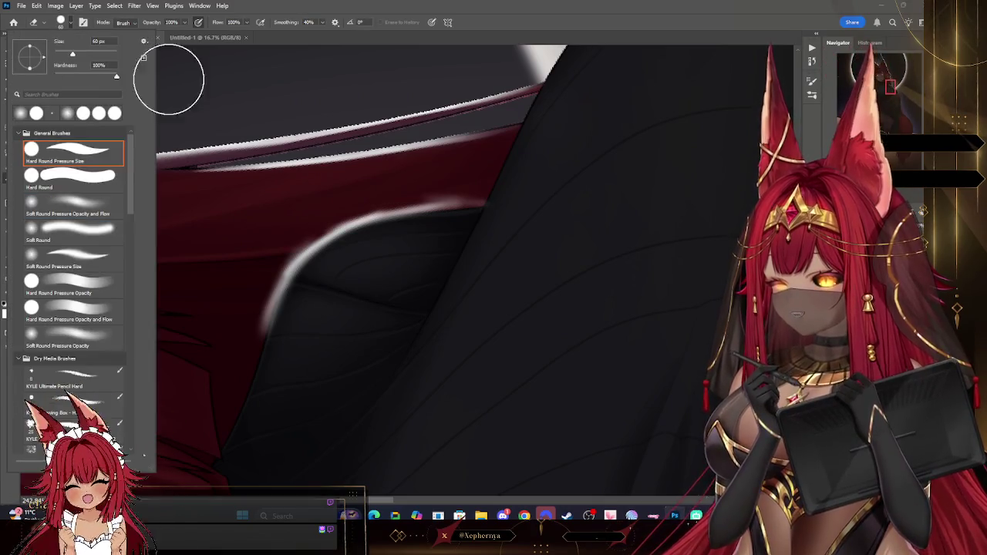
pyautogui.moveTo(275, 289); pyautogui.dragTo(260, 344)
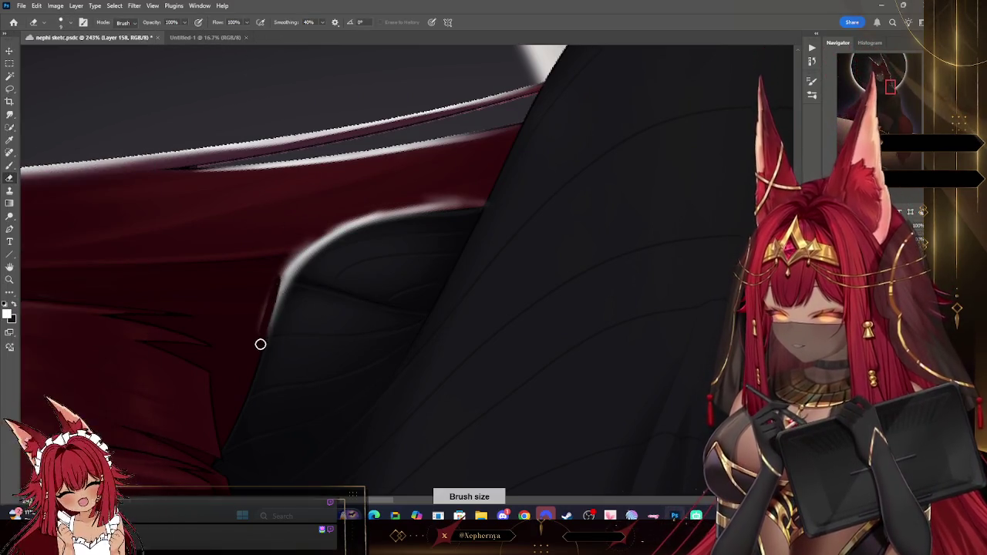
pyautogui.press(']')
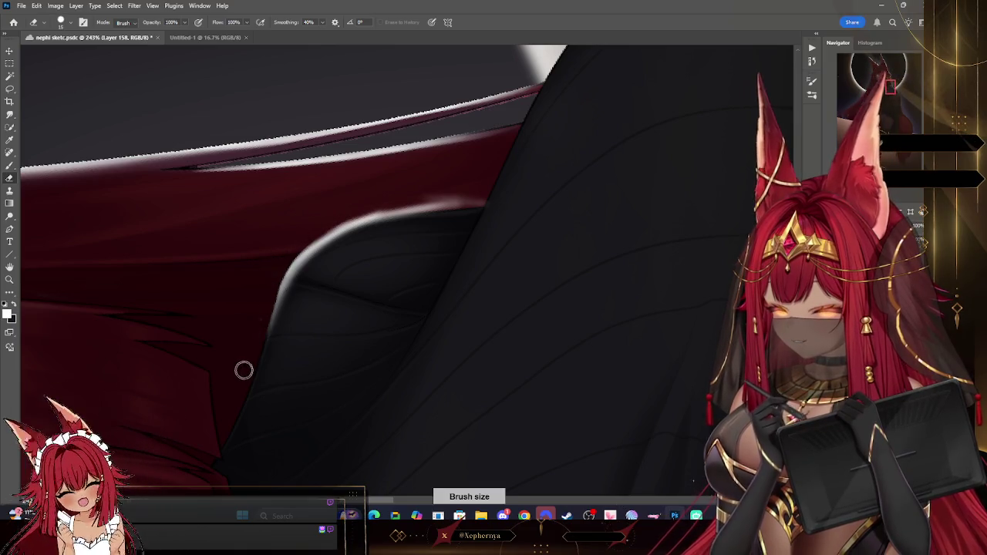
pyautogui.press('r')
pyautogui.moveTo(384, 181); pyautogui.dragTo(383, 180)
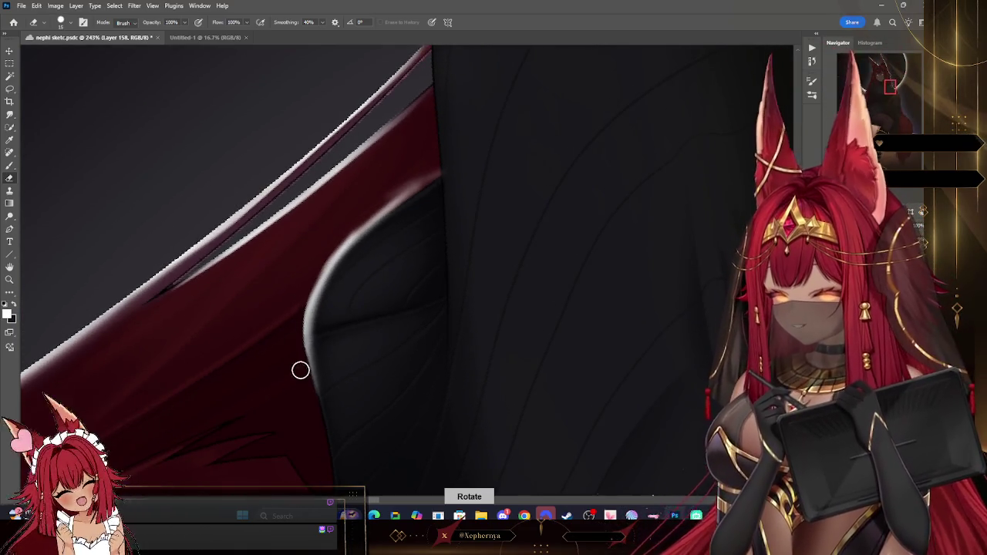
pyautogui.moveTo(296, 317)
pyautogui.mouseDown()
pyautogui.moveTo(313, 277)
pyautogui.moveTo(423, 176)
pyautogui.moveTo(490, 145)
pyautogui.mouseUp()
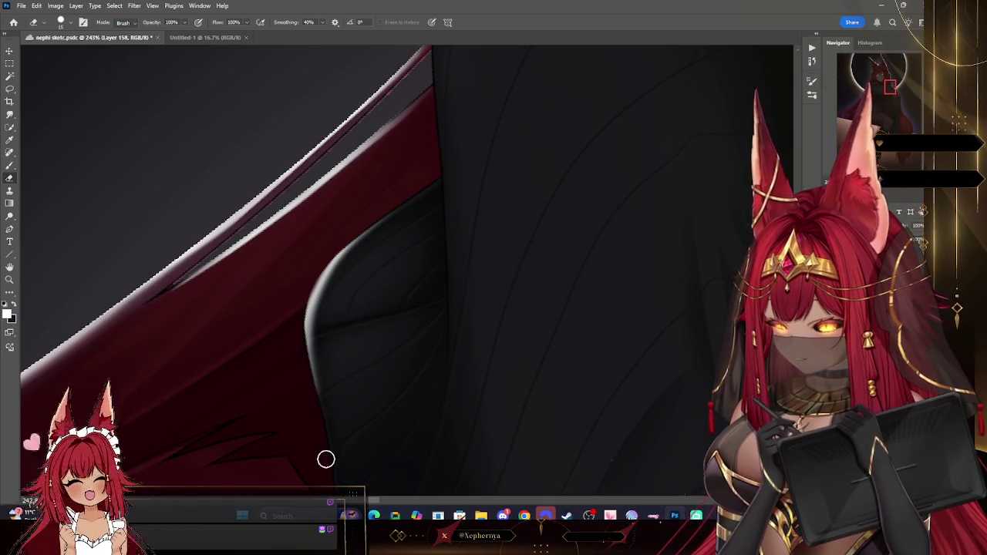
pyautogui.hotkey('ctrl', '-')
pyautogui.hotkey('ctrl', '-')
pyautogui.hotkey('ctrl', '-')
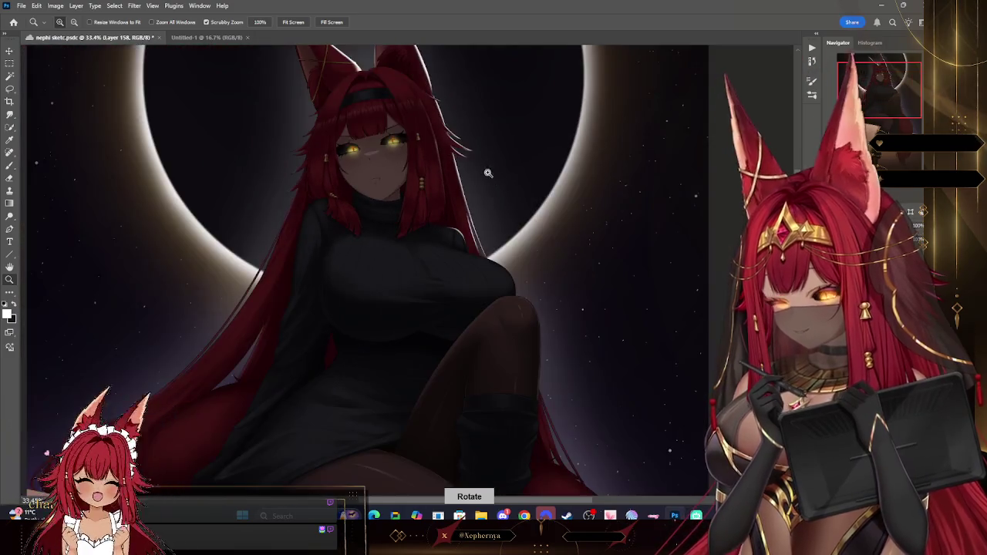
# Set the eraser to size 20 and zoom in closely on the knee against the moon.
pyautogui.moveTo(545, 235); pyautogui.dragTo(539, 239)
pyautogui.click(10, 179)
pyautogui.rightClick(95, 108)
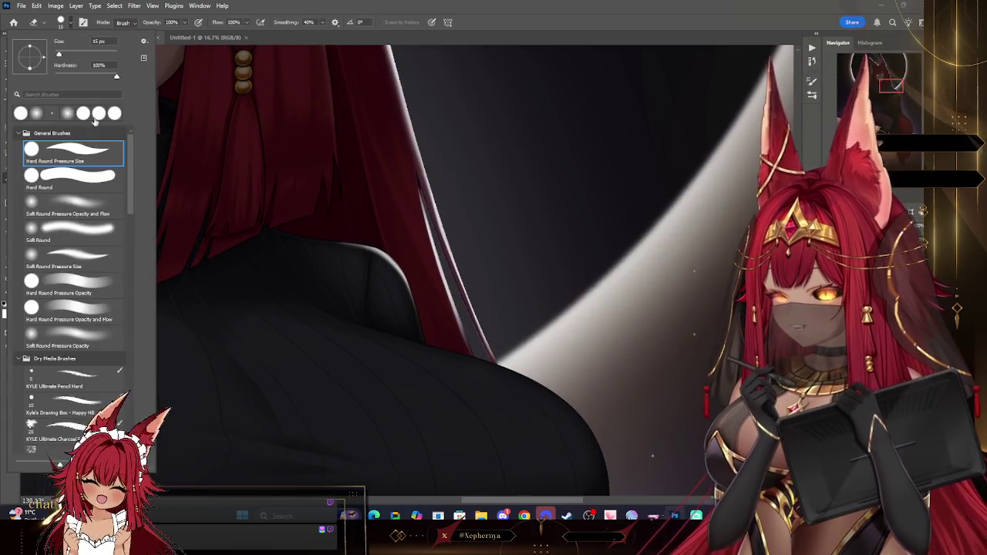
pyautogui.press('Escape')
pyautogui.press(']')
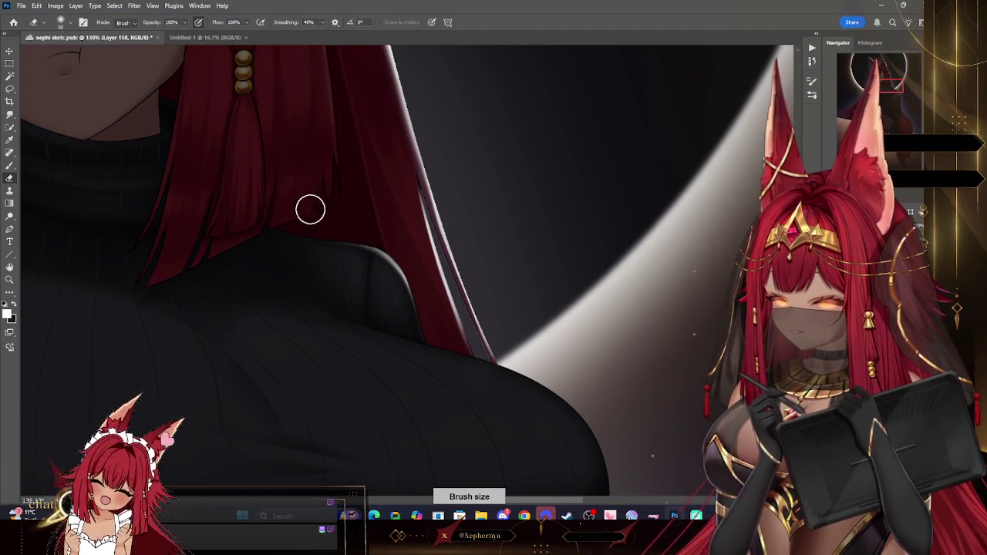
pyautogui.press('z')
pyautogui.hotkey('ctrl', '0')
pyautogui.moveTo(472, 193); pyautogui.dragTo(539, 249)
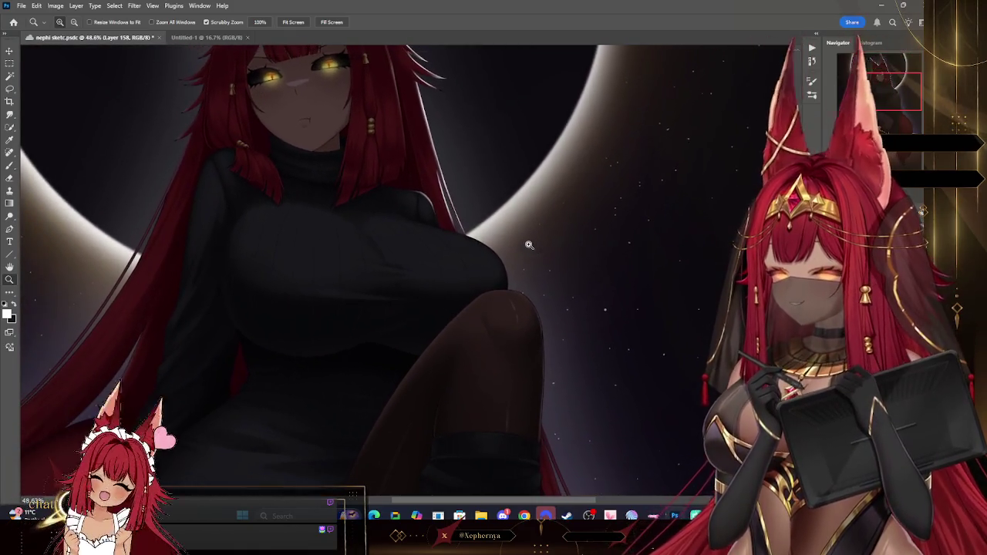
pyautogui.moveTo(547, 269); pyautogui.dragTo(467, 229)
pyautogui.click(10, 165)
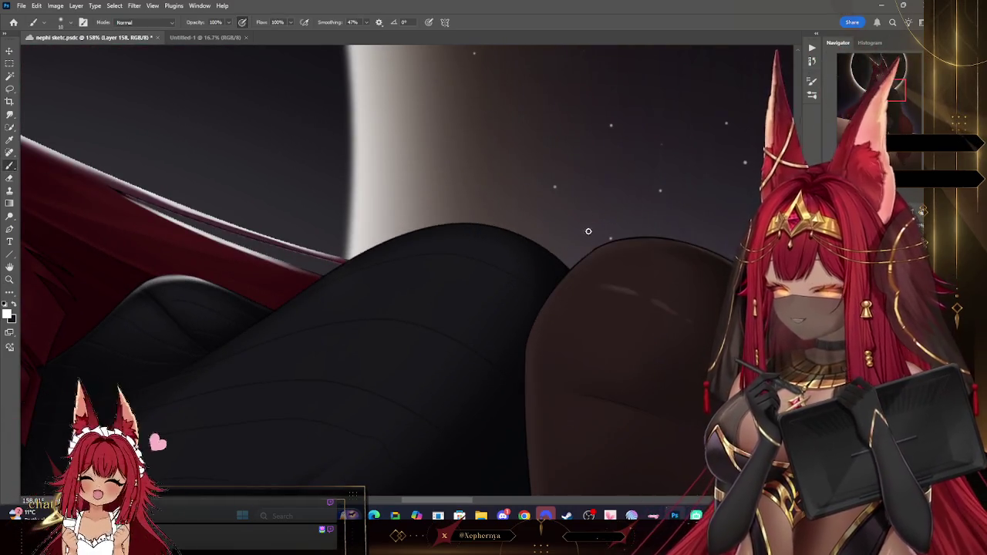
# Paint a white rim highlight along the knee's upper edge with a size-10 brush.
pyautogui.moveTo(573, 267)
pyautogui.mouseDown()
pyautogui.moveTo(512, 231)
pyautogui.moveTo(404, 231)
pyautogui.mouseUp()
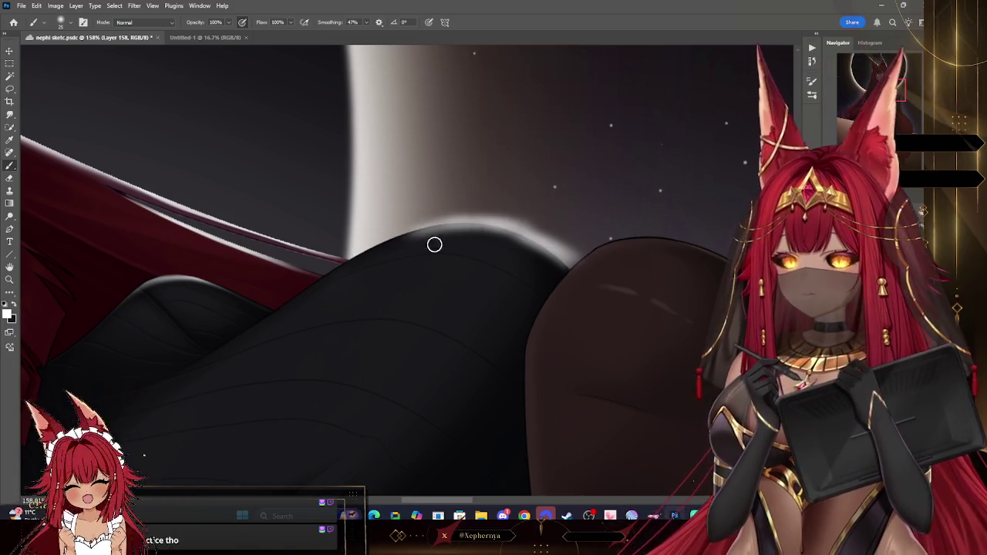
pyautogui.press('[')
pyautogui.press('[')
pyautogui.press('[')
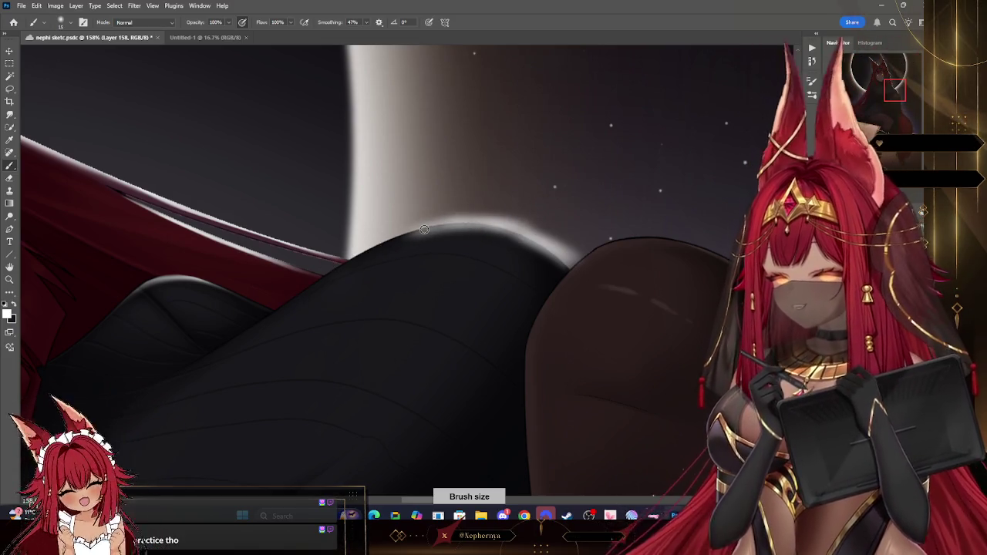
pyautogui.moveTo(356, 257); pyautogui.dragTo(252, 328)
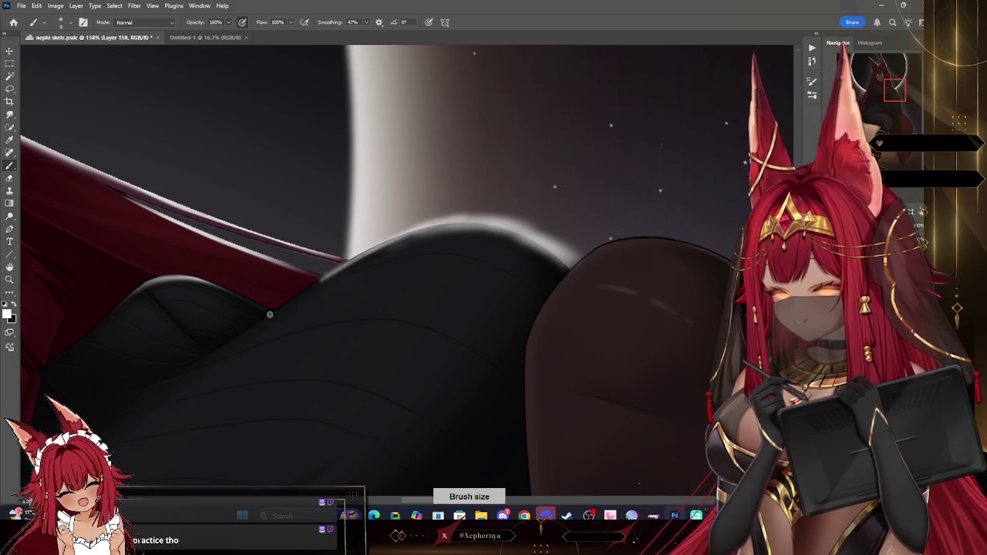
pyautogui.moveTo(201, 359); pyautogui.dragTo(289, 302)
pyautogui.moveTo(245, 330); pyautogui.dragTo(328, 273)
pyautogui.moveTo(282, 306); pyautogui.dragTo(410, 236)
pyautogui.moveTo(363, 256); pyautogui.dragTo(444, 225)
pyautogui.moveTo(372, 249)
pyautogui.mouseDown()
pyautogui.moveTo(461, 221)
pyautogui.moveTo(504, 231)
pyautogui.mouseUp()
pyautogui.moveTo(436, 223)
pyautogui.mouseDown()
pyautogui.moveTo(527, 236)
pyautogui.moveTo(570, 262)
pyautogui.mouseUp()
pyautogui.moveTo(518, 232)
pyautogui.mouseDown()
pyautogui.moveTo(583, 266)
pyautogui.moveTo(561, 263)
pyautogui.mouseUp()
pyautogui.press('r')
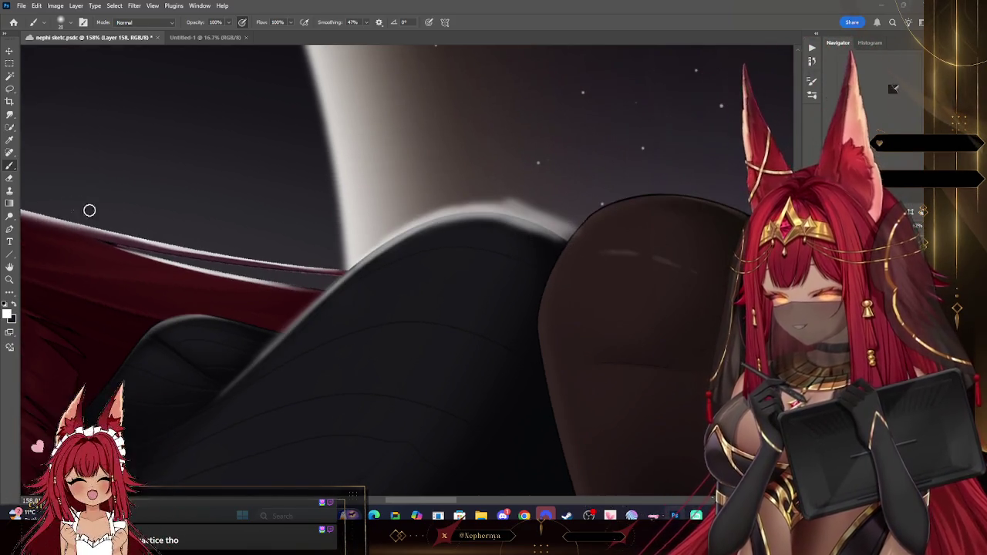
# Switch to the Eraser, adjust its size and undo a stray erase.
pyautogui.click(9, 178)
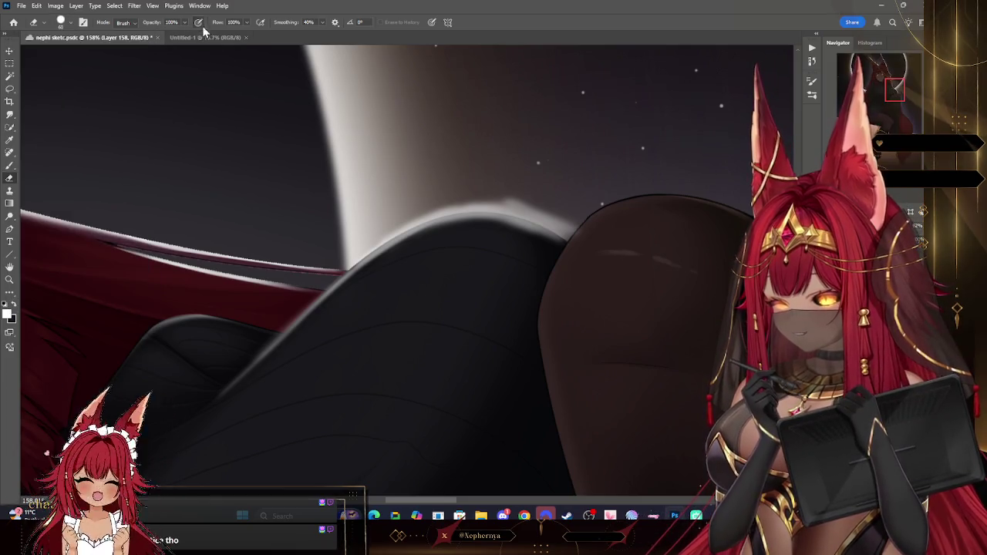
pyautogui.press('[')
pyautogui.press('[')
pyautogui.press('[')
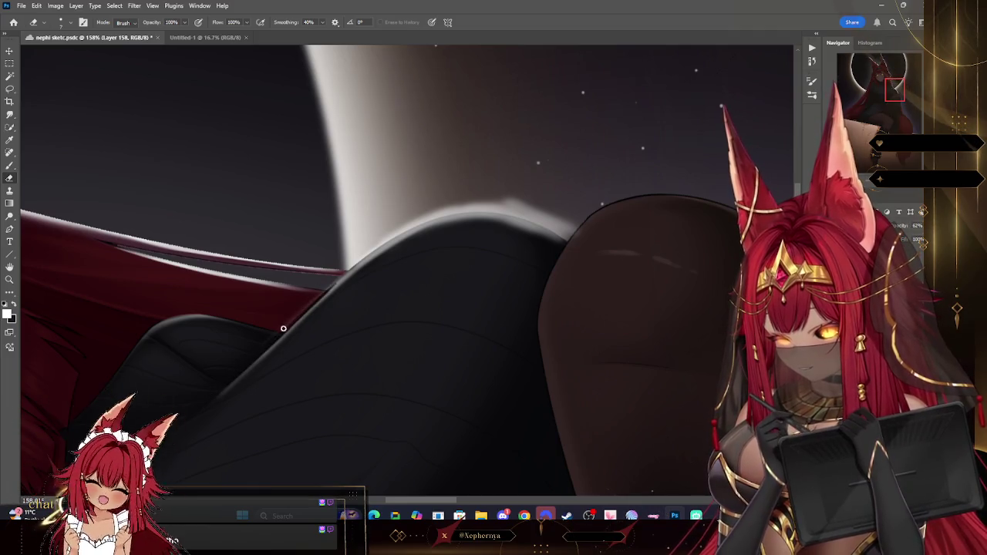
pyautogui.press(']')
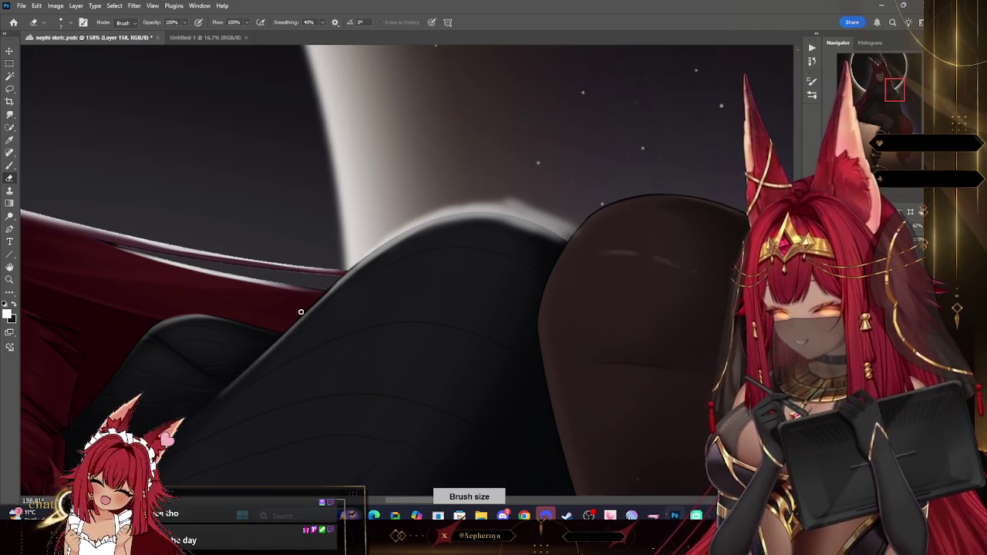
pyautogui.hotkey('ctrl', 'z')
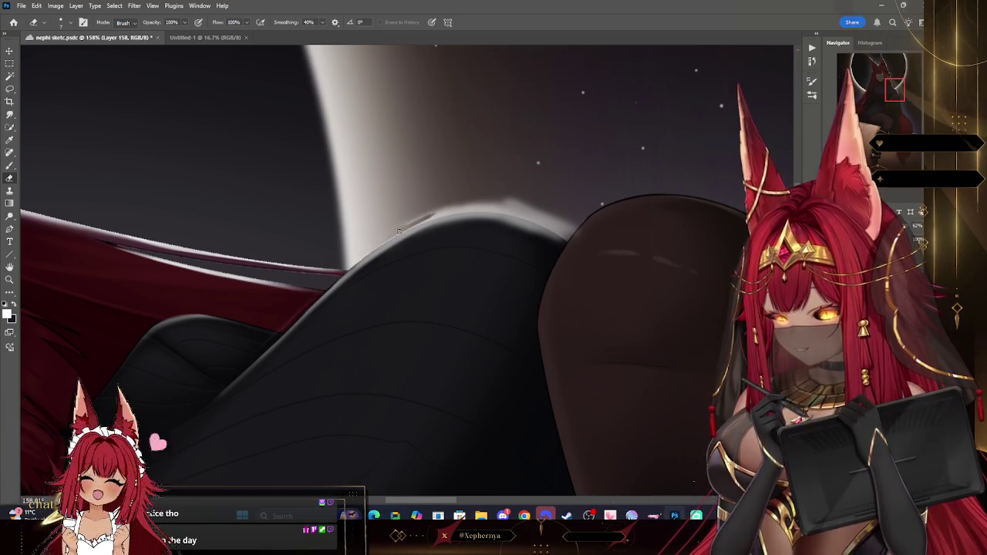
pyautogui.press(']')
pyautogui.press(']')
pyautogui.press(']')
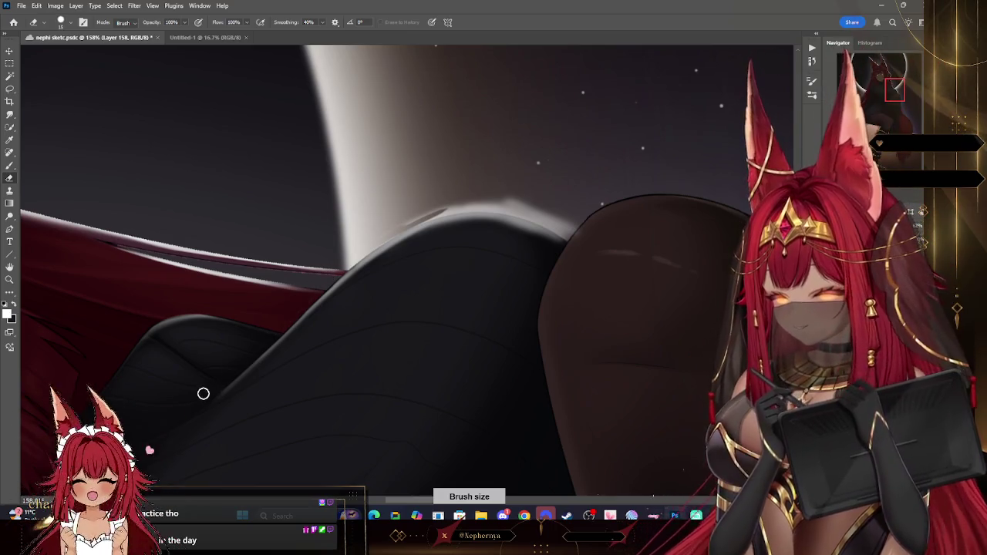
pyautogui.press('r')
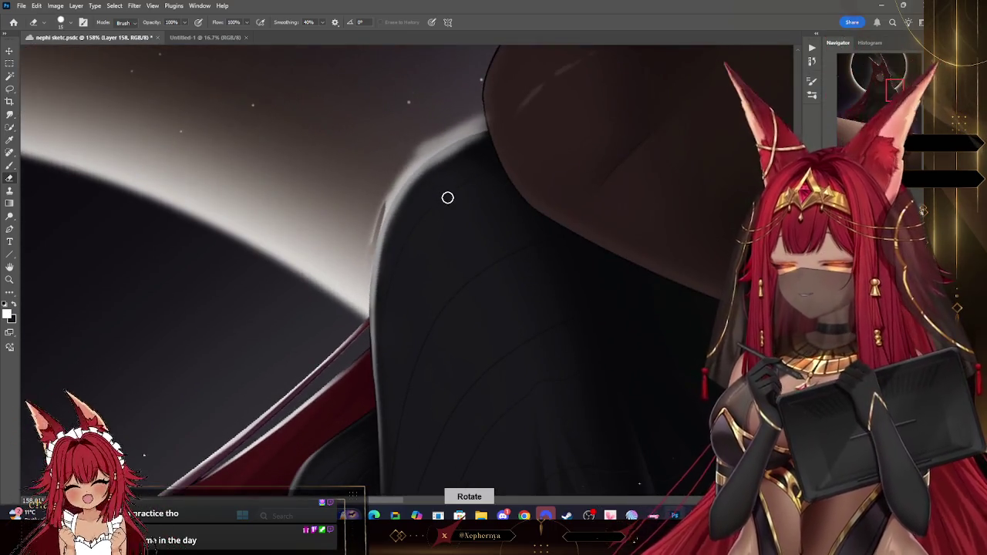
pyautogui.press('[')
pyautogui.press('[')
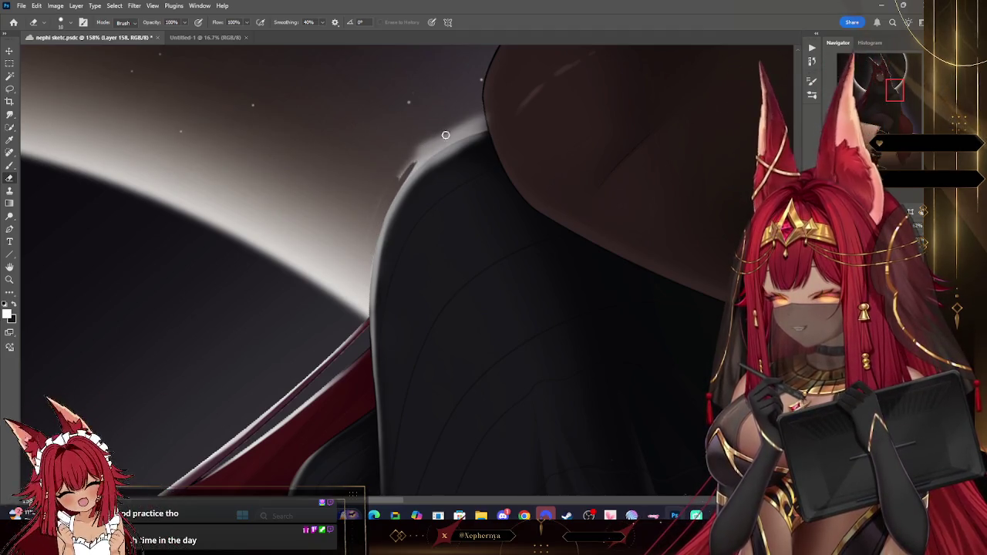
# Erase back the white rim highlight along the dark curved edge against the moon.
pyautogui.moveTo(454, 136); pyautogui.dragTo(491, 121)
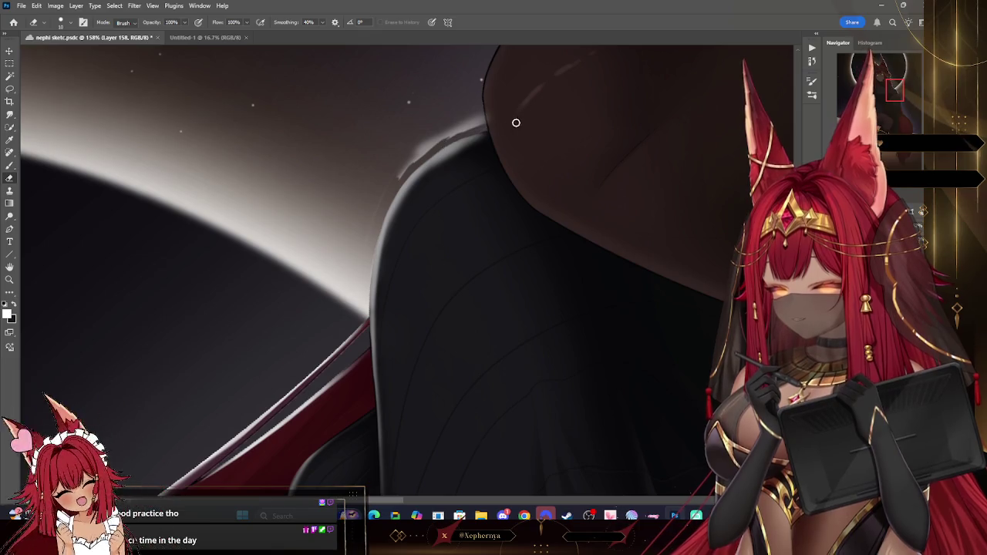
pyautogui.press(']')
pyautogui.moveTo(424, 141); pyautogui.dragTo(401, 158)
pyautogui.moveTo(454, 124); pyautogui.dragTo(388, 172)
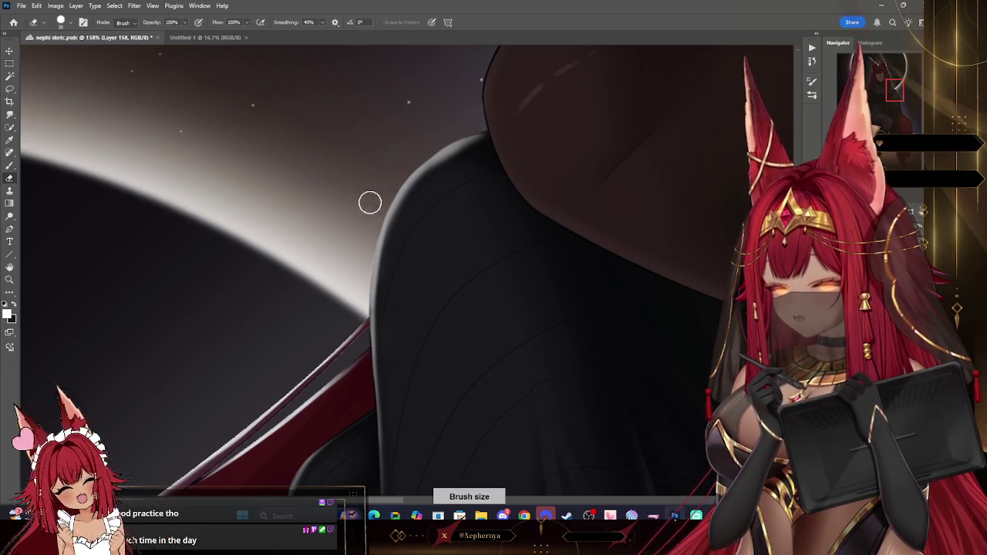
pyautogui.click(61, 21)
pyautogui.press('Escape')
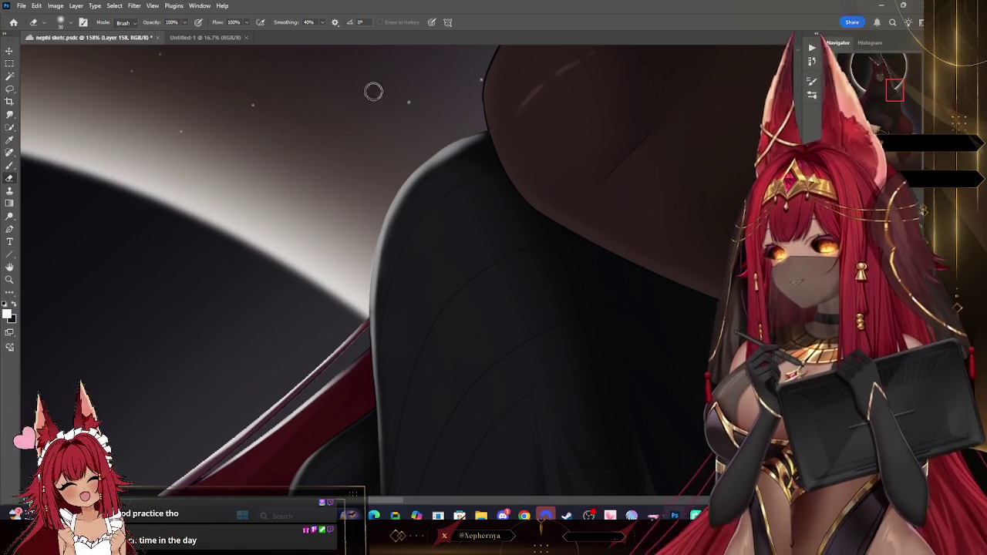
pyautogui.press(']')
pyautogui.moveTo(468, 157); pyautogui.dragTo(457, 173)
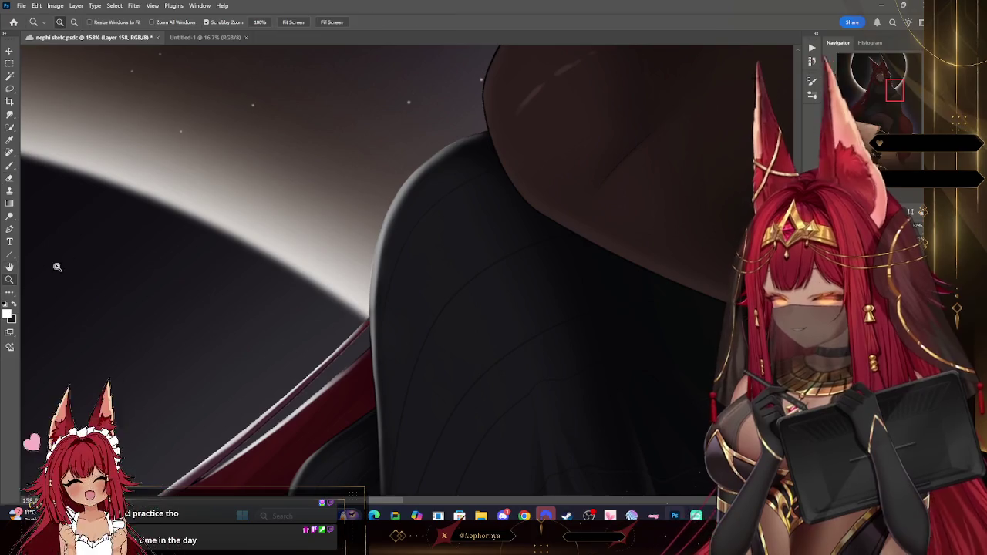
# Zoom out to check the whole character and undo a stray brush stroke.
pyautogui.press('z')
pyautogui.scroll(-10, 530, 133)
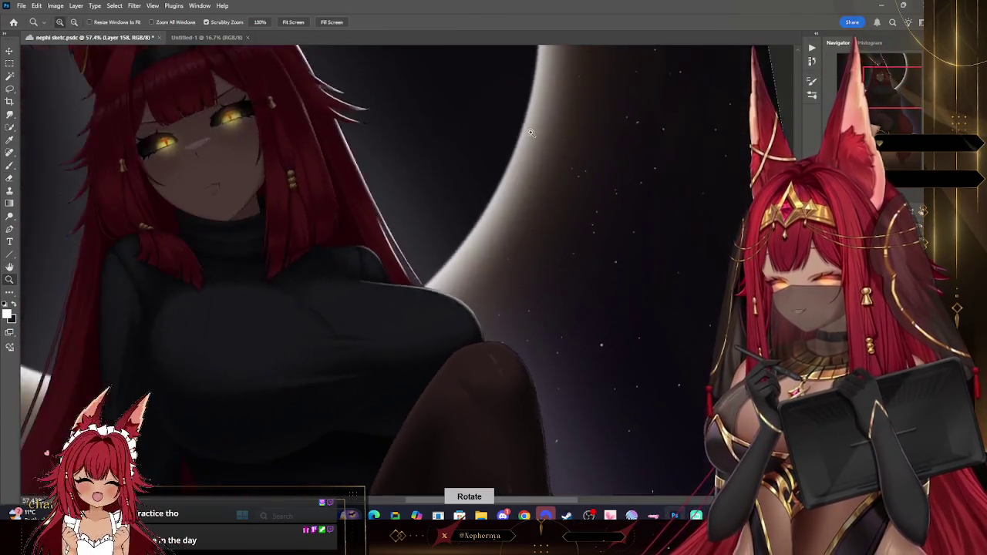
pyautogui.scroll(4, 530, 132)
pyautogui.scroll(3, 447, 363)
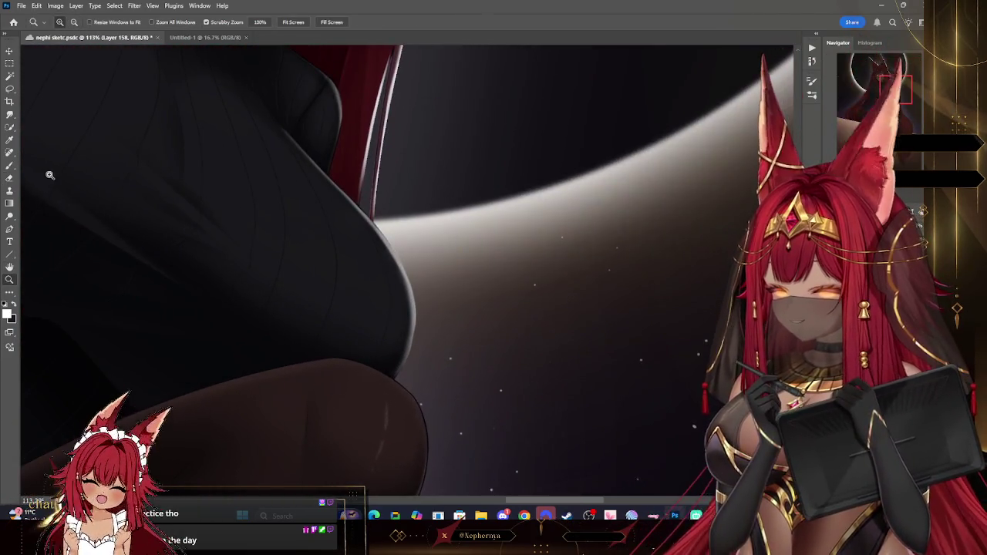
pyautogui.press('b')
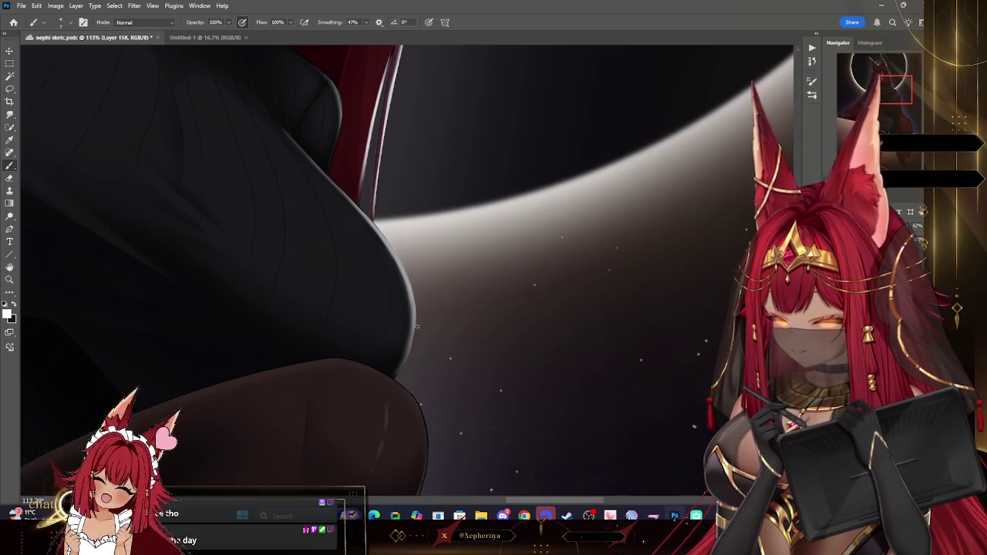
pyautogui.hotkey('ctrl', 'z')
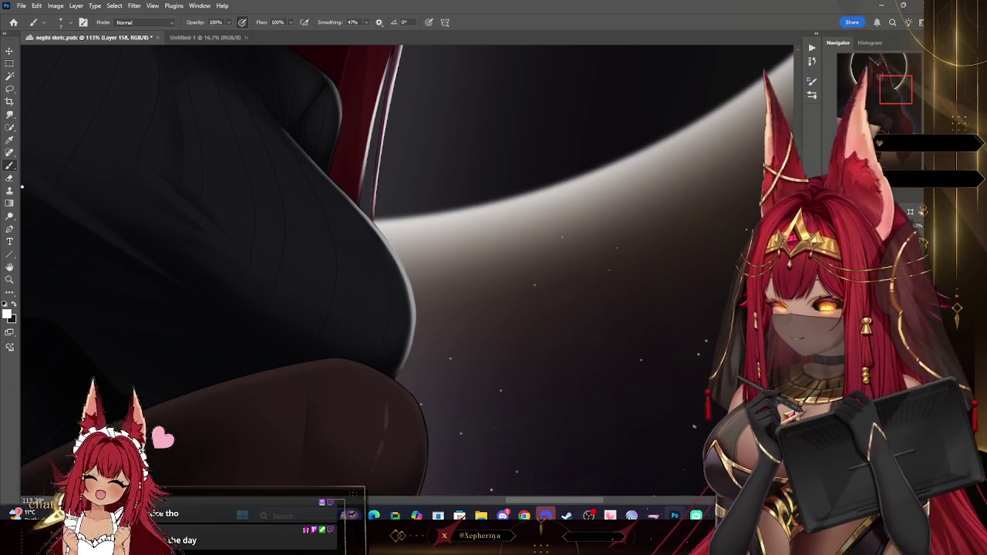
pyautogui.press('s')
pyautogui.press(']')
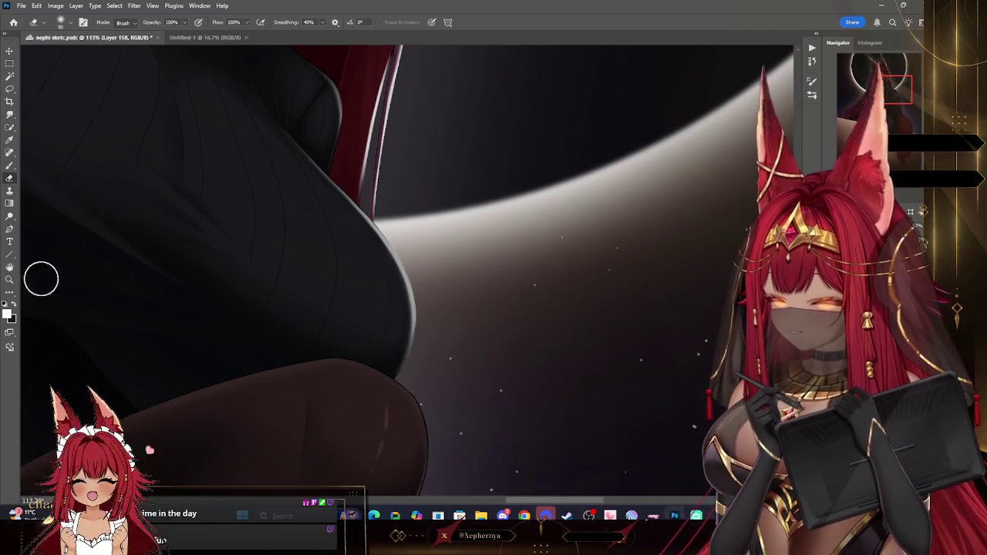
pyautogui.press('r')
pyautogui.press('z')
pyautogui.scroll(-5, 688, 169)
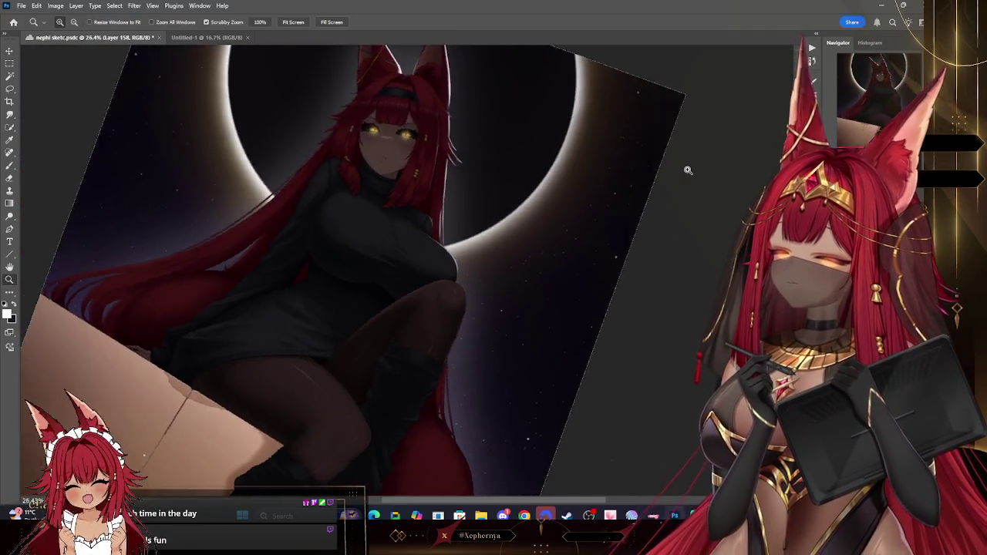
# Zoom in on the fox girl's face, check the brush presets, then zoom back out.
pyautogui.scroll(-2, 688, 169)
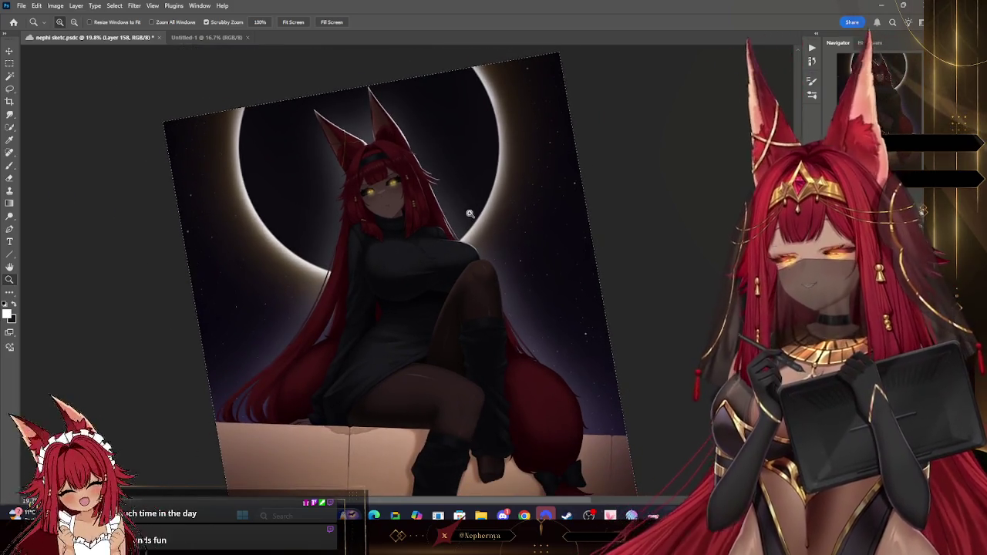
pyautogui.scroll(1, 421, 187)
pyautogui.moveTo(442, 195)
pyautogui.mouseDown()
pyautogui.moveTo(563, 183)
pyautogui.moveTo(535, 167)
pyautogui.moveTo(671, 199)
pyautogui.mouseUp()
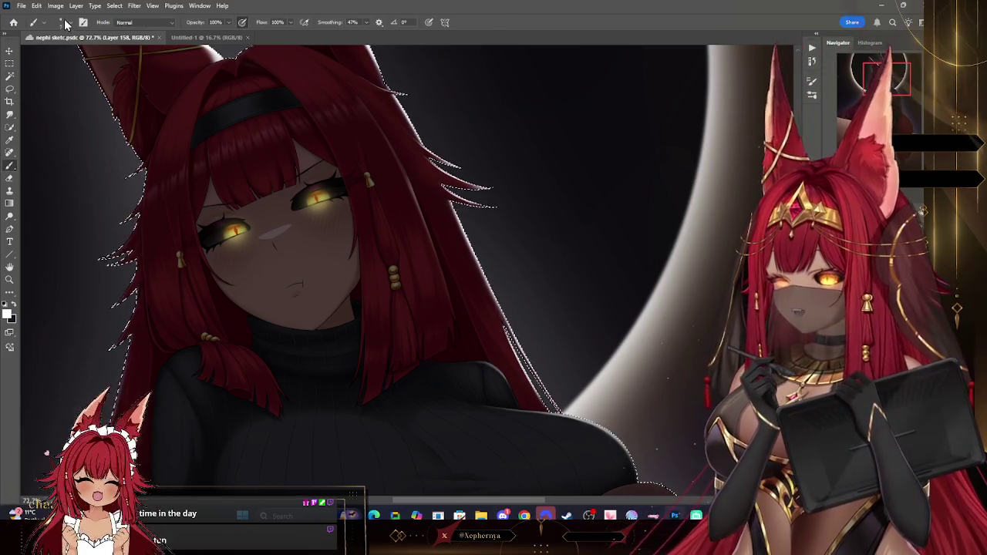
pyautogui.click(65, 23)
pyautogui.click(535, 147)
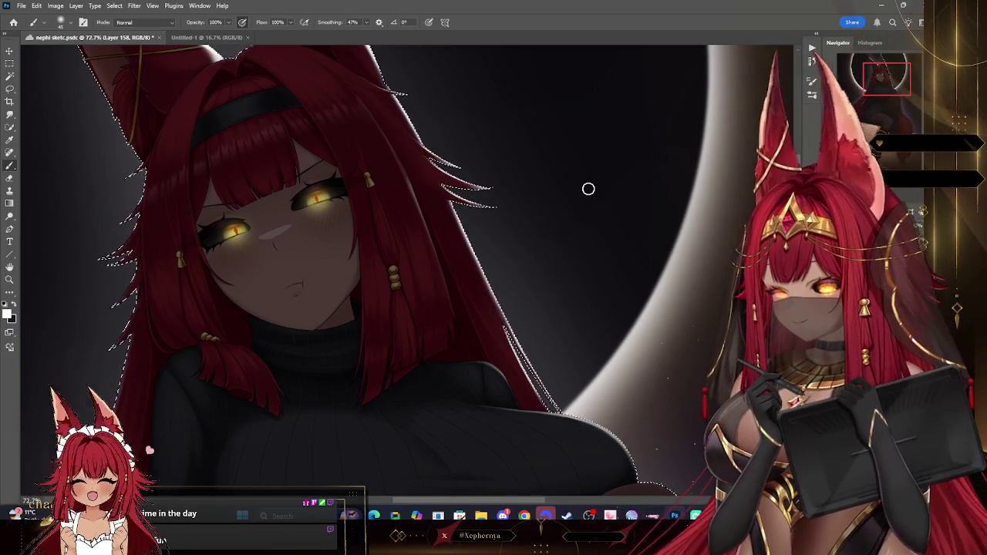
pyautogui.press('z')
pyautogui.moveTo(498, 202)
pyautogui.mouseDown()
pyautogui.moveTo(475, 175)
pyautogui.moveTo(562, 299)
pyautogui.mouseUp()
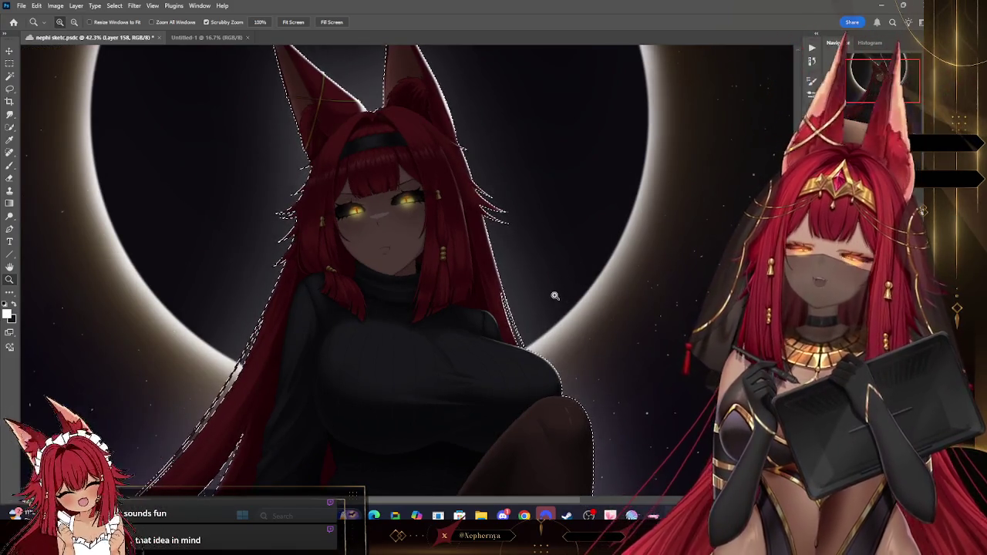
# Zoom to the knee, rotate the view and pick a soft brush for the rim light.
pyautogui.moveTo(591, 226)
pyautogui.mouseDown()
pyautogui.moveTo(561, 244)
pyautogui.moveTo(682, 232)
pyautogui.moveTo(703, 182)
pyautogui.mouseUp()
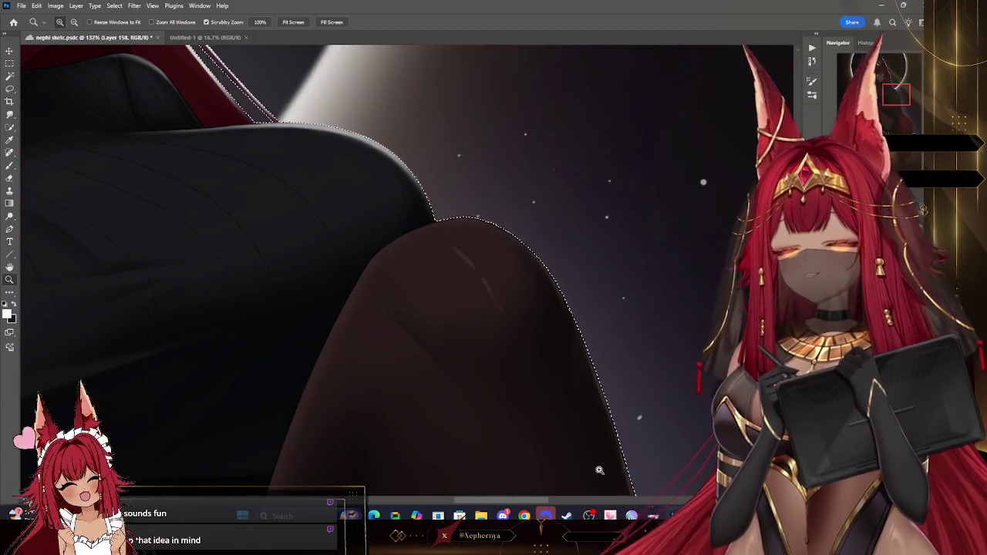
pyautogui.press('r')
pyautogui.moveTo(599, 469); pyautogui.dragTo(100, 194)
pyautogui.press('b')
pyautogui.rightClick(59, 90)
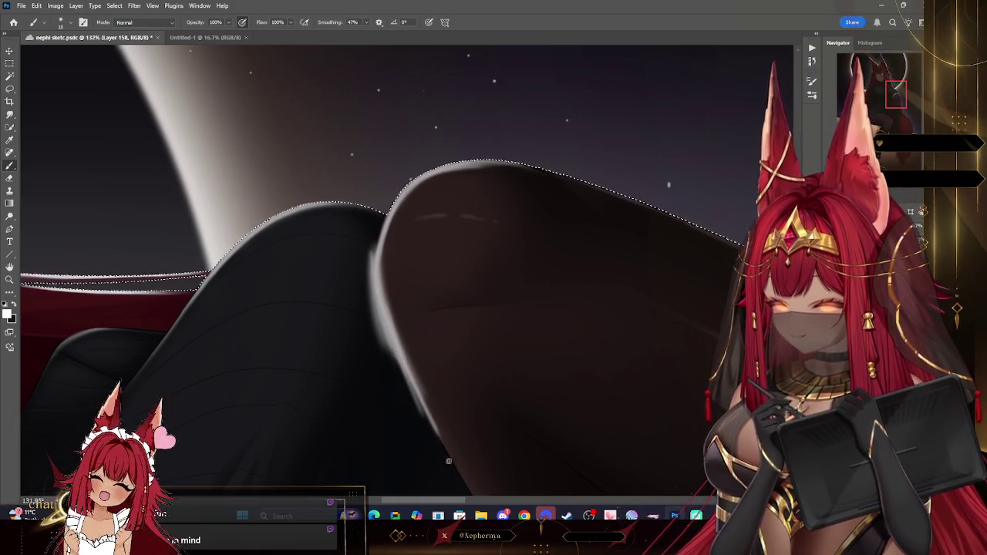
pyautogui.click(62, 21)
pyautogui.click(159, 145)
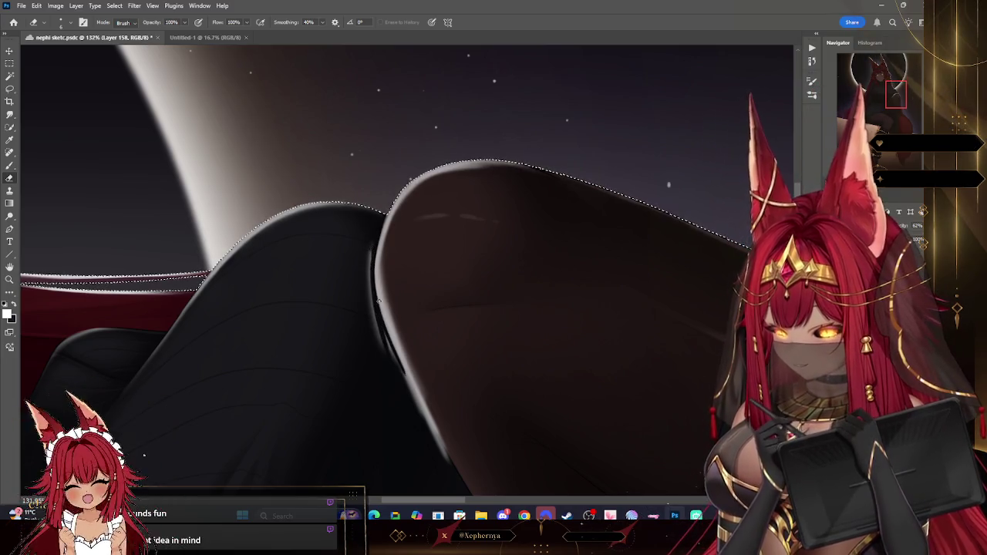
pyautogui.moveTo(432, 225); pyautogui.dragTo(291, 177)
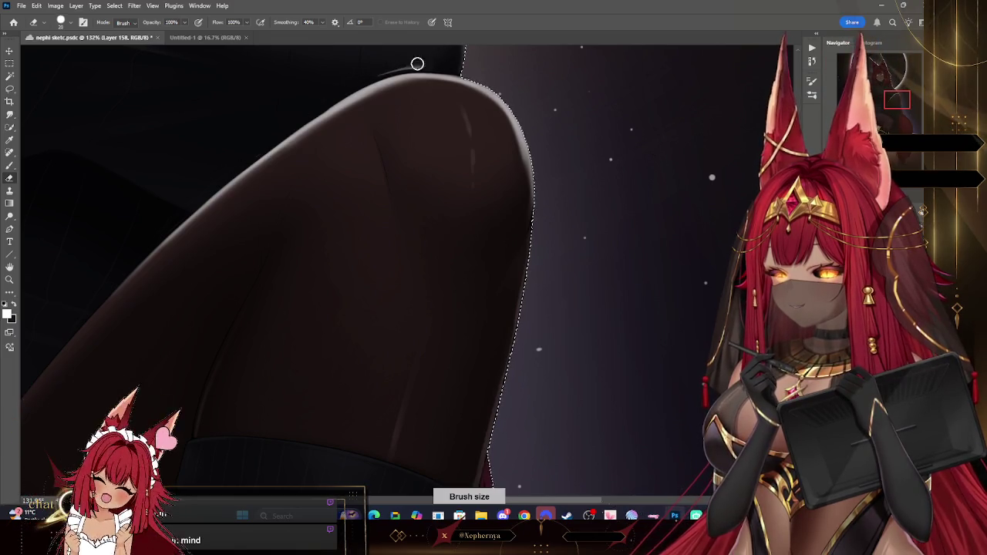
# Rotate the canvas again and enlarge the eraser to clean up the knee rim.
pyautogui.press('r')
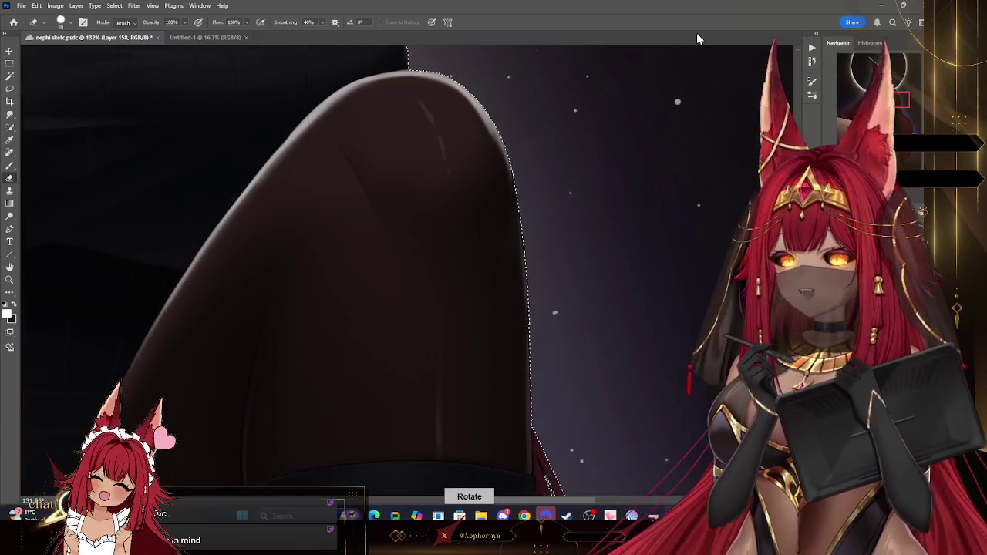
pyautogui.rightClick(140, 88)
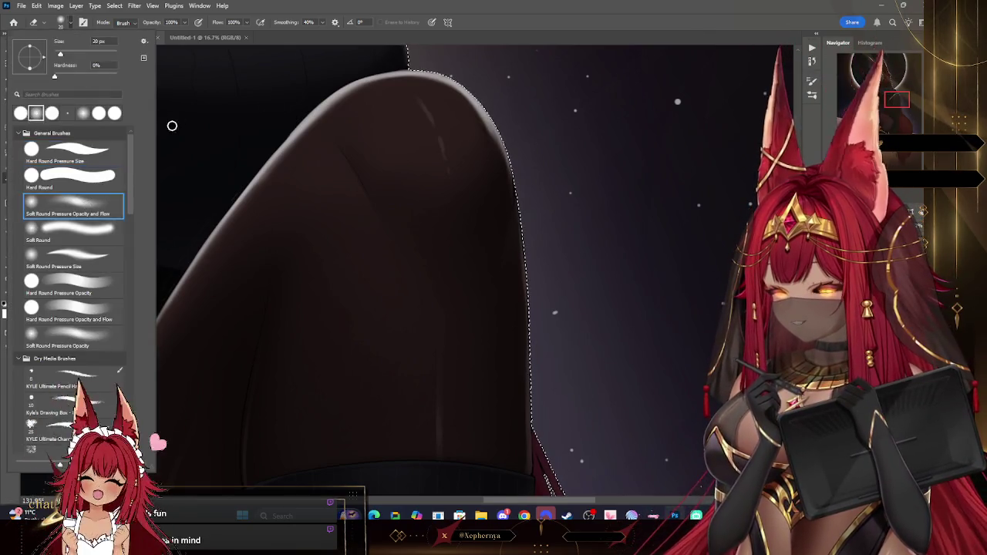
pyautogui.press('Escape')
pyautogui.press(']')
pyautogui.press(']')
pyautogui.press(']')
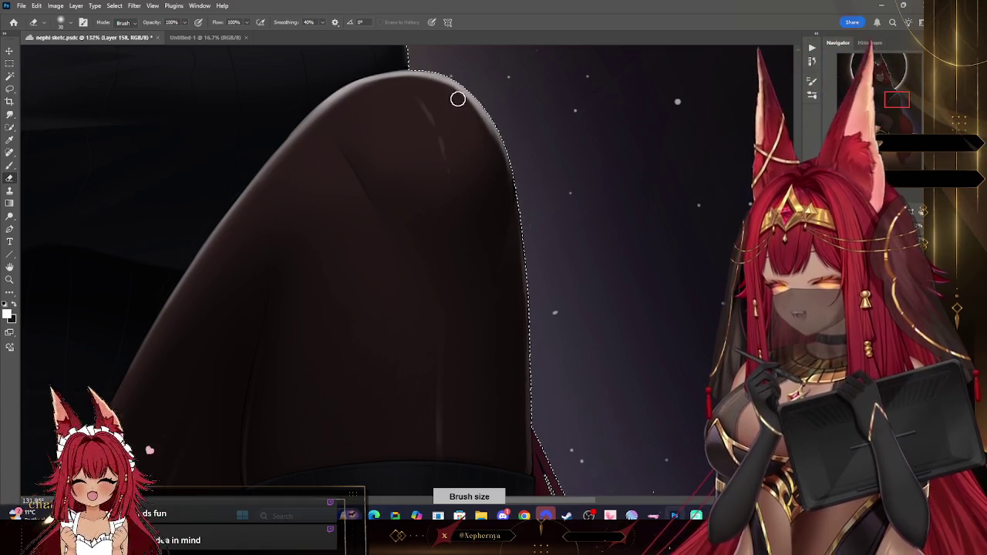
pyautogui.press(']')
pyautogui.press(']')
pyautogui.press(']')
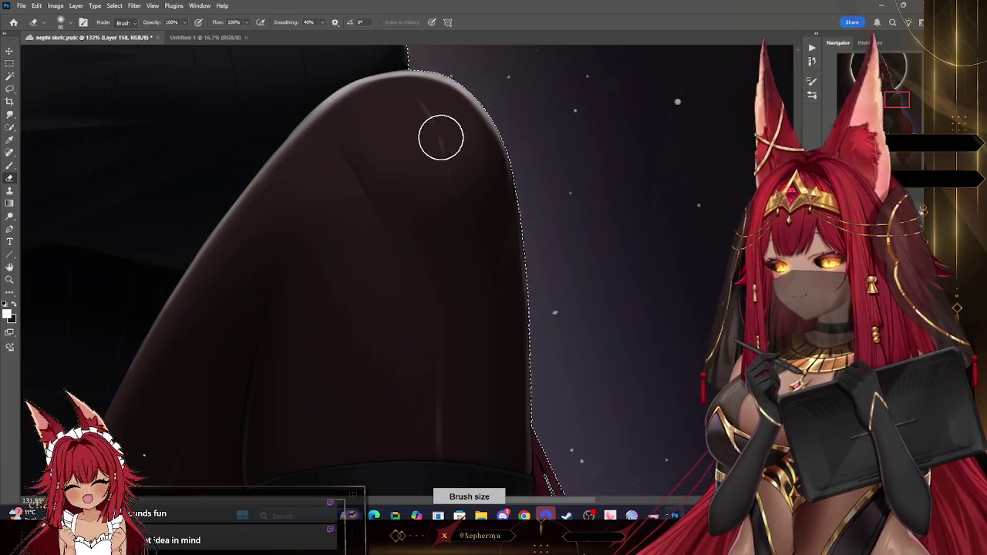
pyautogui.click(114, 6)
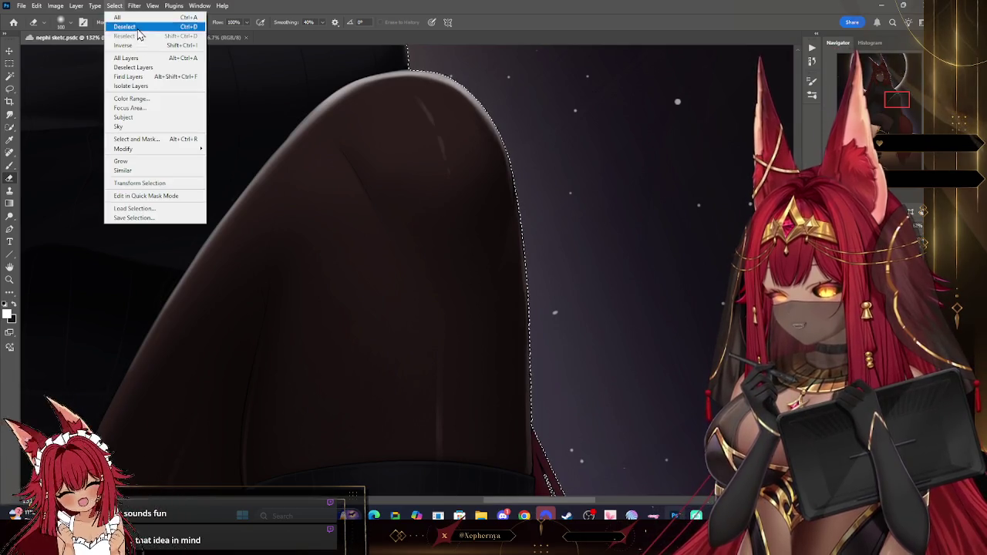
pyautogui.click(139, 31)
pyautogui.scroll(-5, 213, 252)
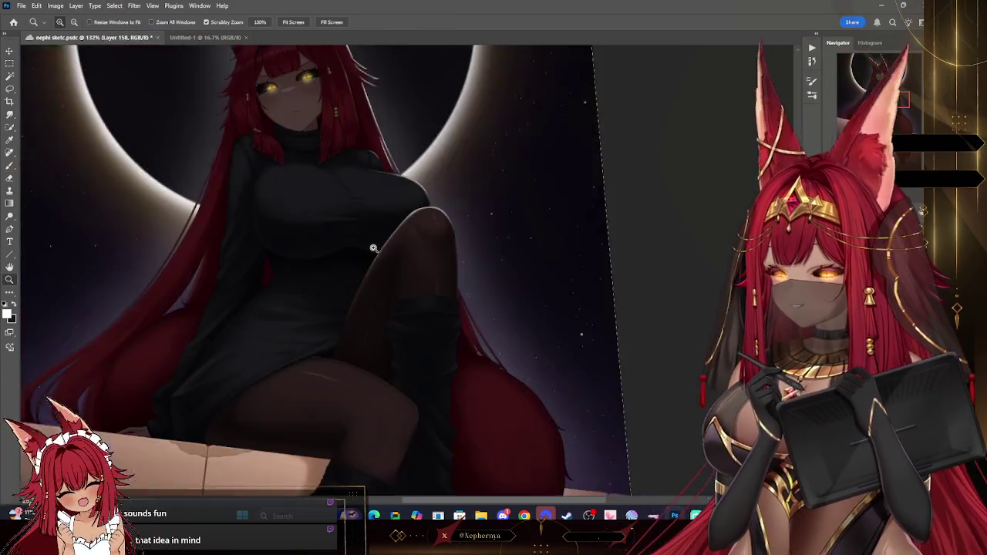
pyautogui.scroll(-1, 370, 246)
pyautogui.scroll(-3, 502, 214)
pyautogui.scroll(2, 478, 176)
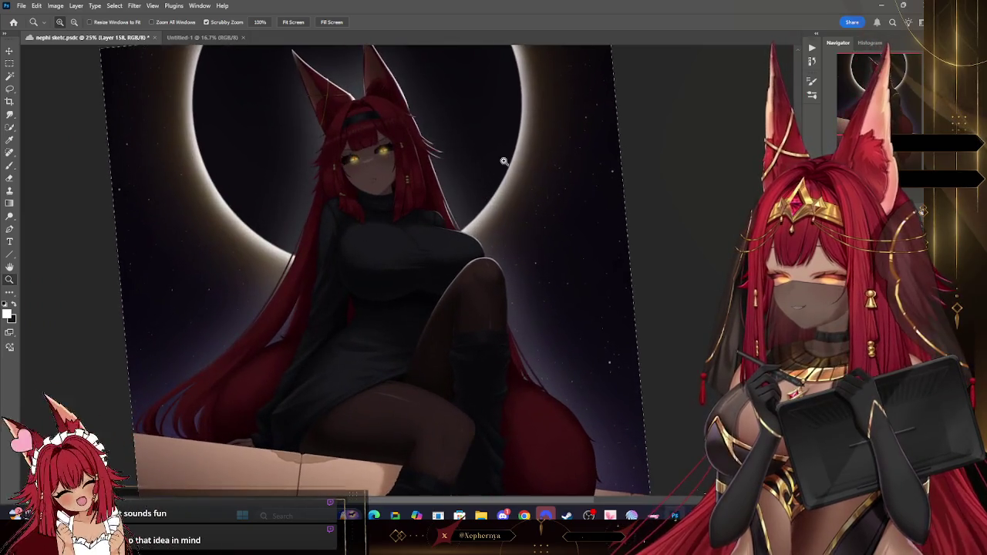
pyautogui.scroll(1, 520, 193)
pyautogui.scroll(1, 521, 193)
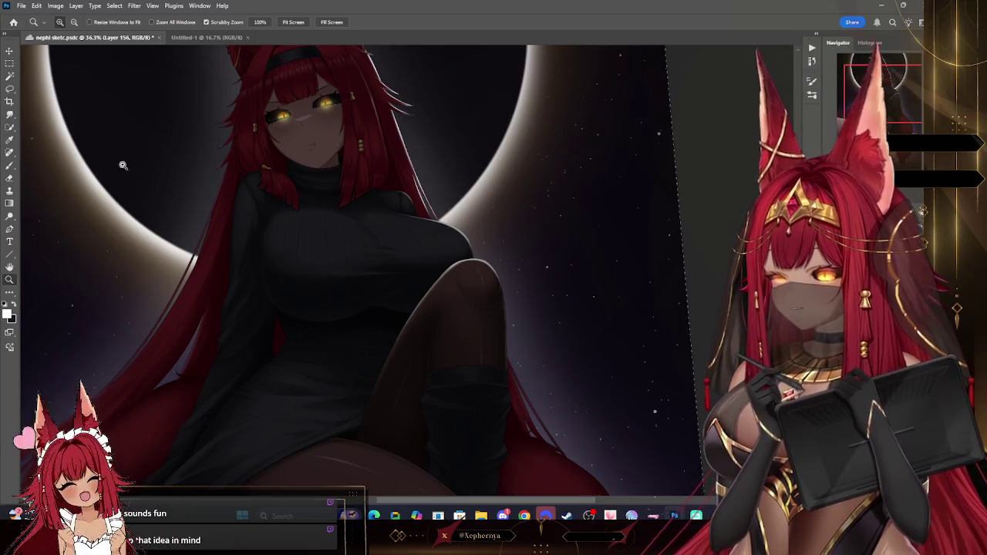
pyautogui.click(17, 176)
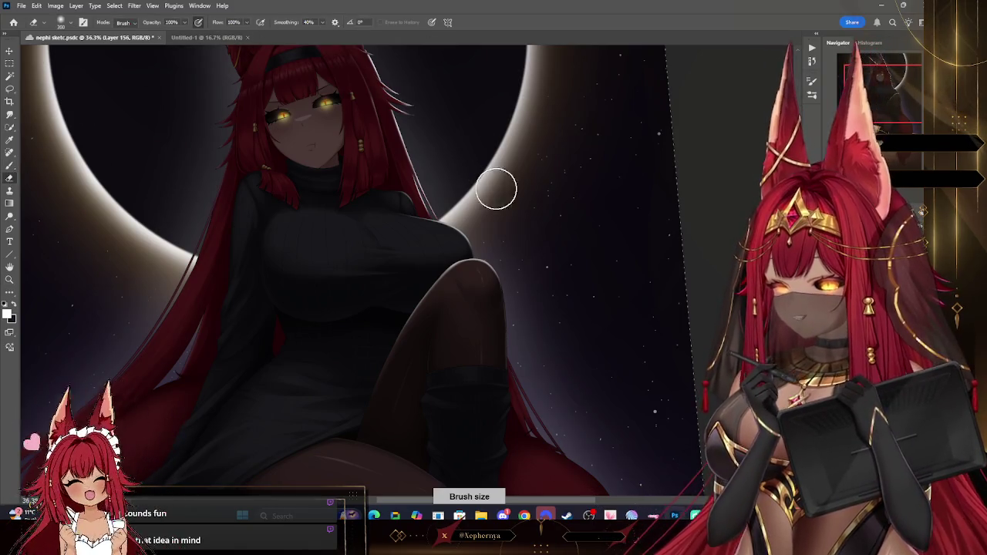
pyautogui.press('[')
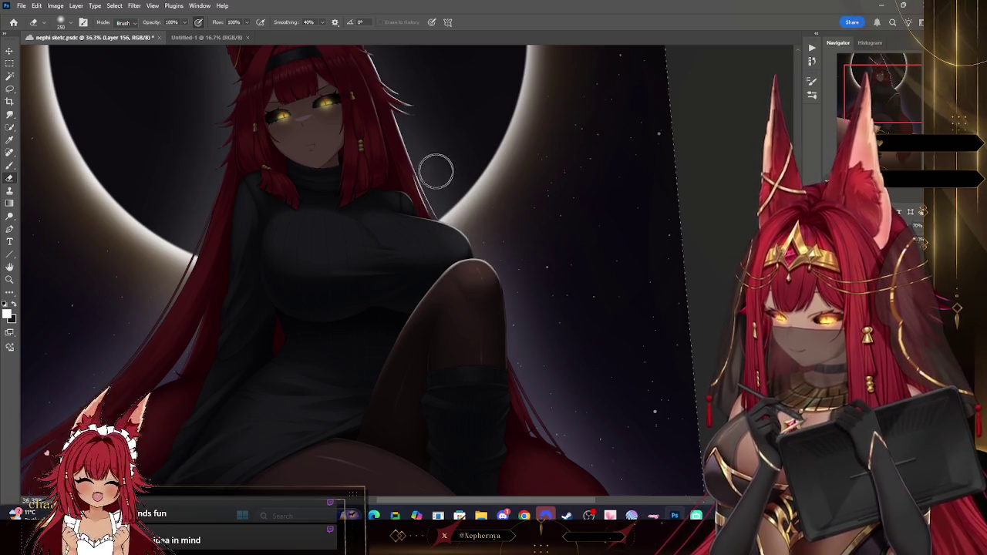
pyautogui.click(9, 279)
pyautogui.scroll(-5, 474, 156)
pyautogui.scroll(2, 513, 128)
pyautogui.scroll(3, 515, 126)
pyautogui.scroll(-3, 505, 124)
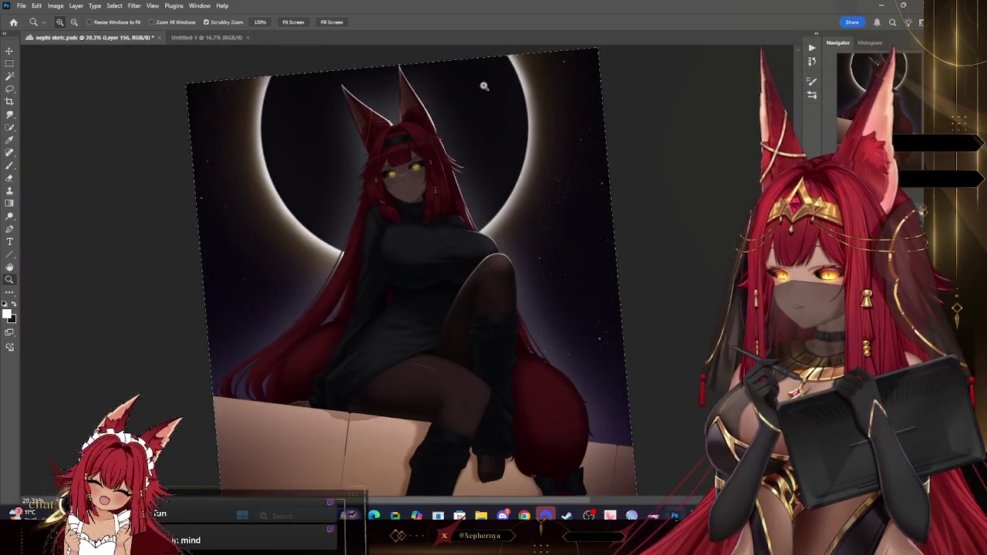
pyautogui.scroll(3, 463, 93)
pyautogui.press('e')
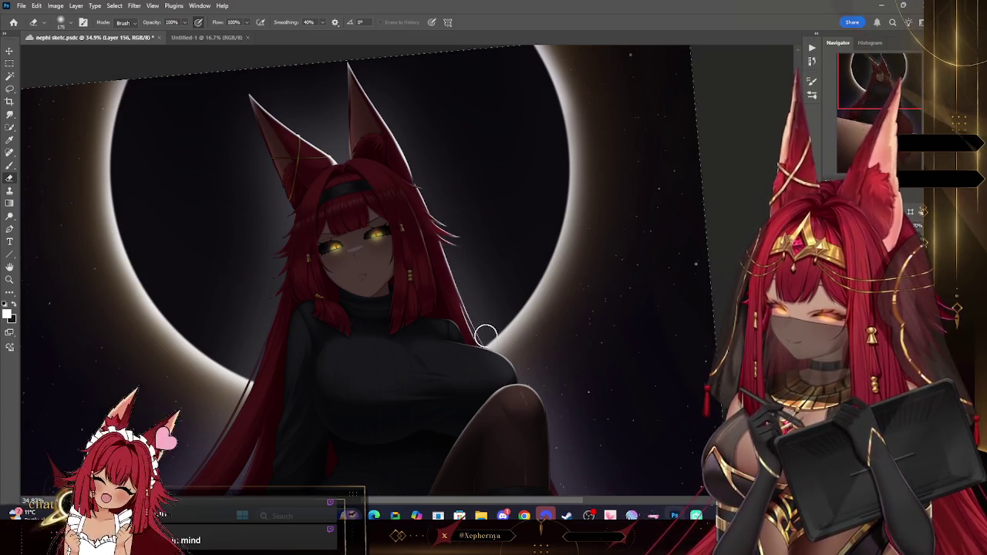
pyautogui.press('[')
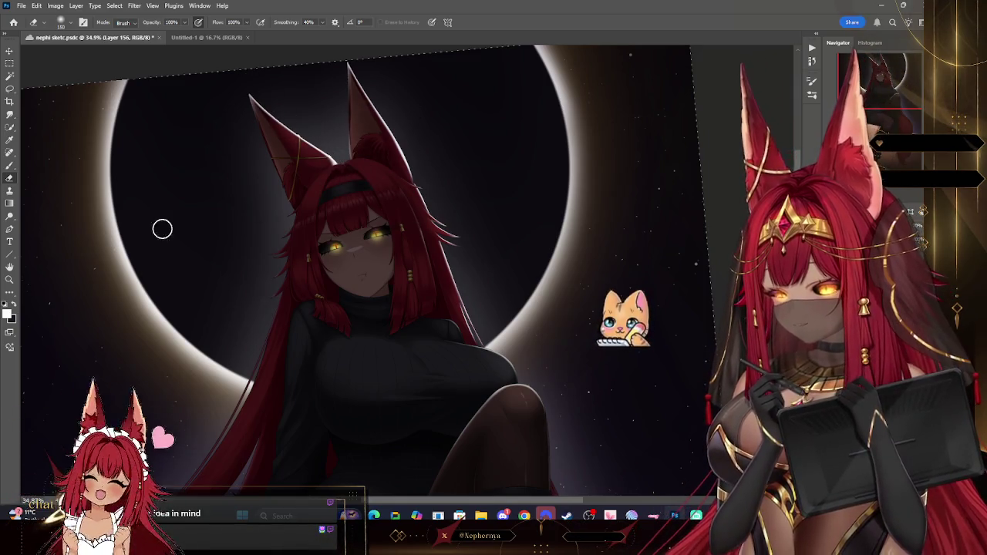
pyautogui.click(10, 279)
pyautogui.moveTo(502, 265)
pyautogui.mouseDown()
pyautogui.moveTo(510, 267)
pyautogui.moveTo(515, 159)
pyautogui.moveTo(498, 177)
pyautogui.mouseUp()
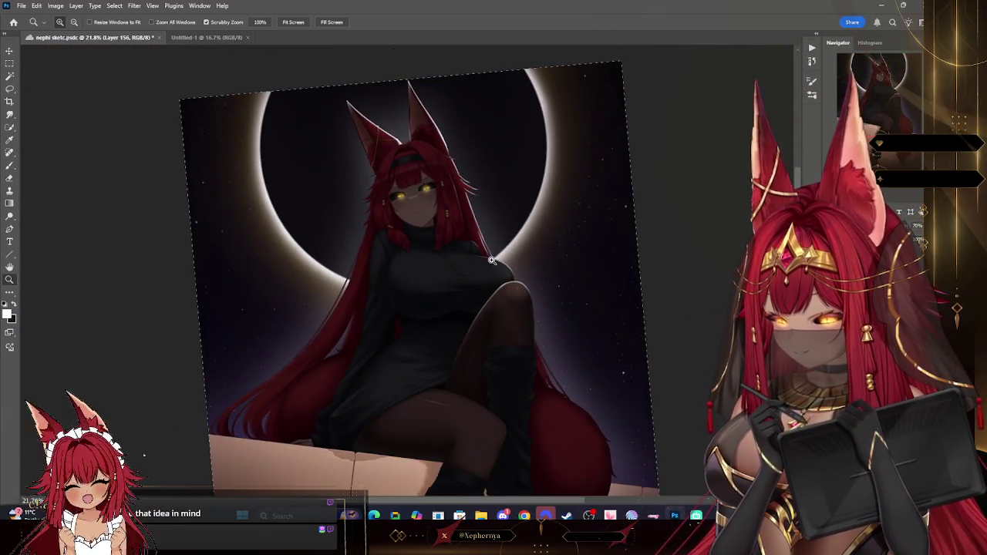
pyautogui.moveTo(490, 266)
pyautogui.mouseDown()
pyautogui.moveTo(386, 179)
pyautogui.moveTo(558, 185)
pyautogui.mouseUp()
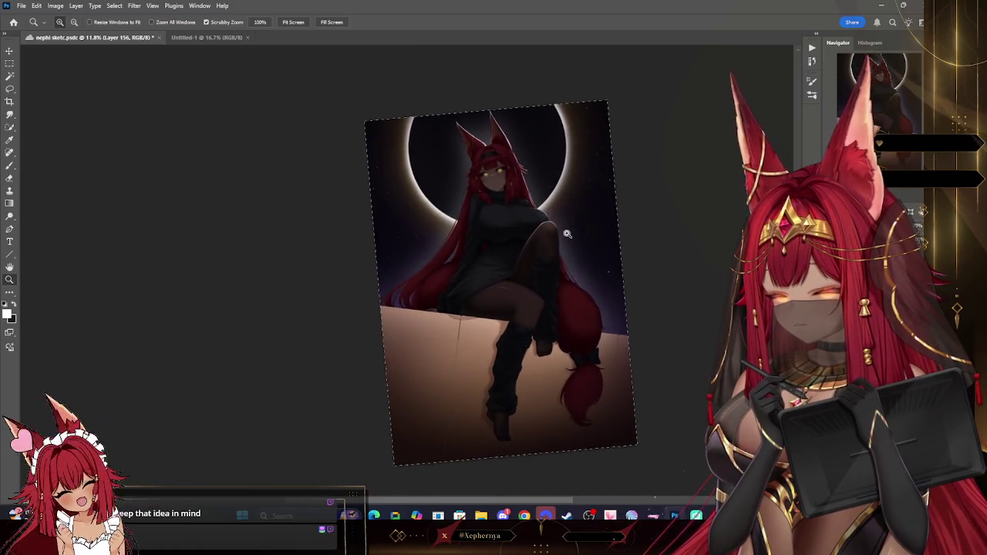
pyautogui.moveTo(558, 185); pyautogui.dragTo(567, 242)
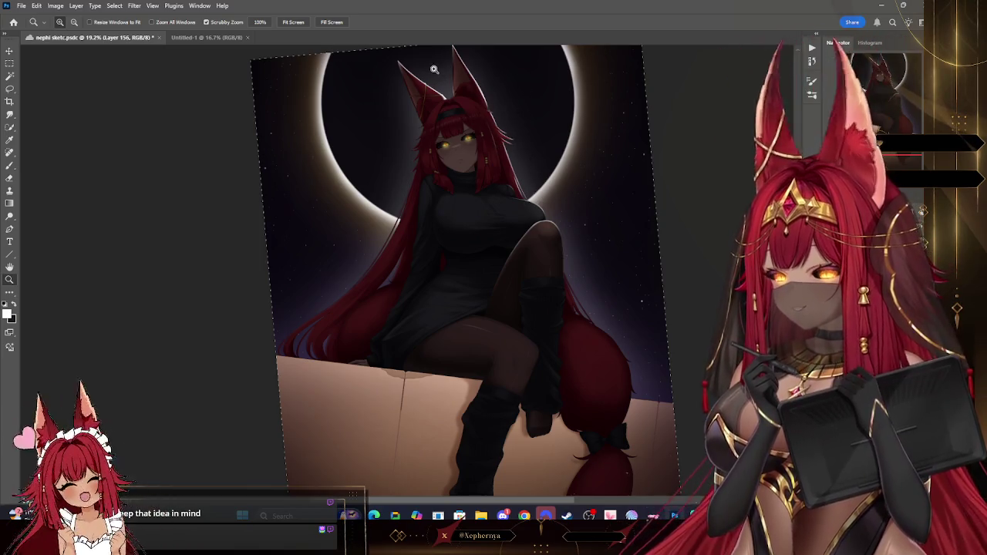
pyautogui.moveTo(434, 70); pyautogui.dragTo(485, 87)
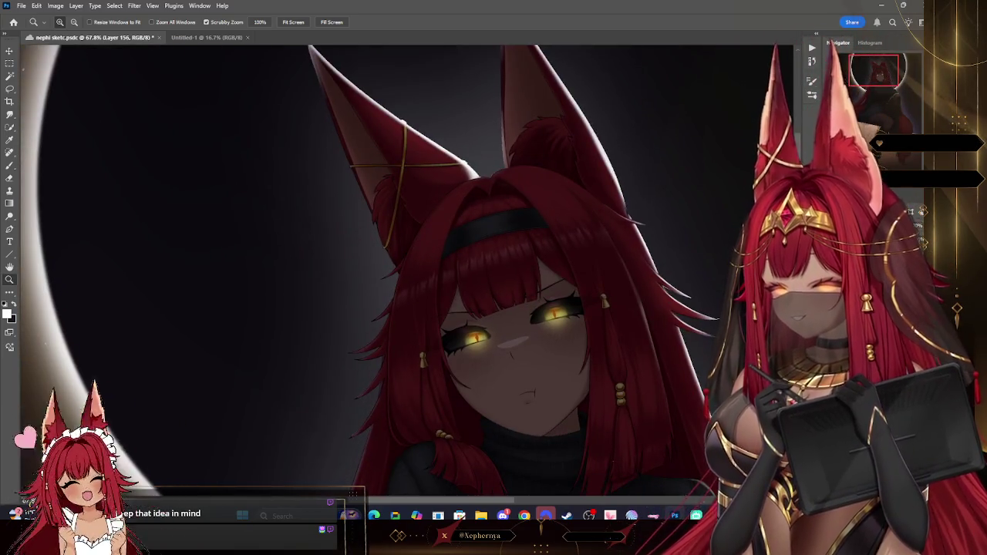
pyautogui.scroll(2, 408, 230)
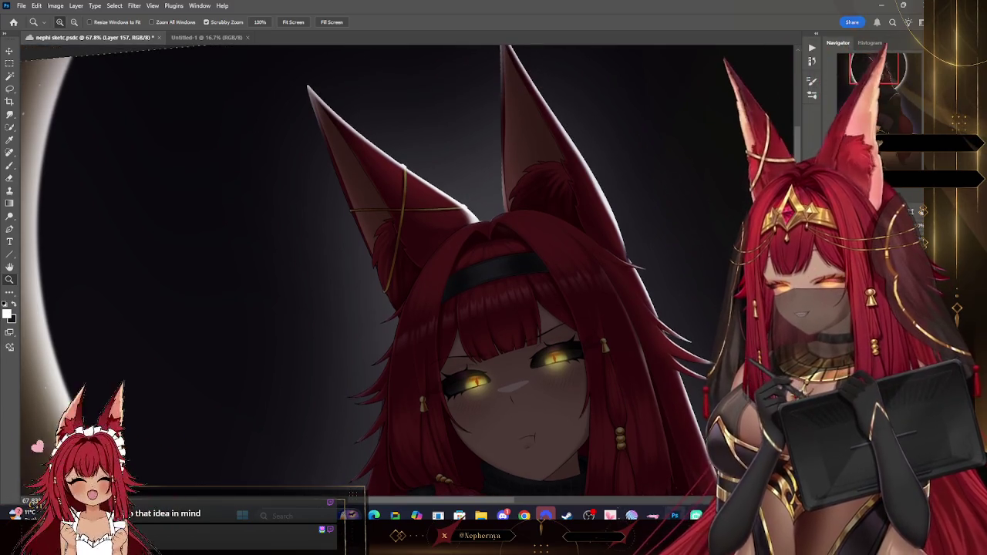
# Magic Wand the dark background and add a new empty layer.
pyautogui.press('w')
pyautogui.click(231, 192)
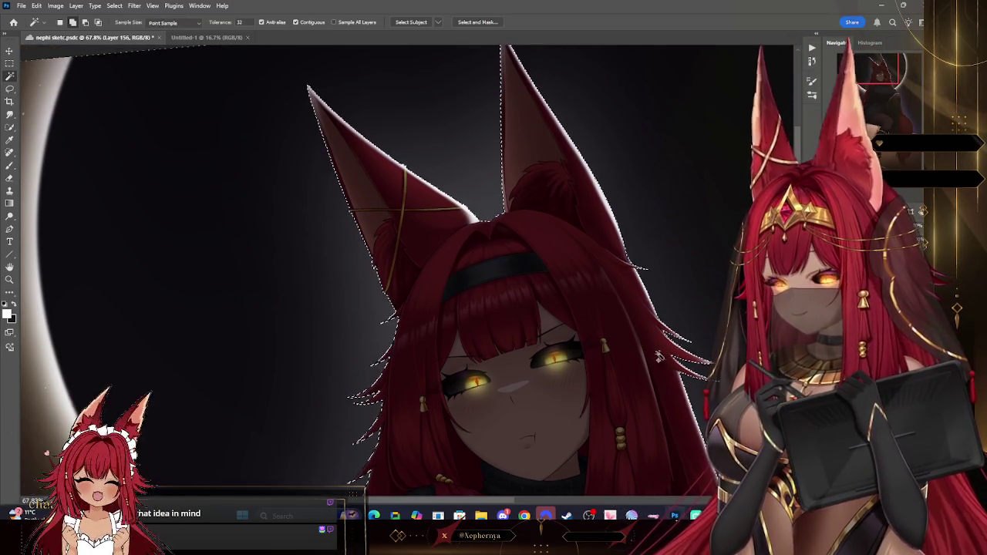
pyautogui.hotkey('ctrl', 'shift', 'alt', 'n')
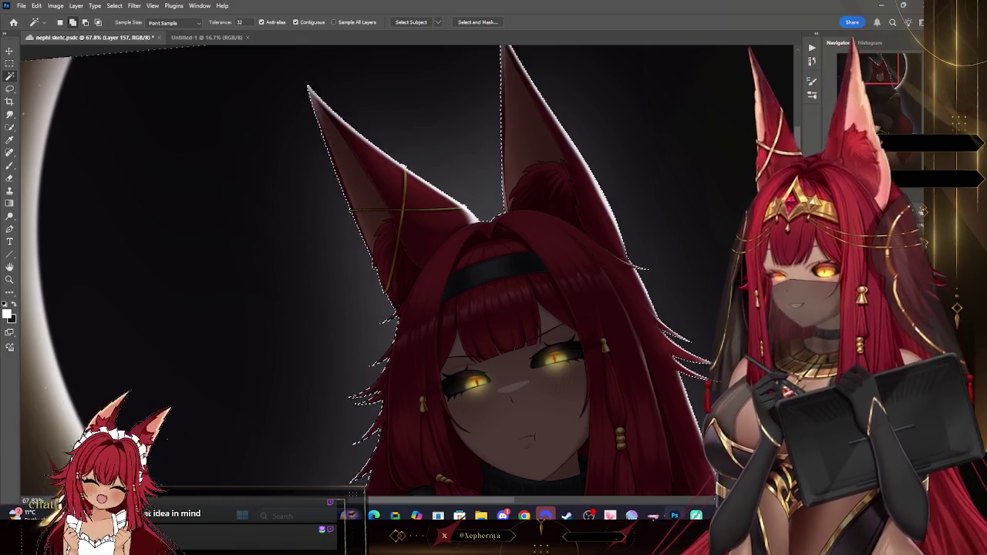
pyautogui.hotkey('ctrl', 'd')
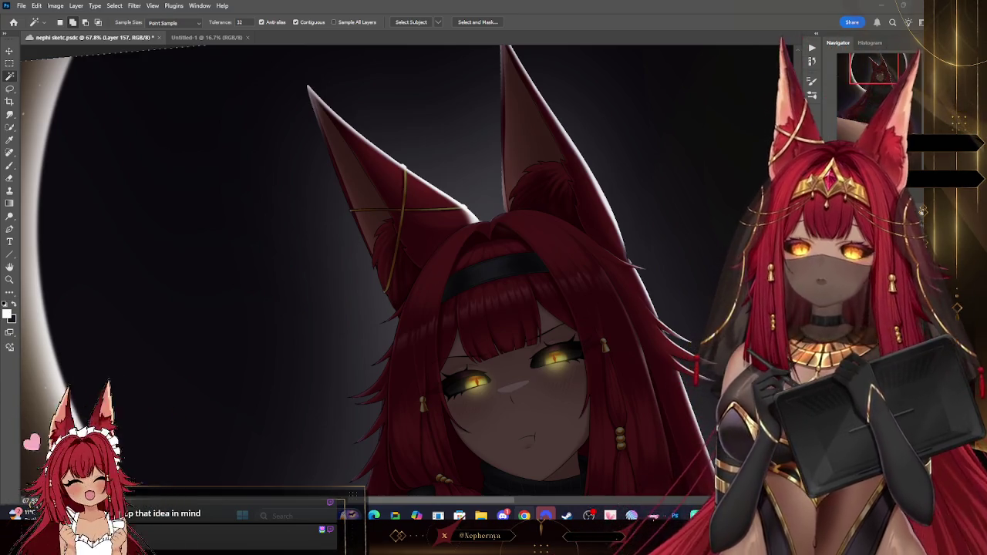
# Reselect the background along the ears and hair edge, choose Soft Round, then deselect.
pyautogui.click(143, 455)
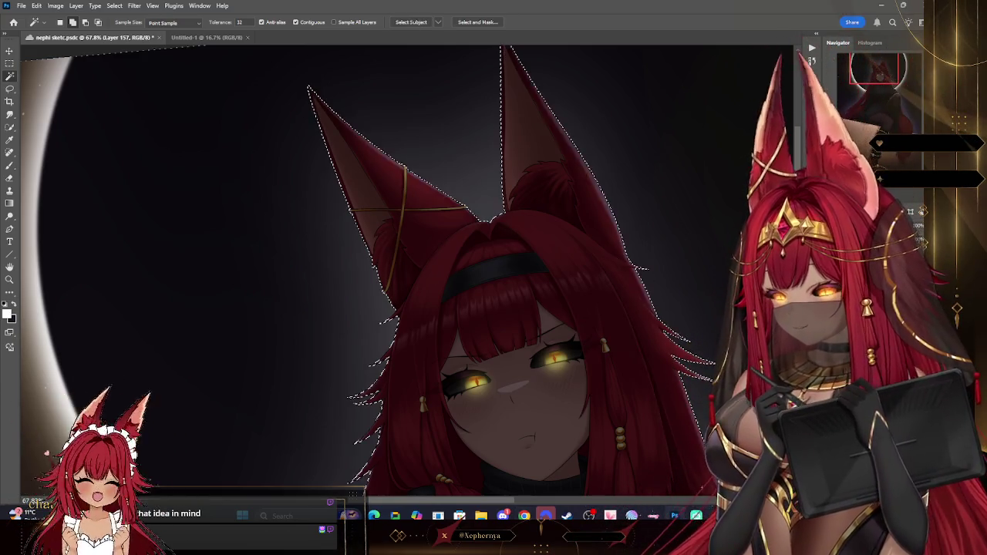
pyautogui.press('b')
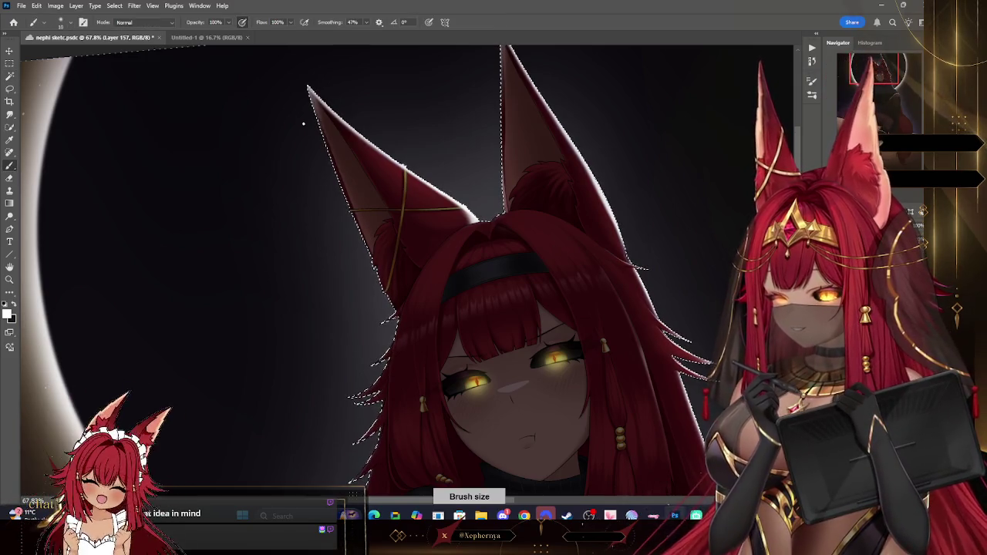
pyautogui.rightClick(122, 49)
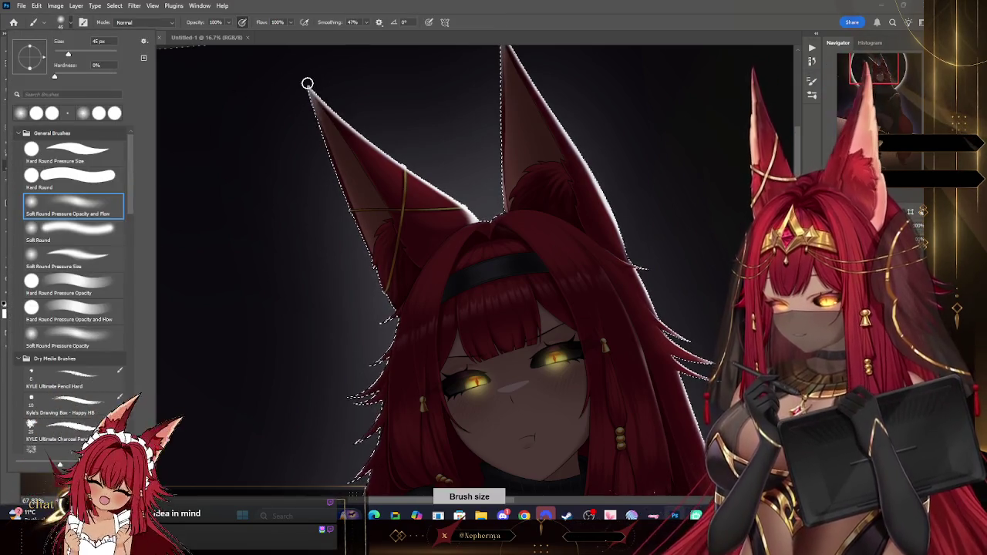
pyautogui.press('Escape')
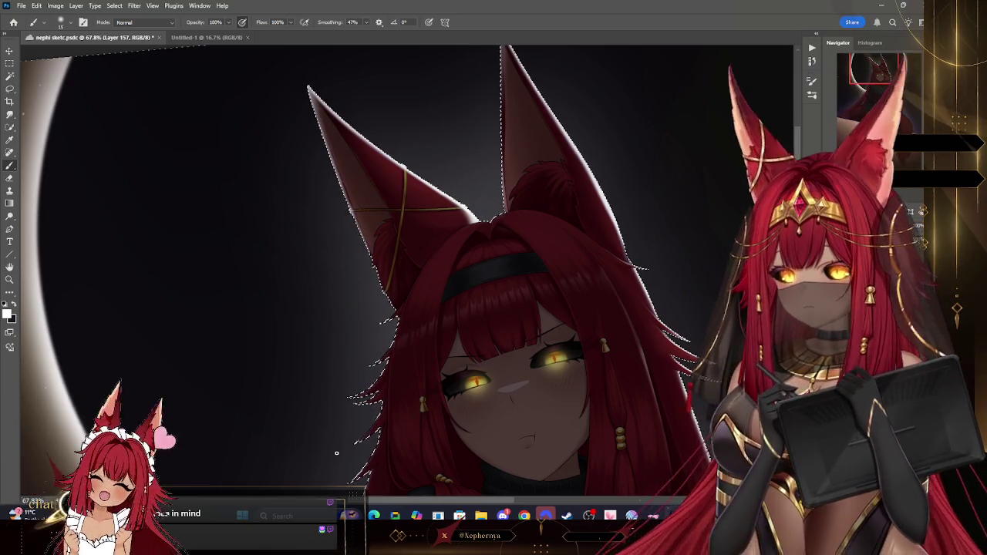
pyautogui.click(114, 6)
pyautogui.click(132, 27)
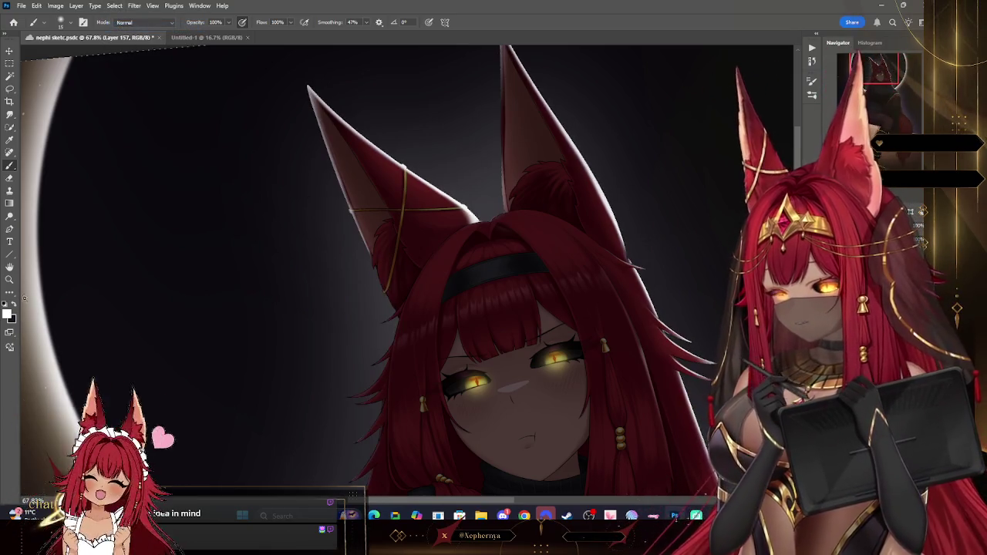
pyautogui.scroll(-2, 463, 155)
pyautogui.scroll(-2, 478, 158)
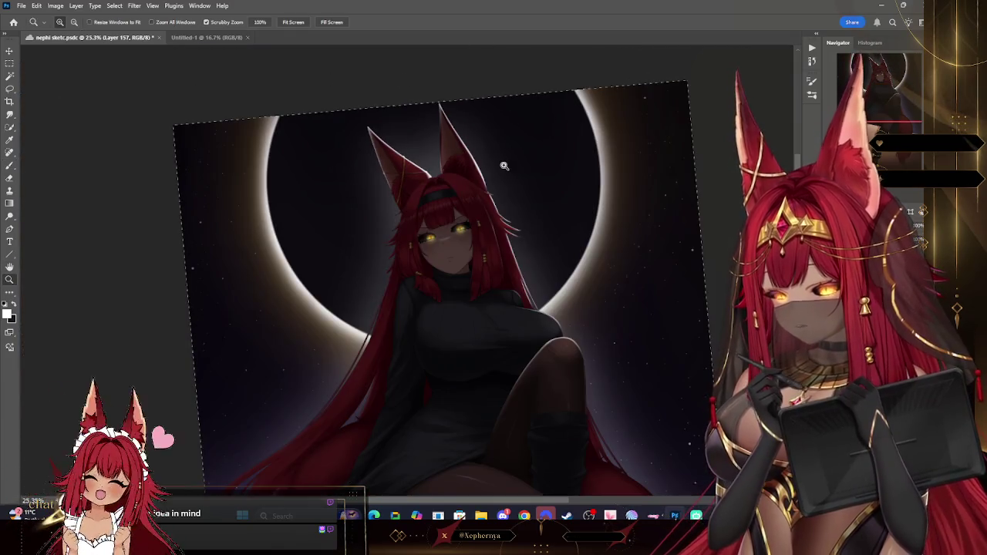
# Zoom and rotate onto the head, then erase the white rim light across the hair top.
pyautogui.scroll(-1, 502, 161)
pyautogui.scroll(-1, 530, 166)
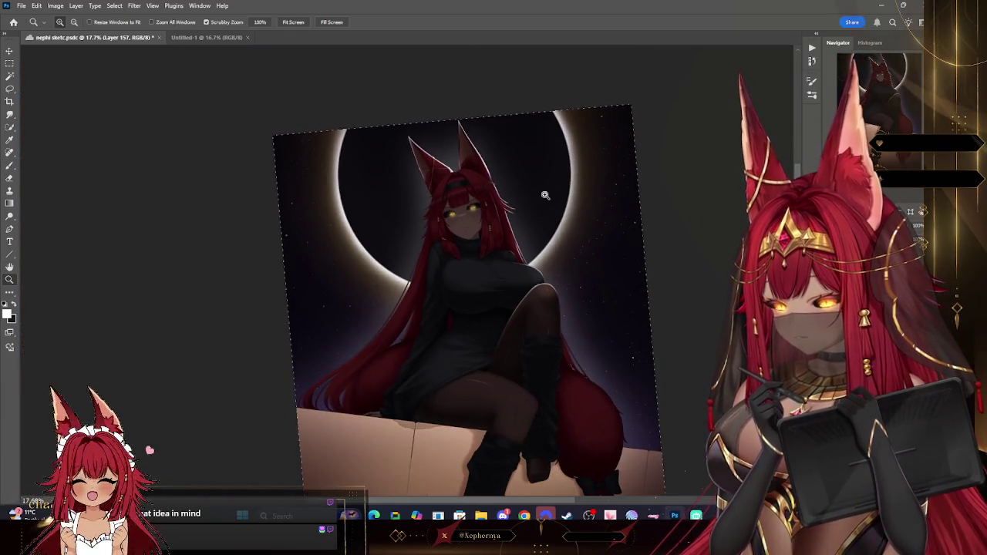
pyautogui.scroll(2, 547, 194)
pyautogui.scroll(1, 524, 205)
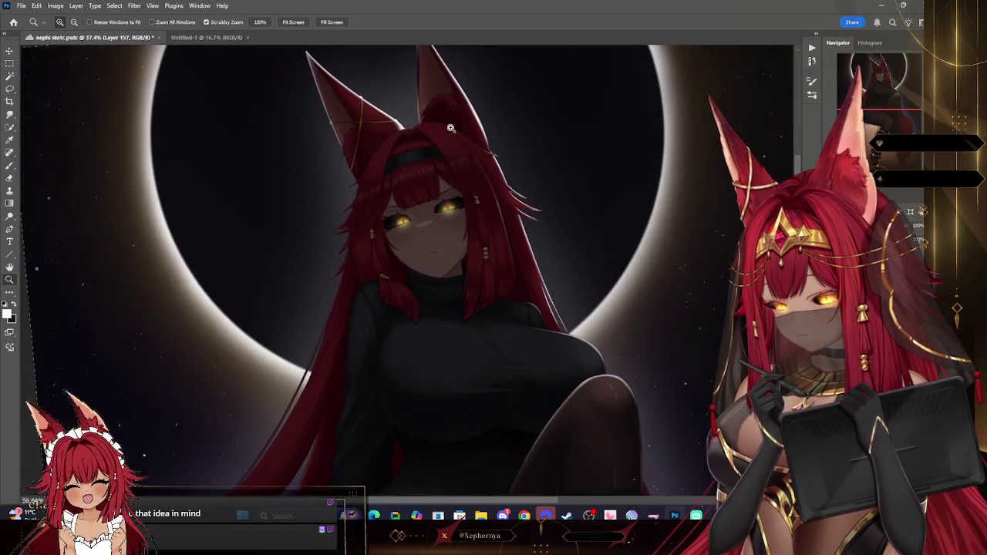
pyautogui.moveTo(494, 258); pyautogui.dragTo(492, 163)
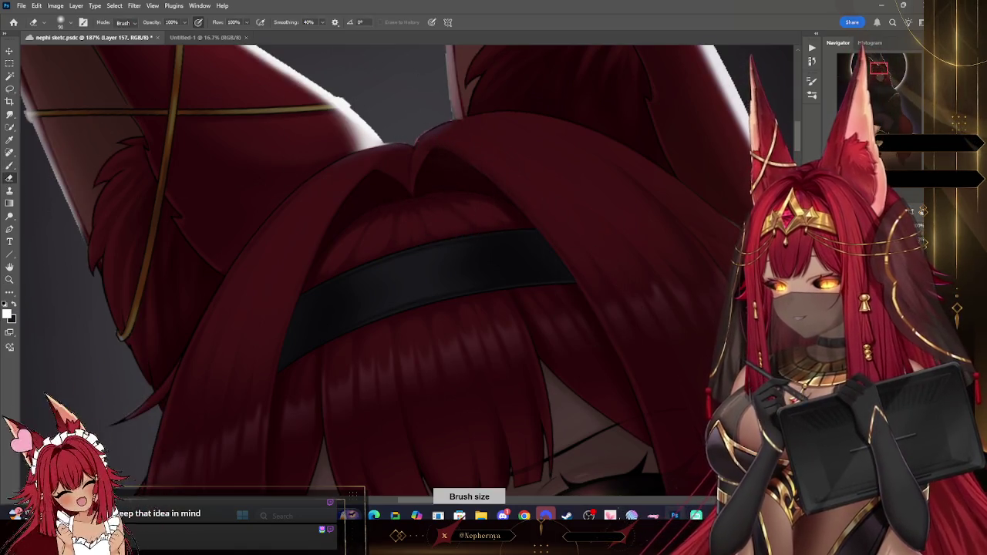
pyautogui.press('r')
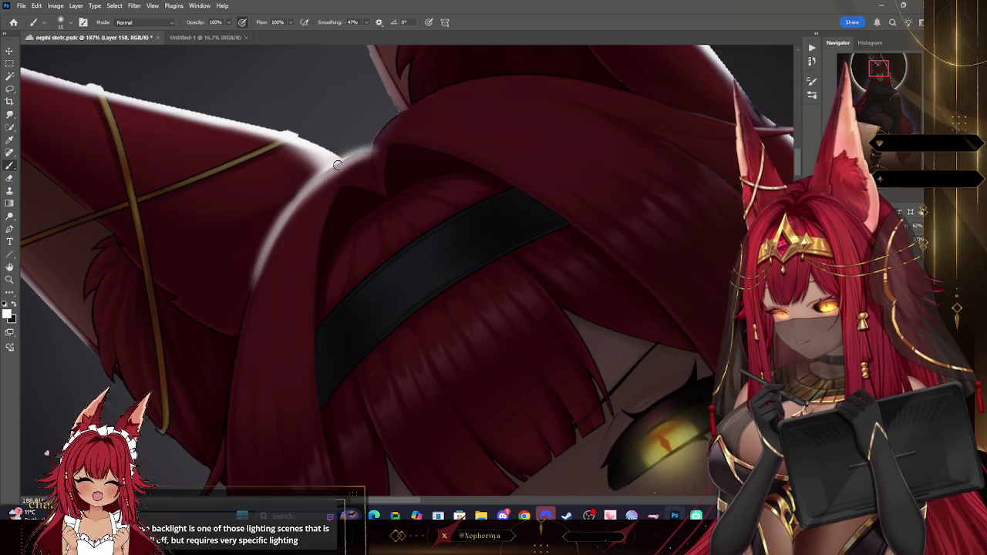
pyautogui.press('r')
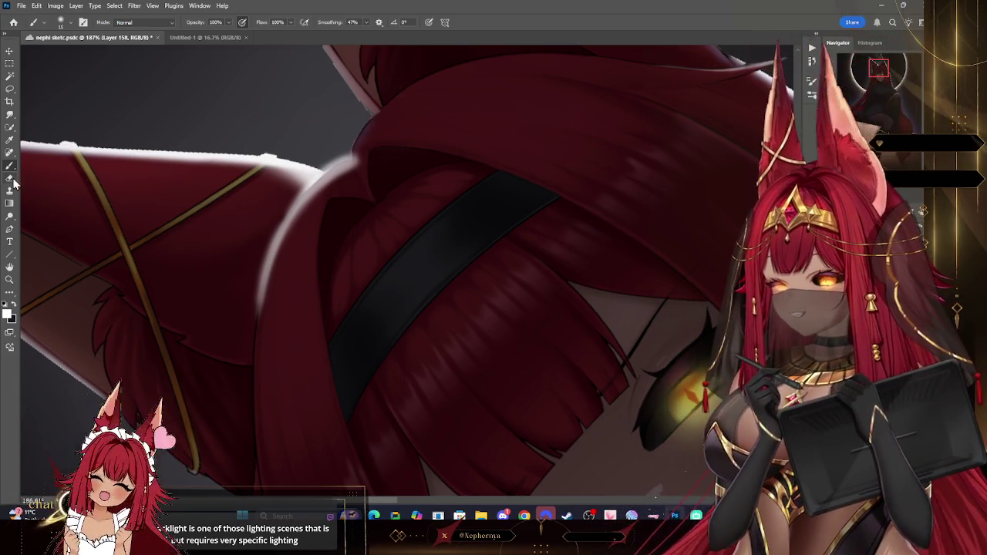
pyautogui.press('e')
pyautogui.click(63, 22)
pyautogui.click(253, 72)
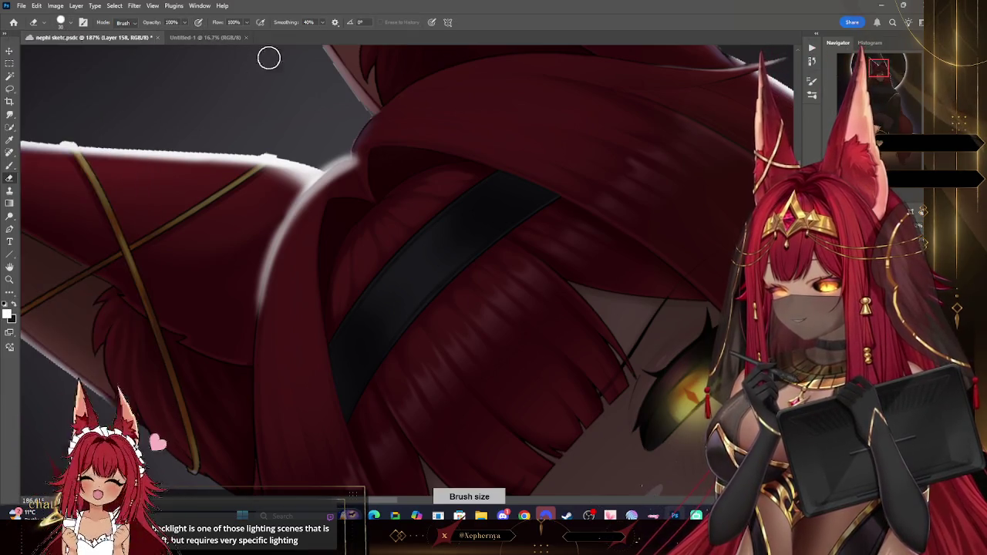
pyautogui.moveTo(267, 253); pyautogui.dragTo(256, 325)
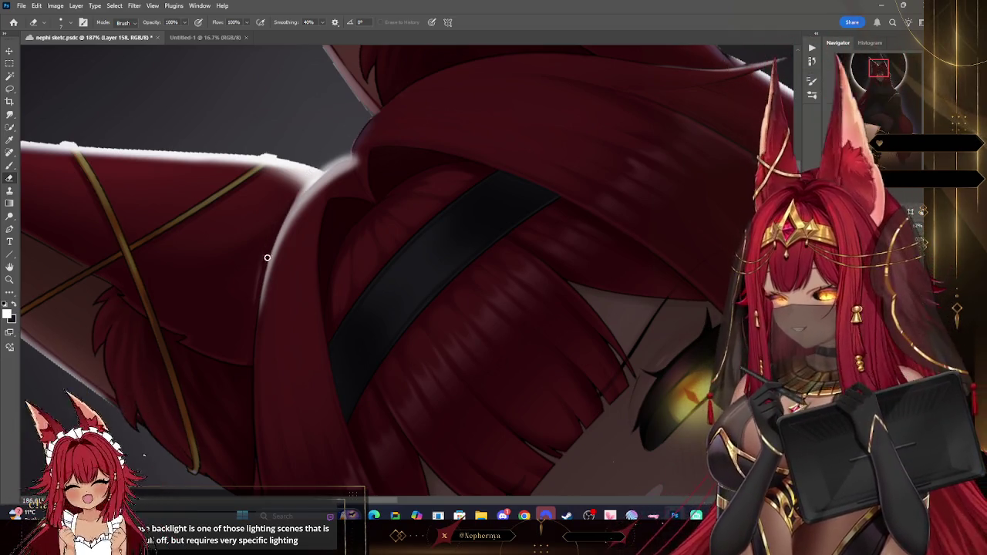
pyautogui.moveTo(333, 164); pyautogui.dragTo(299, 191)
pyautogui.moveTo(363, 151); pyautogui.dragTo(316, 174)
# Enlarge the eraser and zoom out to check the whole artwork.
pyautogui.press(']')
pyautogui.press(']')
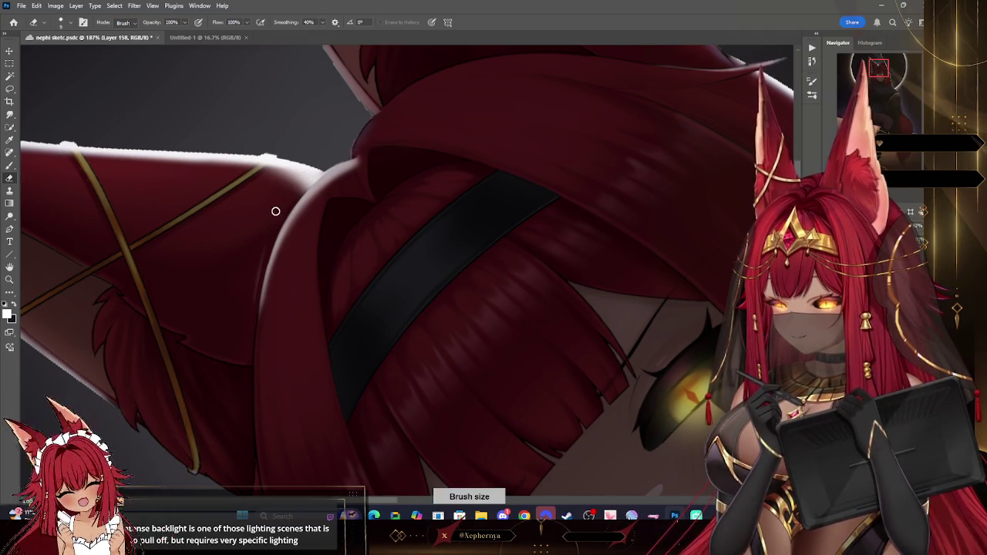
pyautogui.press('z')
pyautogui.scroll(-5, 282, 278)
pyautogui.scroll(1, 560, 260)
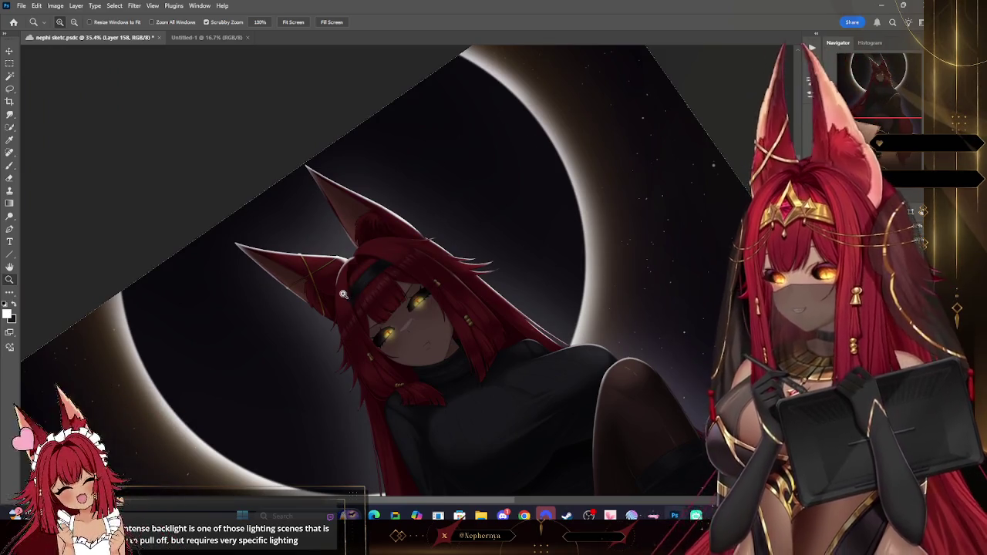
pyautogui.scroll(3, 412, 293)
pyautogui.scroll(1, 420, 216)
pyautogui.scroll(1, 430, 132)
pyautogui.scroll(2, 429, 132)
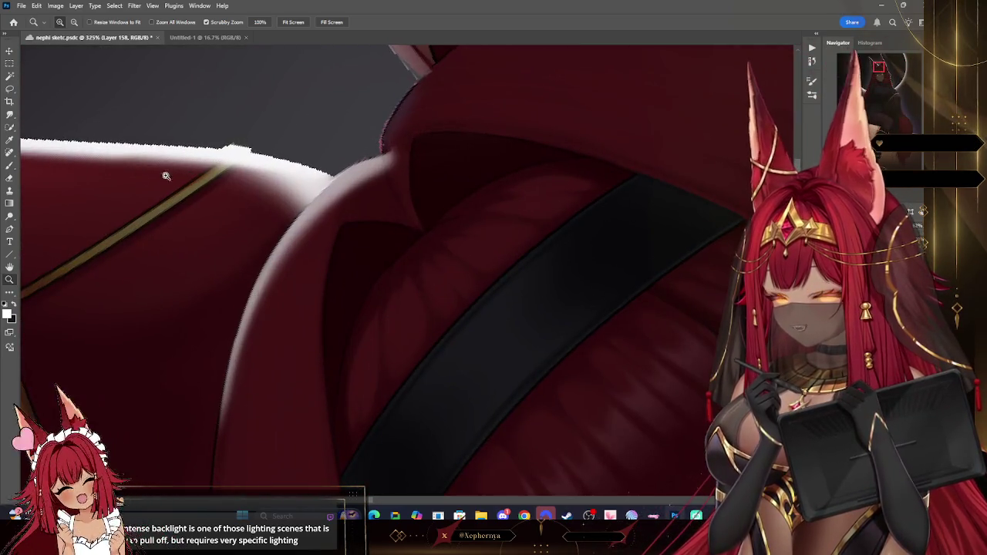
pyautogui.press('b')
pyautogui.press(']')
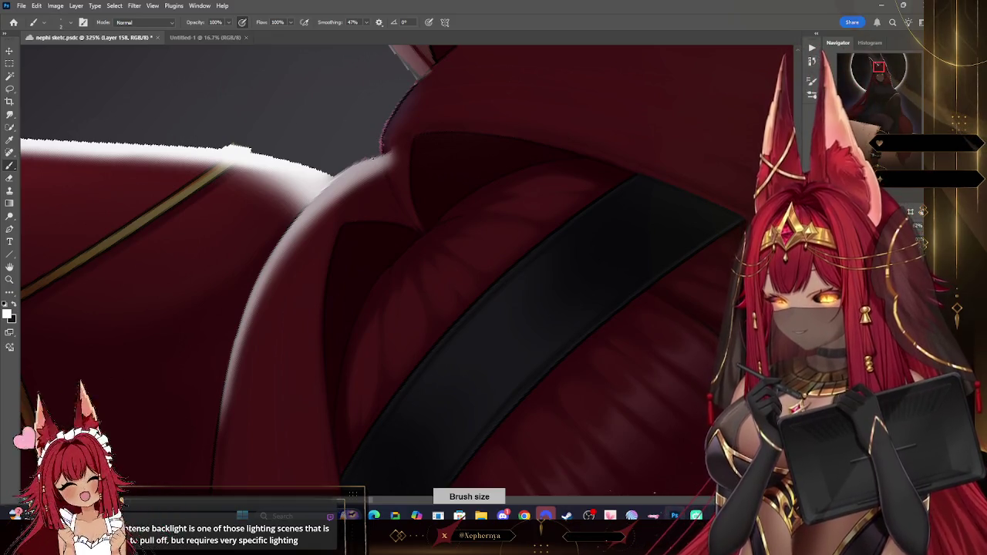
# Set a fine eraser and tone down the rim highlight along the hair edge.
pyautogui.press('e')
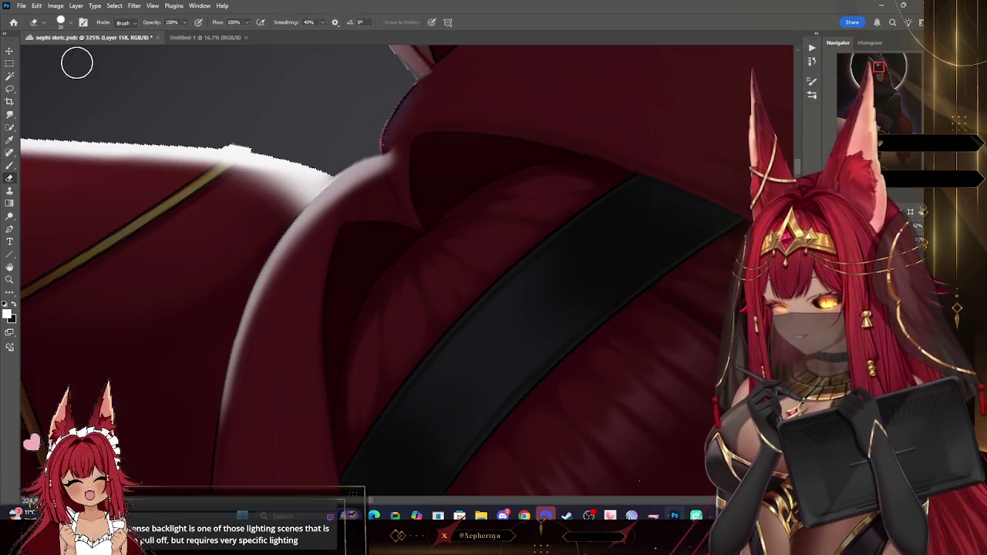
pyautogui.rightClick(84, 187)
pyautogui.doubleClick(84, 187)
pyautogui.press(']')
pyautogui.press(']')
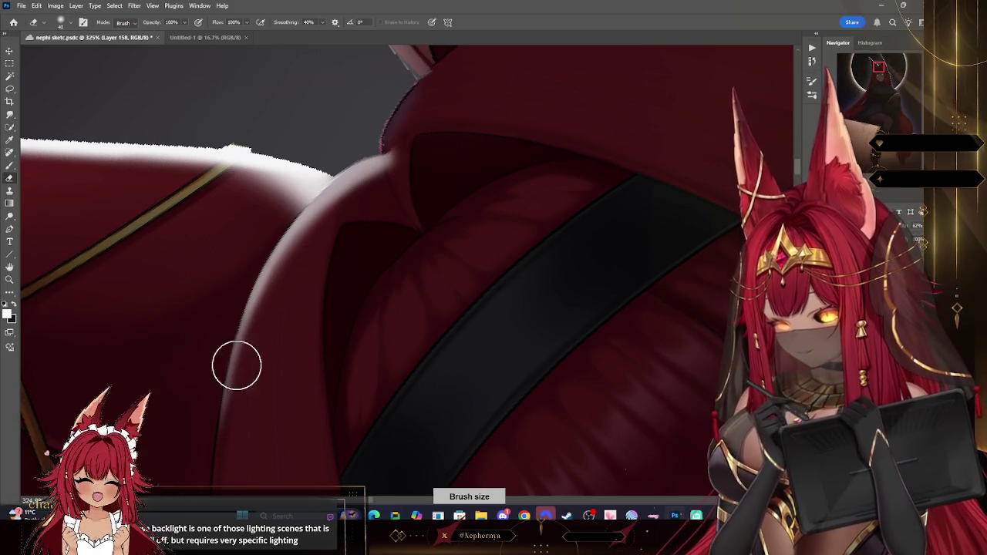
pyautogui.press('[')
pyautogui.press('[')
pyautogui.press('[')
pyautogui.moveTo(341, 194); pyautogui.dragTo(276, 279)
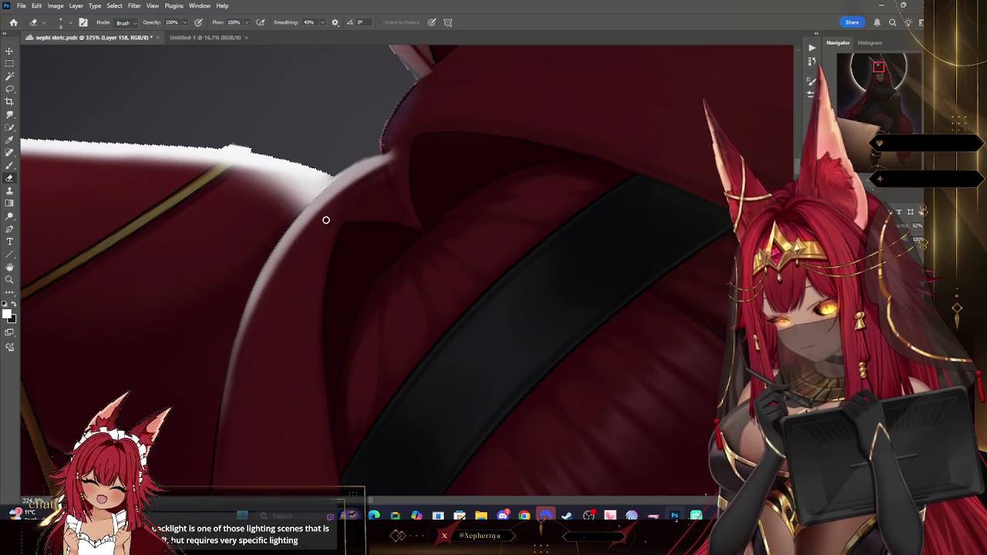
pyautogui.click(61, 21)
pyautogui.click(83, 168)
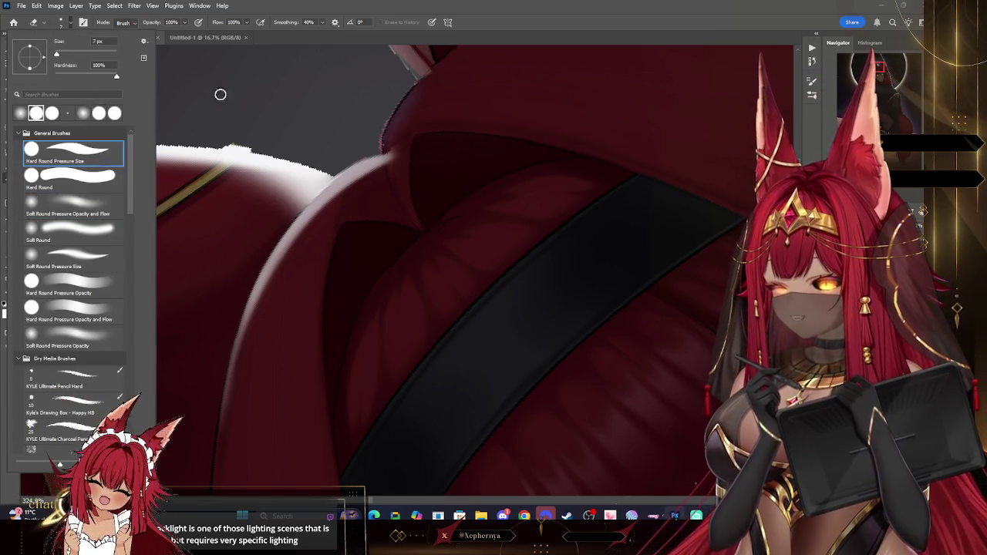
pyautogui.click(401, 172)
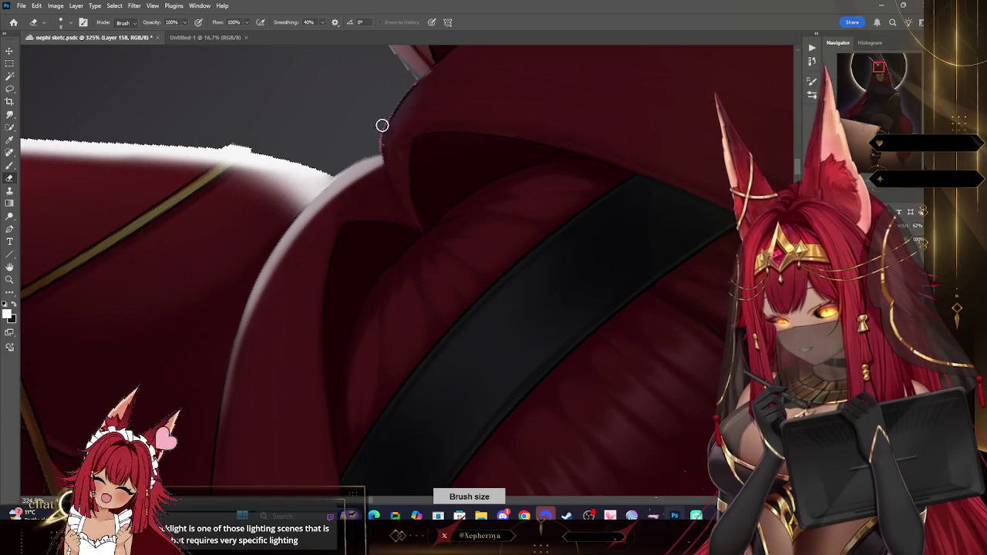
# Zoom back in on the ears and head top with a smaller eraser for finer edge work.
pyautogui.press('z')
pyautogui.moveTo(379, 206)
pyautogui.mouseDown()
pyautogui.moveTo(421, 133)
pyautogui.moveTo(454, 137)
pyautogui.mouseUp()
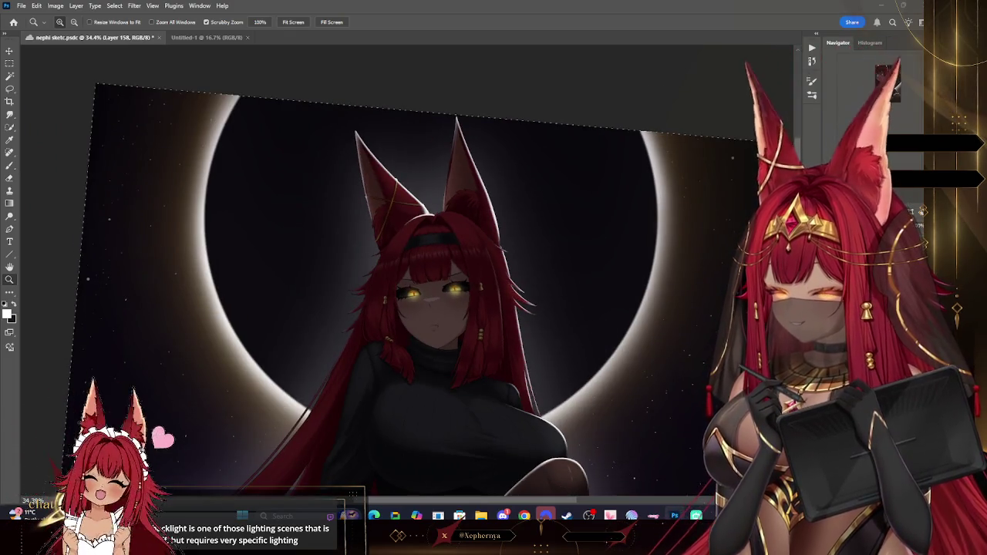
pyautogui.moveTo(420, 199)
pyautogui.mouseDown()
pyautogui.moveTo(496, 210)
pyautogui.moveTo(387, 191)
pyautogui.mouseUp()
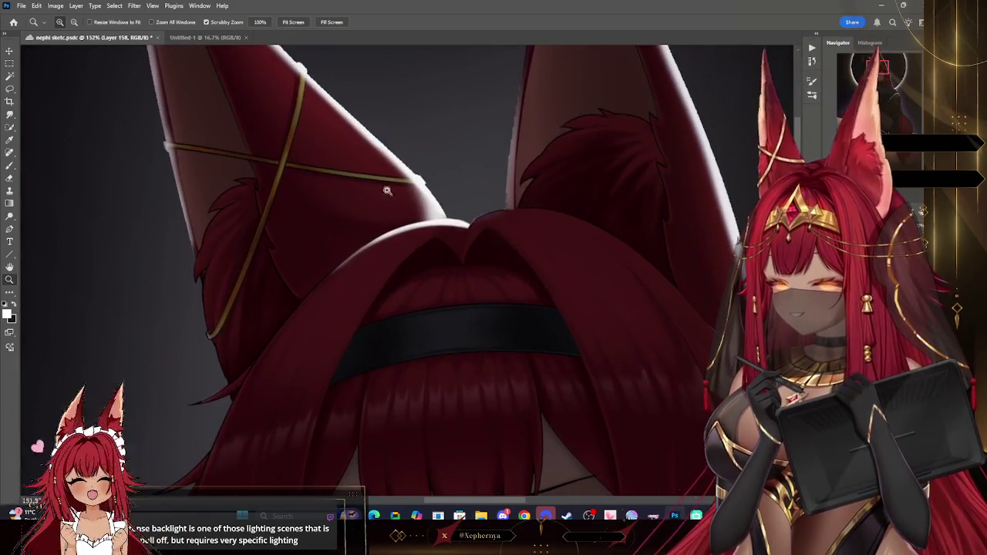
pyautogui.click(10, 178)
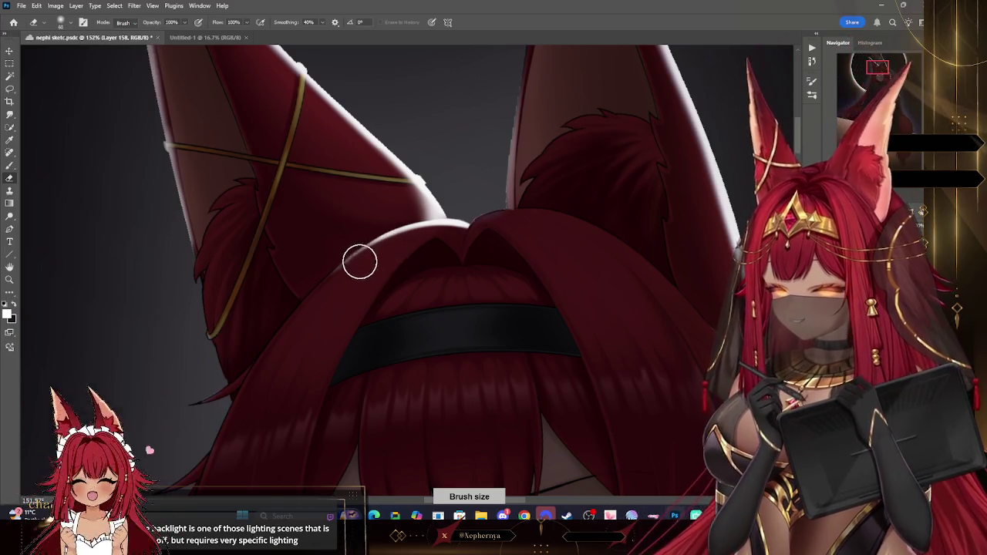
pyautogui.press('[')
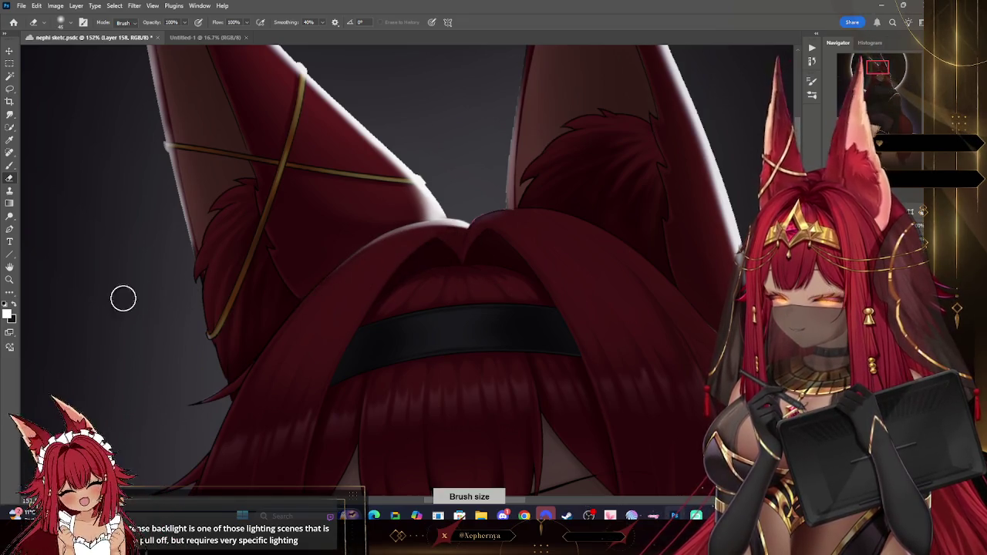
pyautogui.click(9, 279)
pyautogui.hotkey('ctrl', '0')
pyautogui.scroll(-2, 540, 193)
pyautogui.scroll(-1, 571, 197)
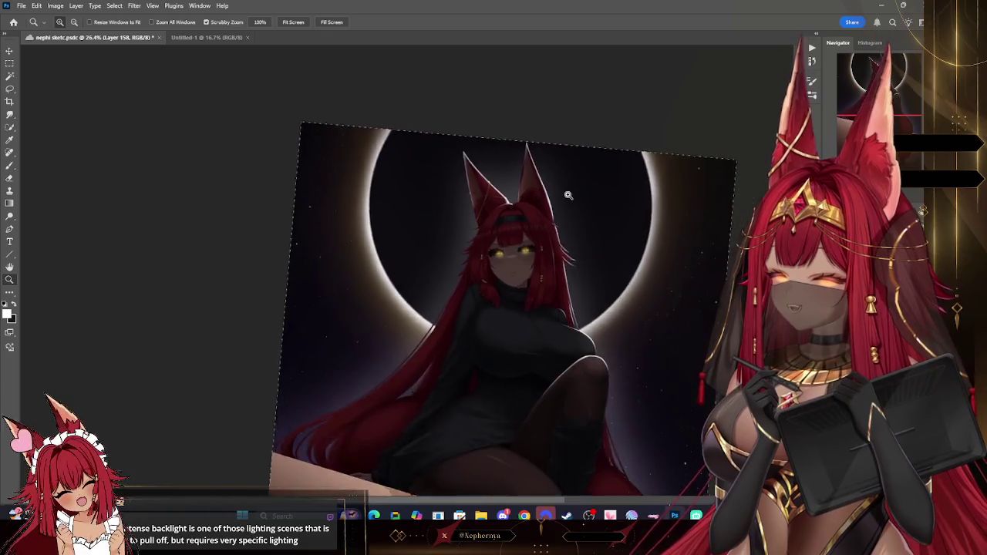
pyautogui.scroll(-1, 597, 262)
pyautogui.scroll(1, 610, 304)
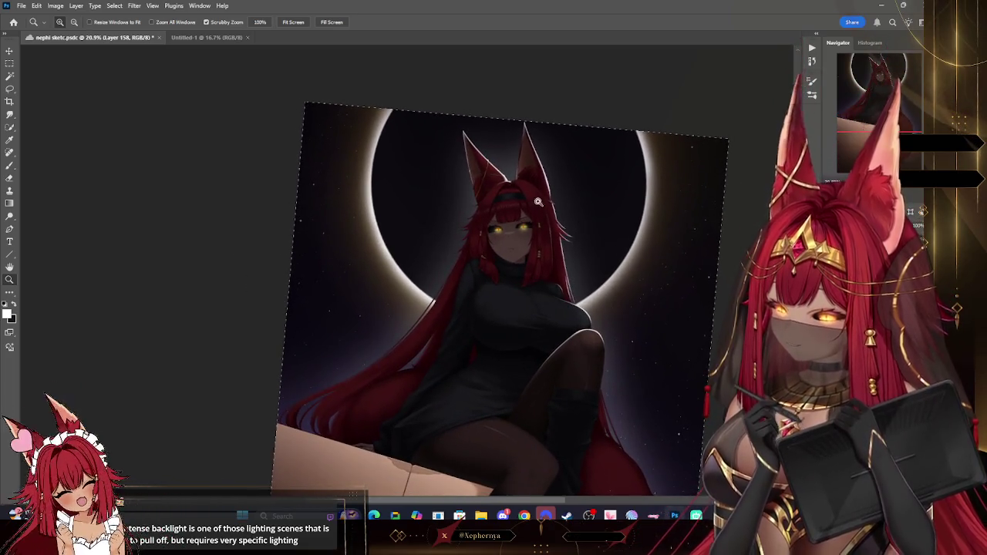
pyautogui.scroll(3, 590, 208)
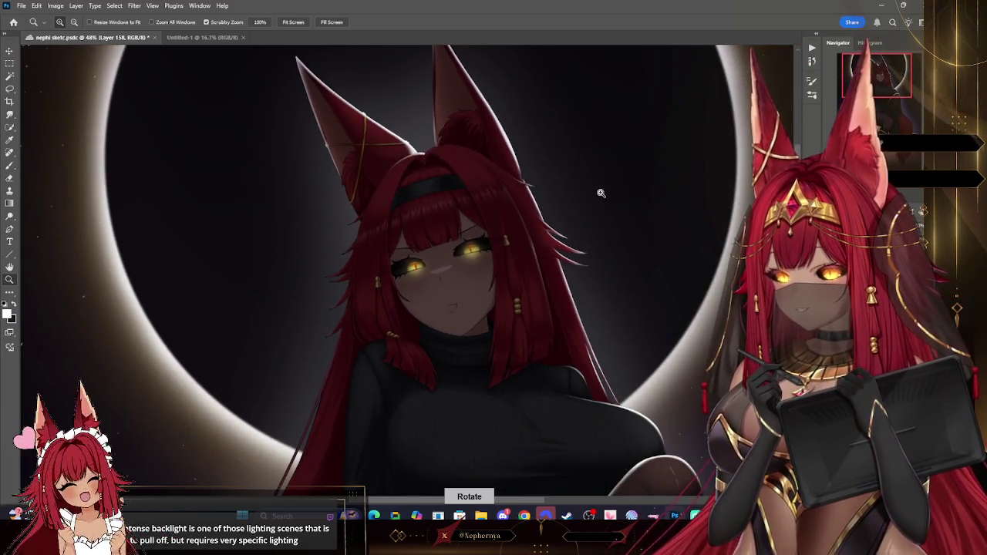
pyautogui.scroll(-1, 546, 198)
pyautogui.scroll(-1, 520, 225)
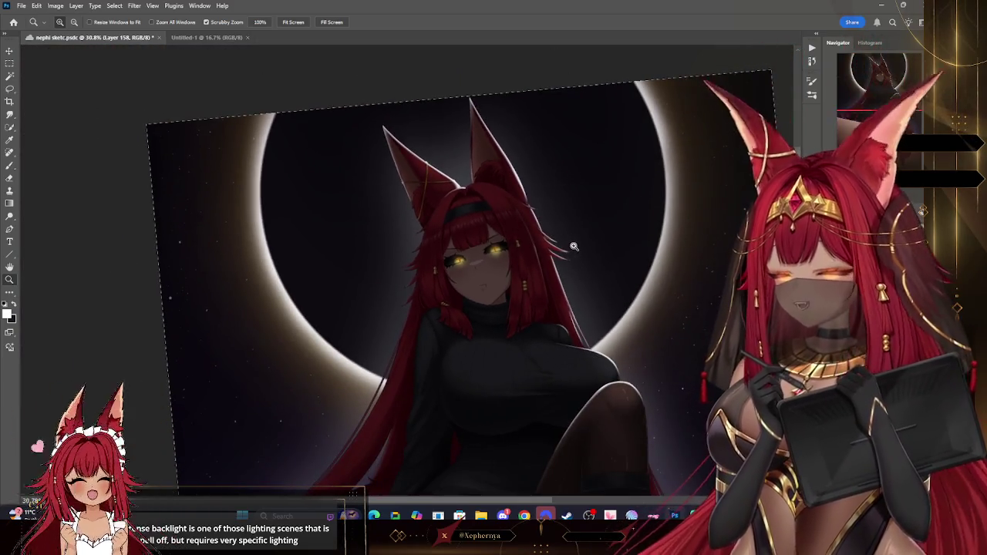
pyautogui.scroll(-1, 592, 259)
pyautogui.scroll(-1, 592, 259)
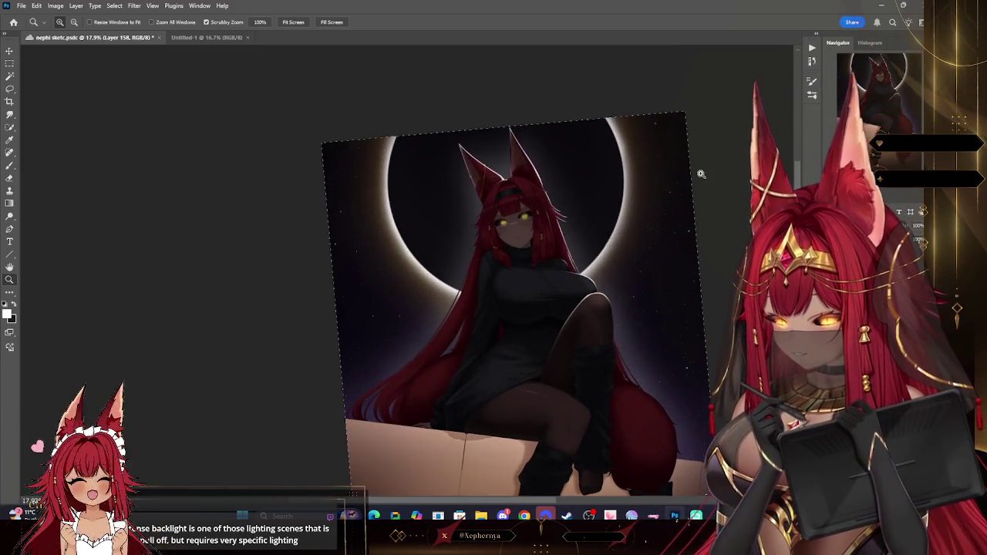
pyautogui.scroll(-1, 700, 174)
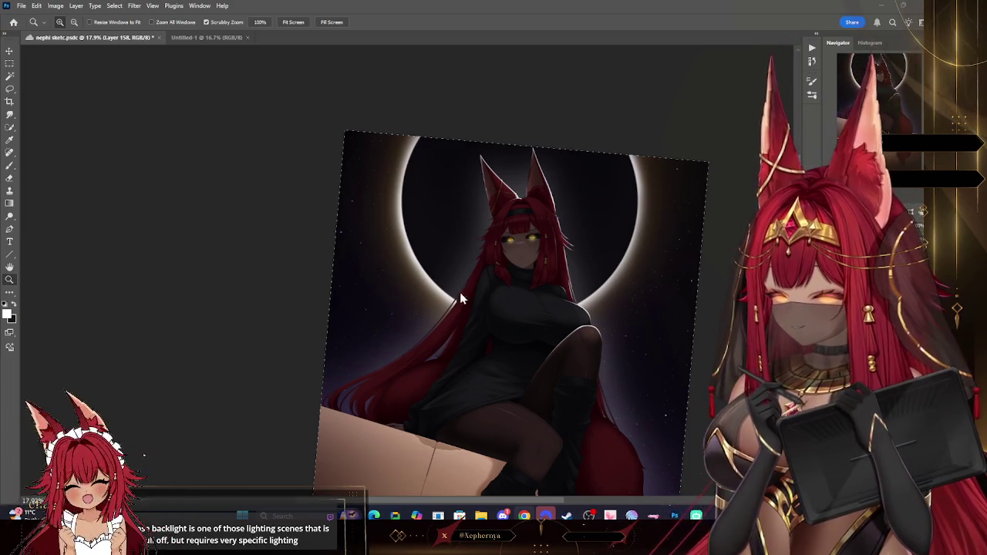
pyautogui.scroll(5, 465, 287)
pyautogui.scroll(-5, 474, 286)
pyautogui.scroll(2, 602, 357)
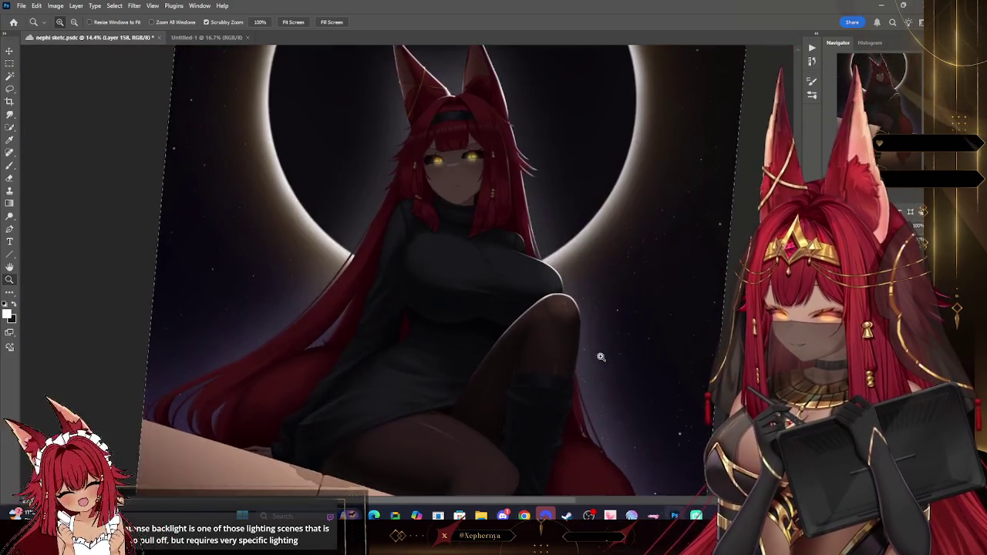
pyautogui.scroll(3, 590, 255)
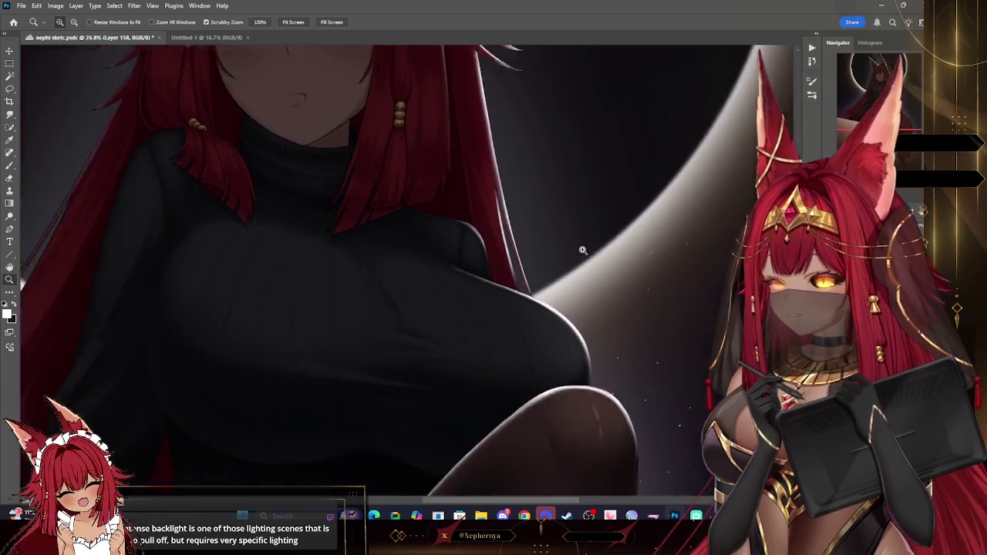
pyautogui.scroll(-3, 585, 253)
pyautogui.scroll(1, 585, 252)
pyautogui.scroll(3, 586, 253)
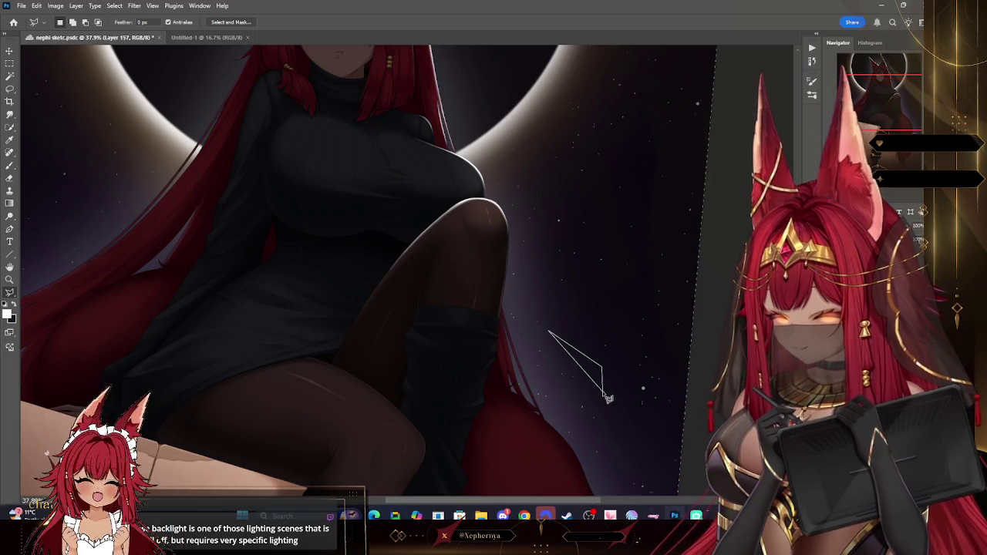
# Deselect, zoom in on the knee and pick the Hard Round Pressure Size brush.
pyautogui.click(114, 5)
pyautogui.click(127, 24)
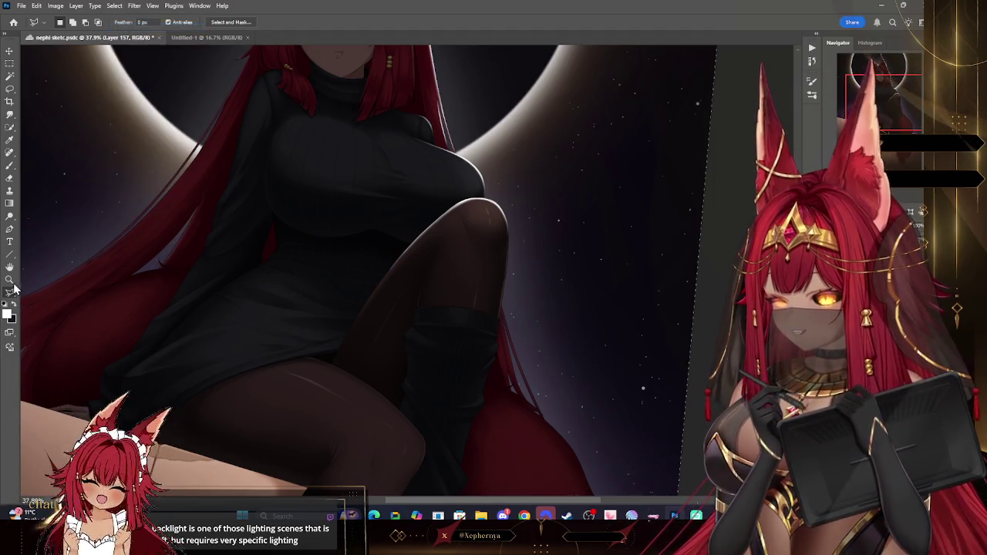
pyautogui.moveTo(578, 396); pyautogui.dragTo(619, 396)
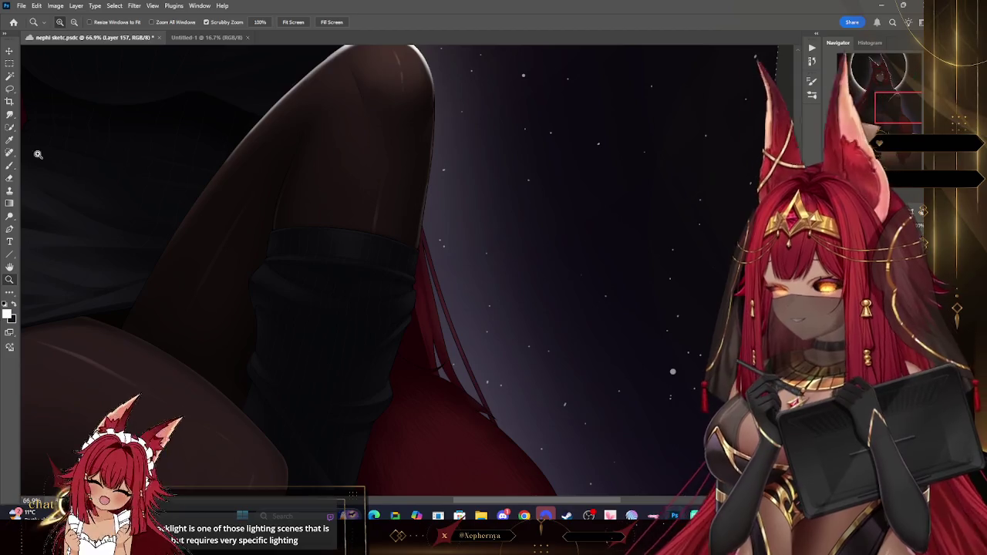
pyautogui.click(69, 22)
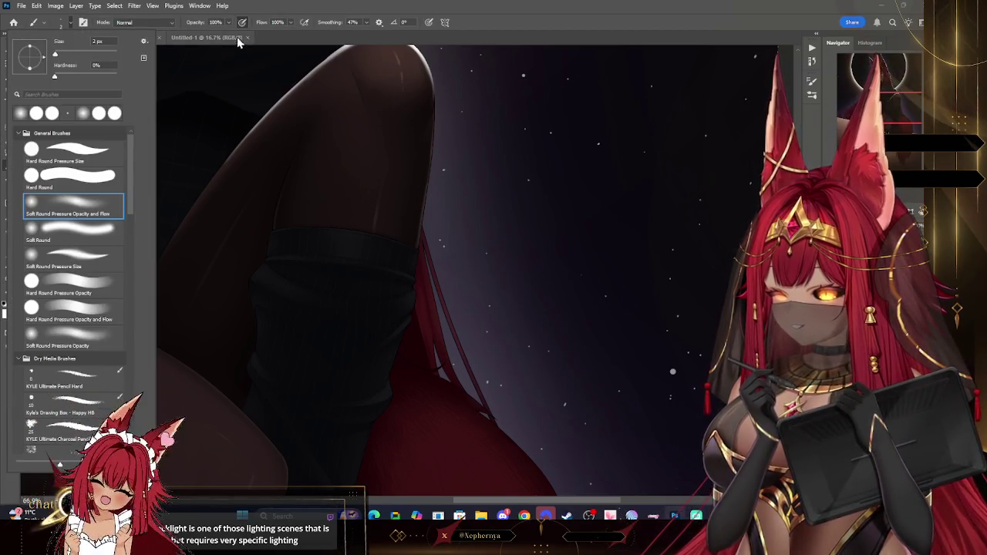
pyautogui.doubleClick(91, 158)
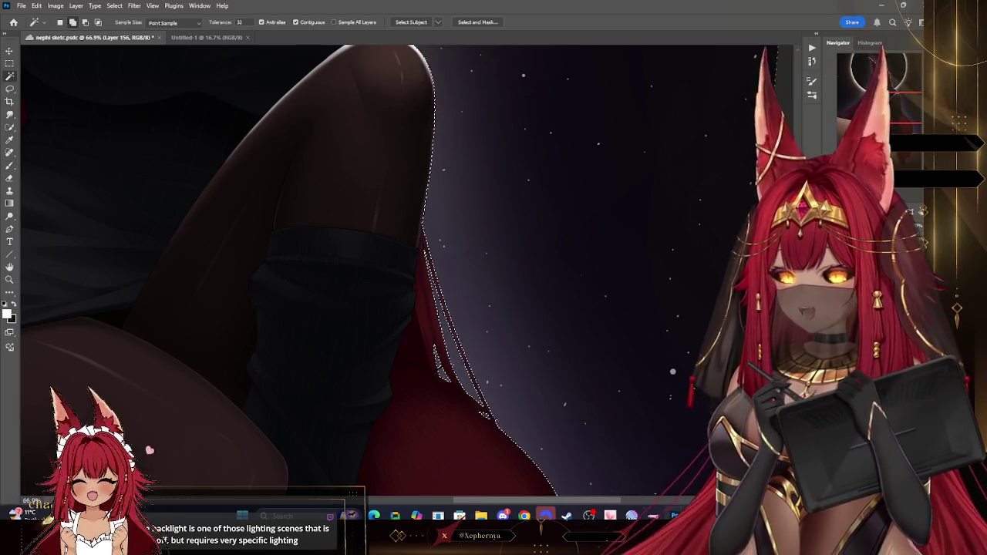
# Add a new empty layer for the rim light and zoom in on the knee edge.
pyautogui.hotkey('ctrl', 'shift', 'alt', 'n')
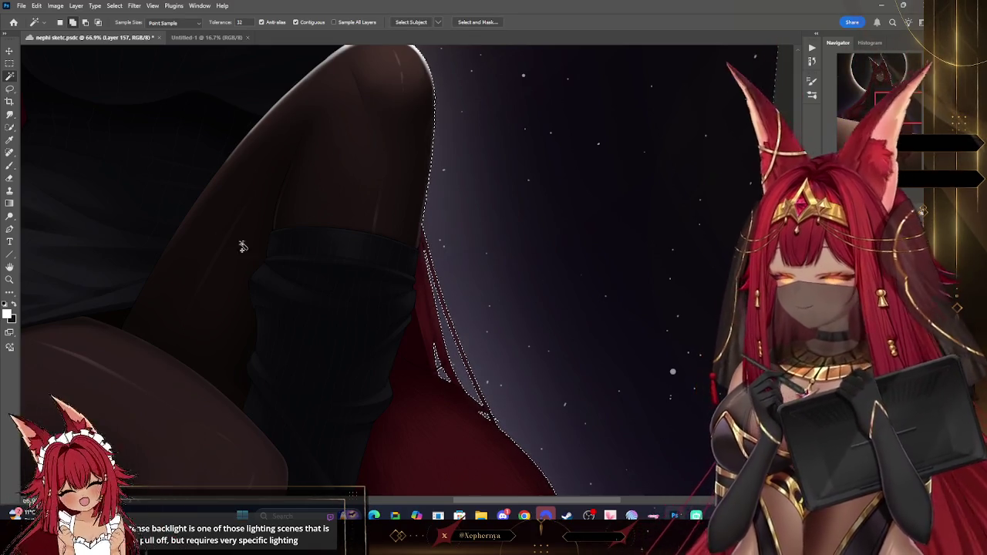
pyautogui.press('b')
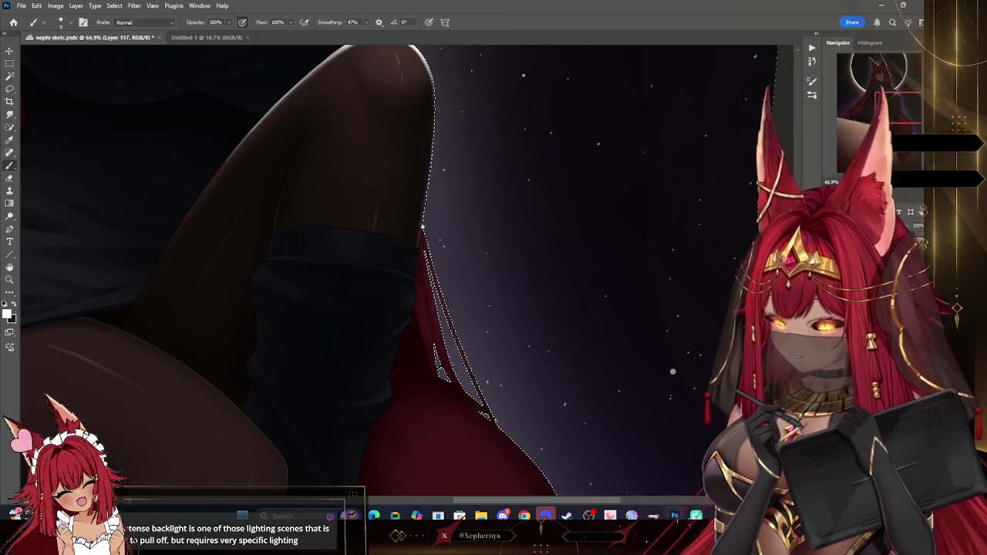
pyautogui.click(10, 279)
pyautogui.moveTo(540, 386); pyautogui.dragTo(585, 386)
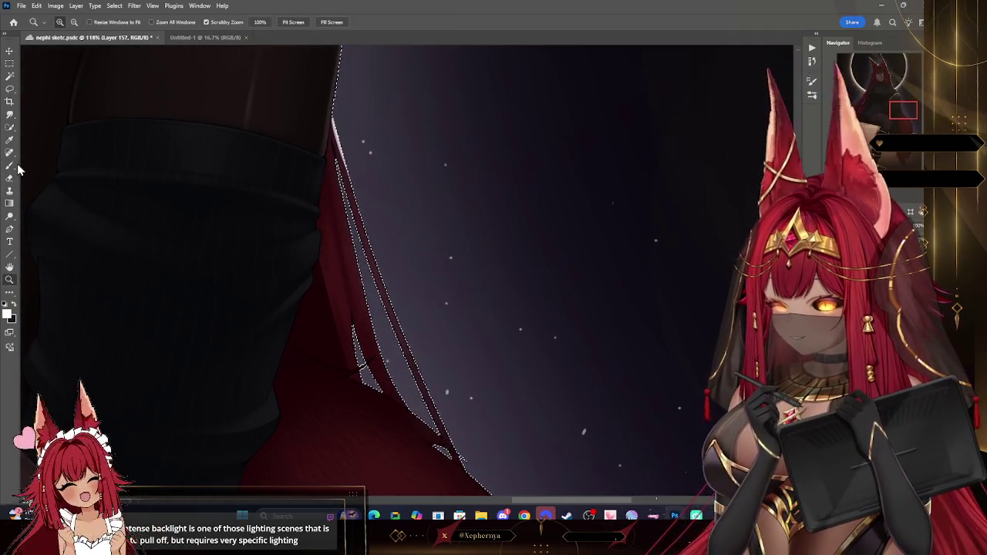
# Paint white rim light along the hair edge toward the knee, resizing brush and eraser.
pyautogui.click(11, 165)
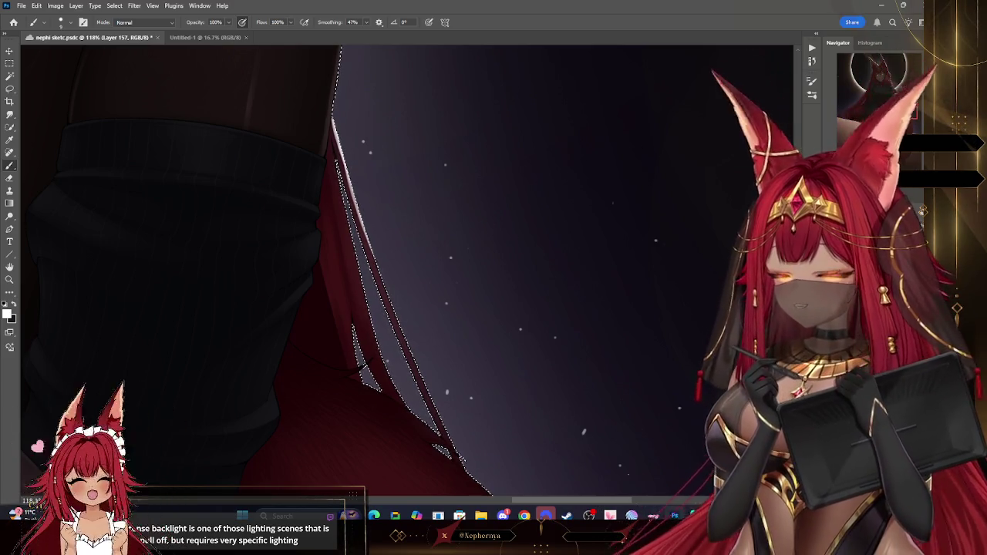
pyautogui.moveTo(902, 112); pyautogui.dragTo(898, 111)
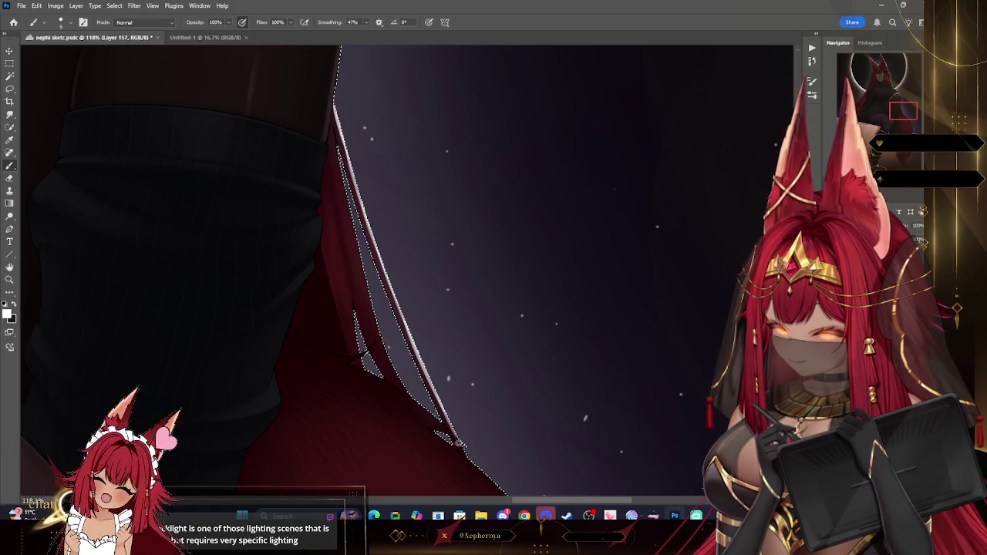
pyautogui.press('e')
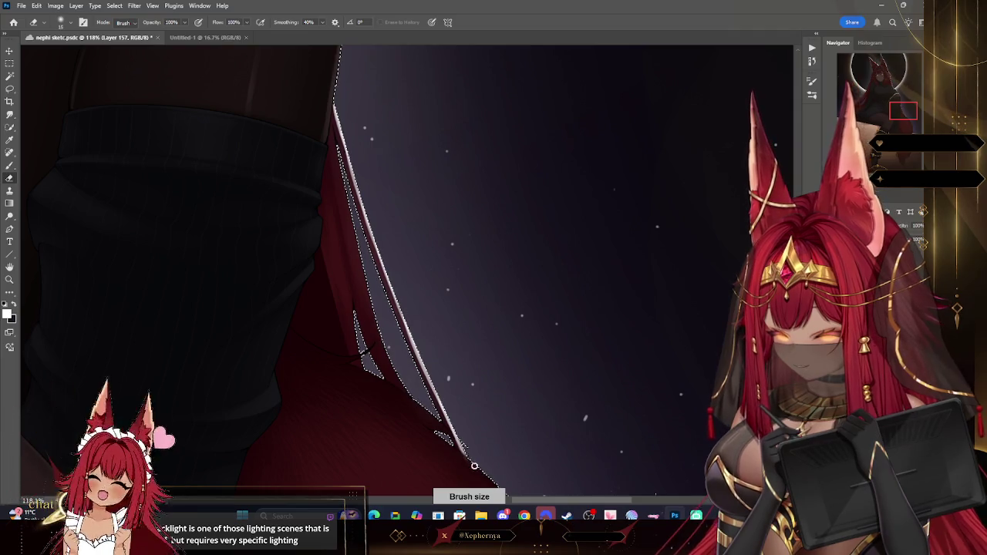
pyautogui.click(61, 21)
pyautogui.press('Return')
pyautogui.press('[')
pyautogui.press('[')
pyautogui.press('[')
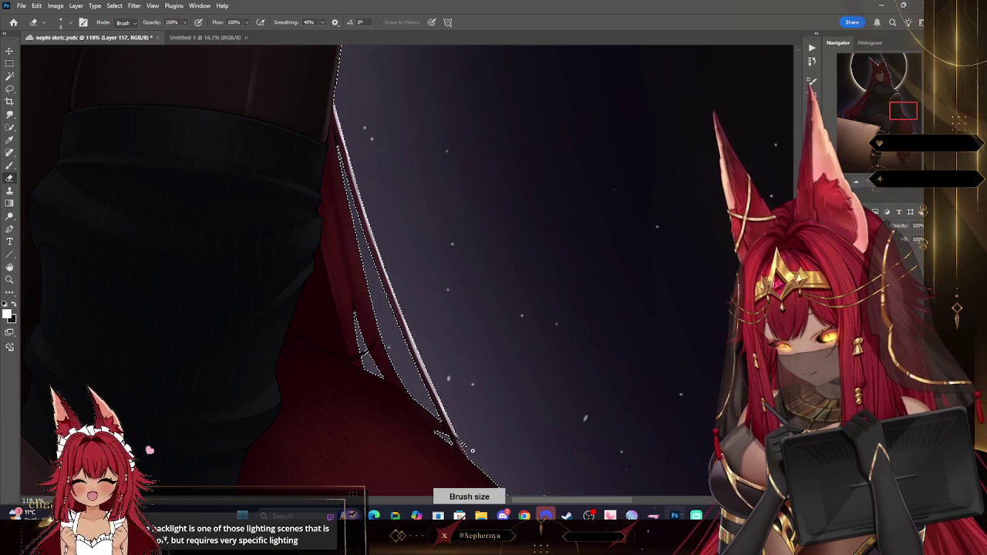
pyautogui.press('b')
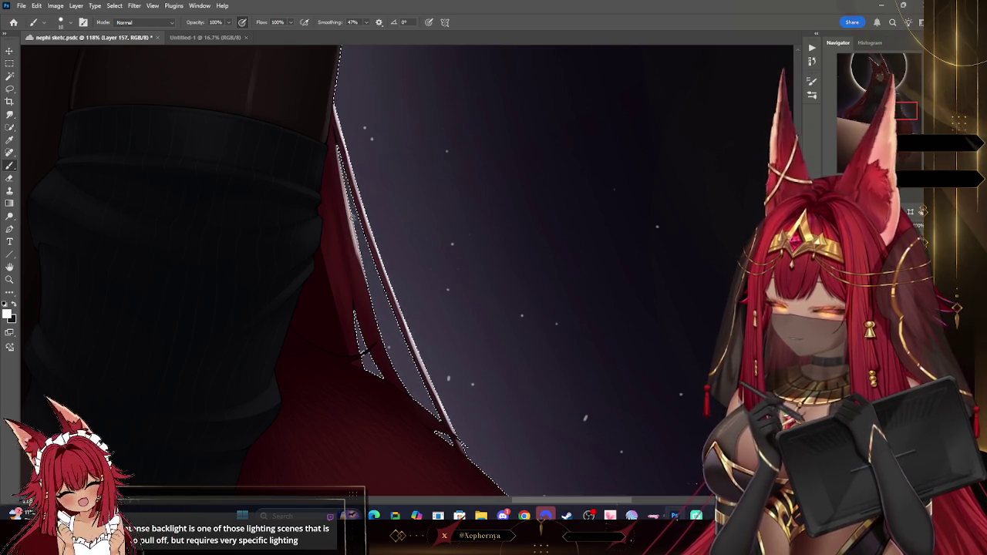
pyautogui.moveTo(355, 244); pyautogui.dragTo(423, 410)
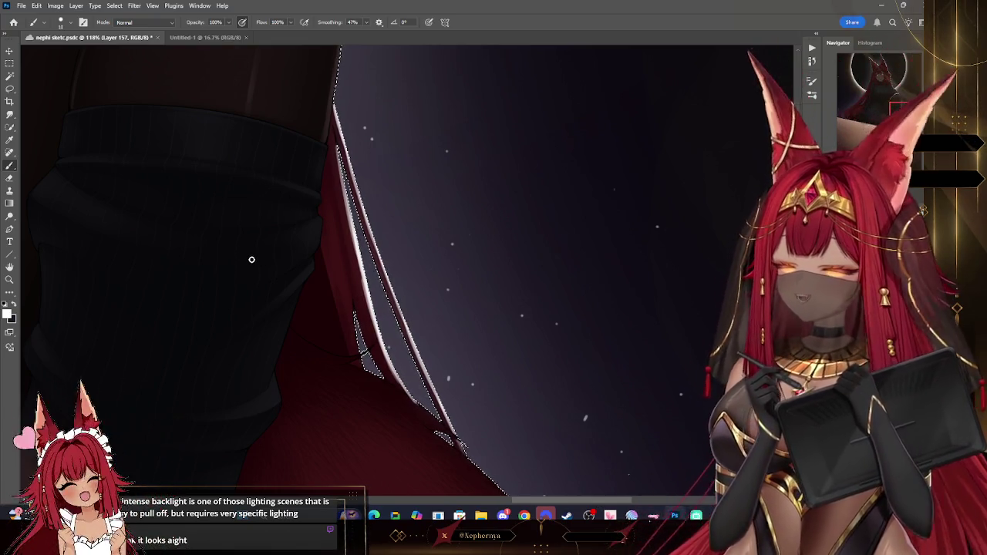
# Add white rim light along the inner hair strand, trim it, and clear the selection.
pyautogui.click(9, 178)
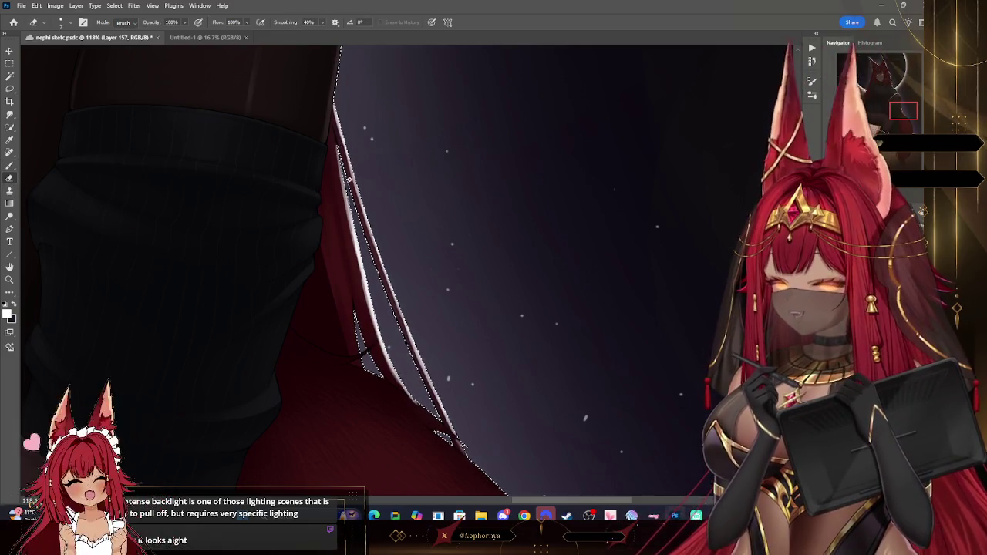
pyautogui.press(']')
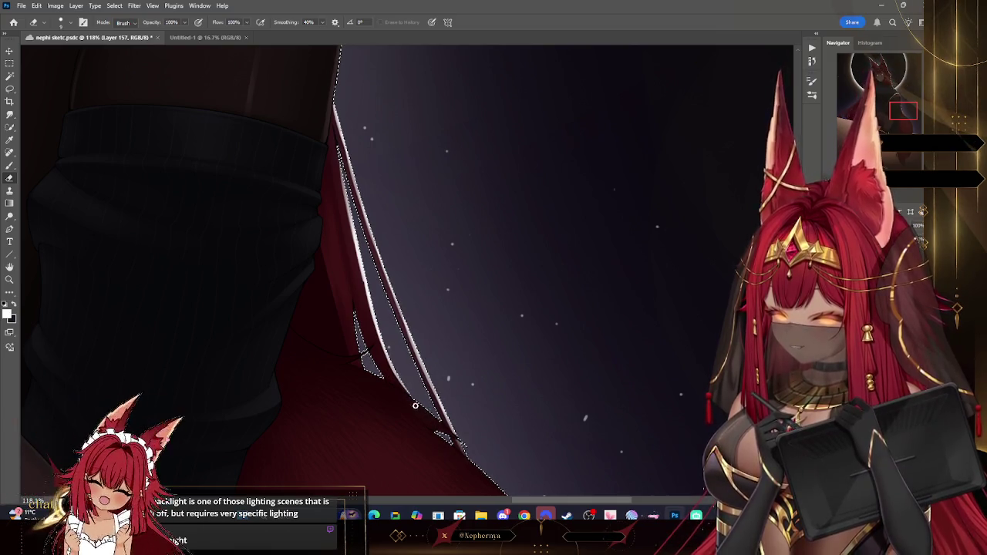
pyautogui.click(9, 165)
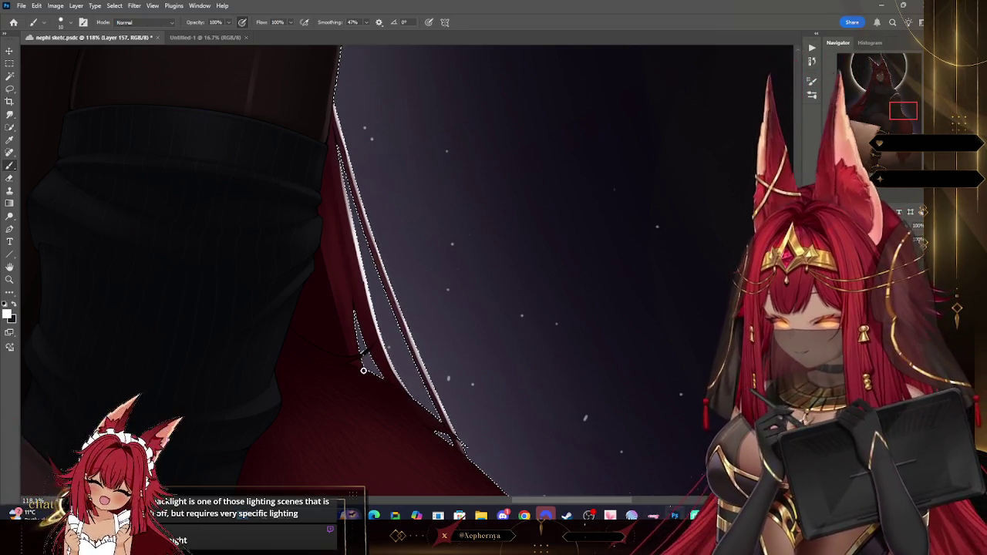
pyautogui.moveTo(361, 359); pyautogui.dragTo(351, 293)
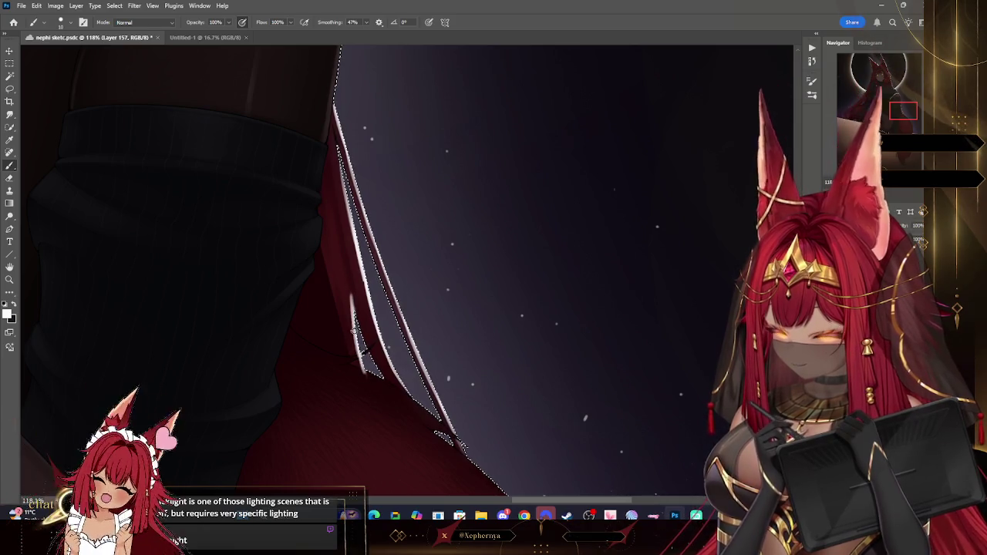
pyautogui.press('e')
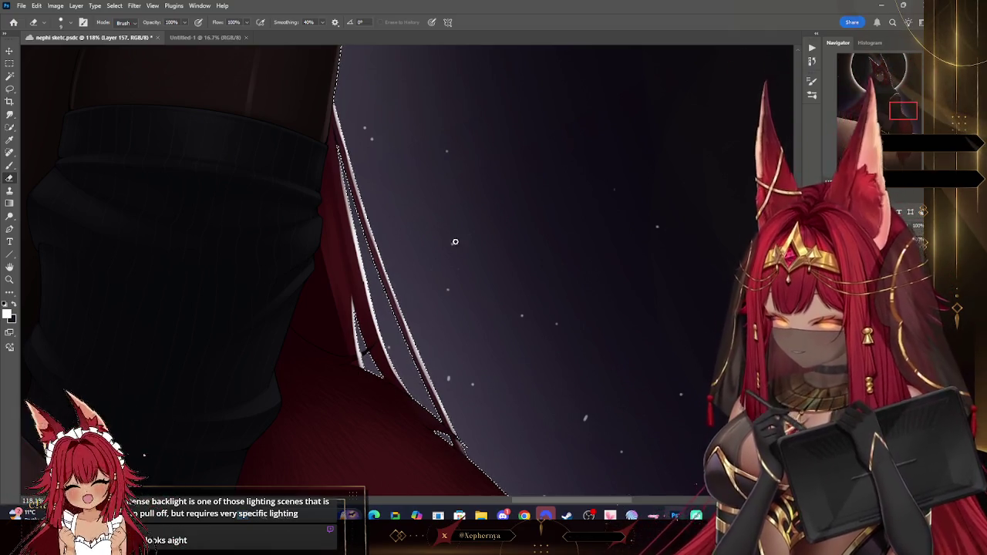
pyautogui.moveTo(562, 187); pyautogui.dragTo(428, 363)
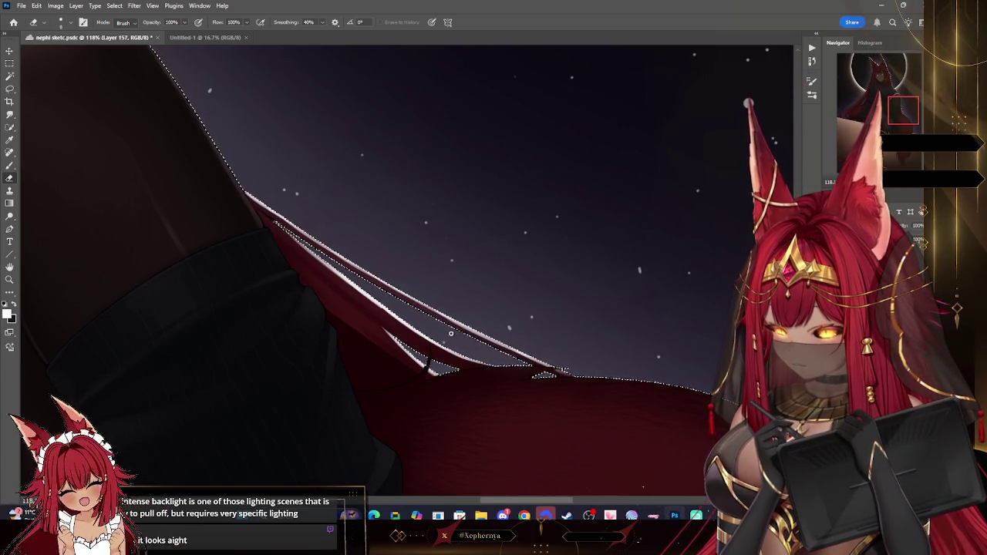
pyautogui.click(114, 5)
pyautogui.click(131, 34)
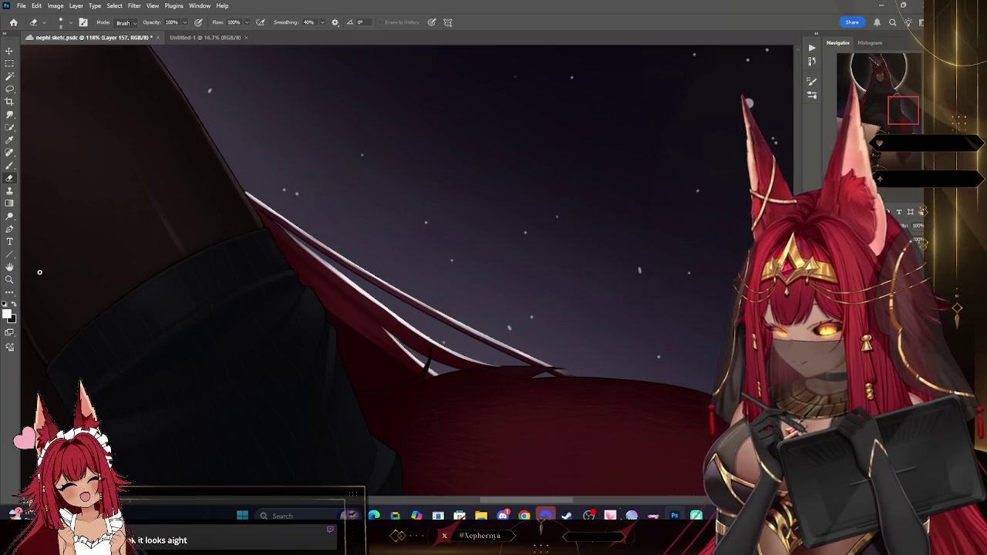
# Rotate the view and paint a white rim light down the knee's right edge.
pyautogui.press('z')
pyautogui.moveTo(45, 272)
pyautogui.mouseDown()
pyautogui.moveTo(308, 231)
pyautogui.moveTo(621, 101)
pyautogui.moveTo(588, 212)
pyautogui.moveTo(661, 205)
pyautogui.mouseUp()
pyautogui.press('r')
pyautogui.press('b')
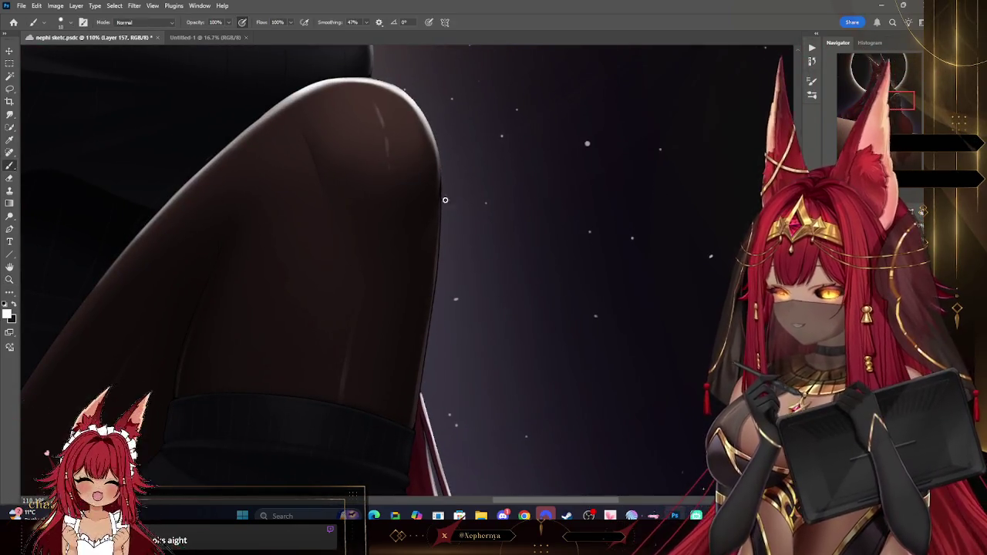
pyautogui.moveTo(434, 148); pyautogui.dragTo(436, 287)
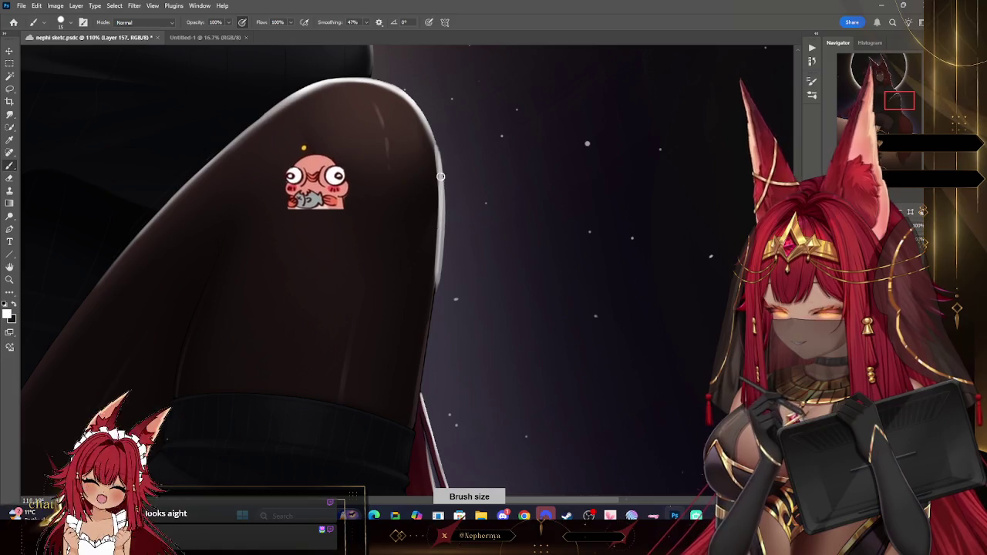
pyautogui.moveTo(436, 143); pyautogui.dragTo(436, 290)
pyautogui.moveTo(437, 234); pyautogui.dragTo(427, 356)
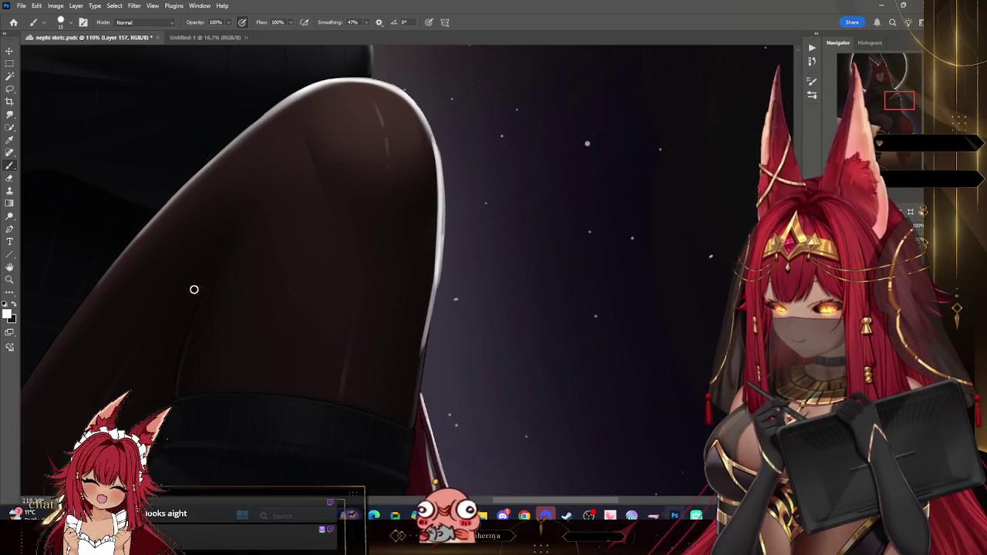
# Thin the knee rim light from the inside and soften it near the knee top.
pyautogui.press('e')
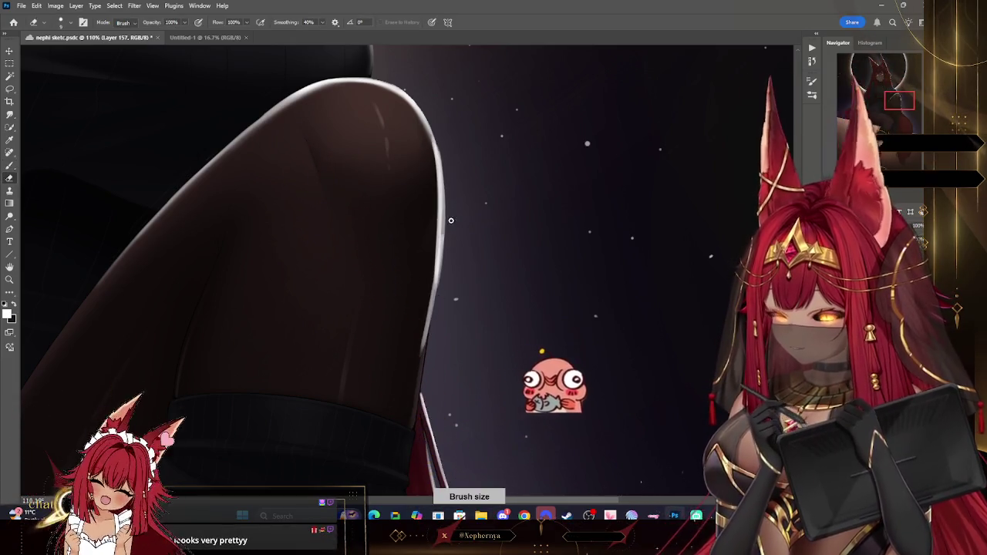
pyautogui.moveTo(442, 250)
pyautogui.mouseDown()
pyautogui.moveTo(441, 154)
pyautogui.moveTo(442, 176)
pyautogui.mouseUp()
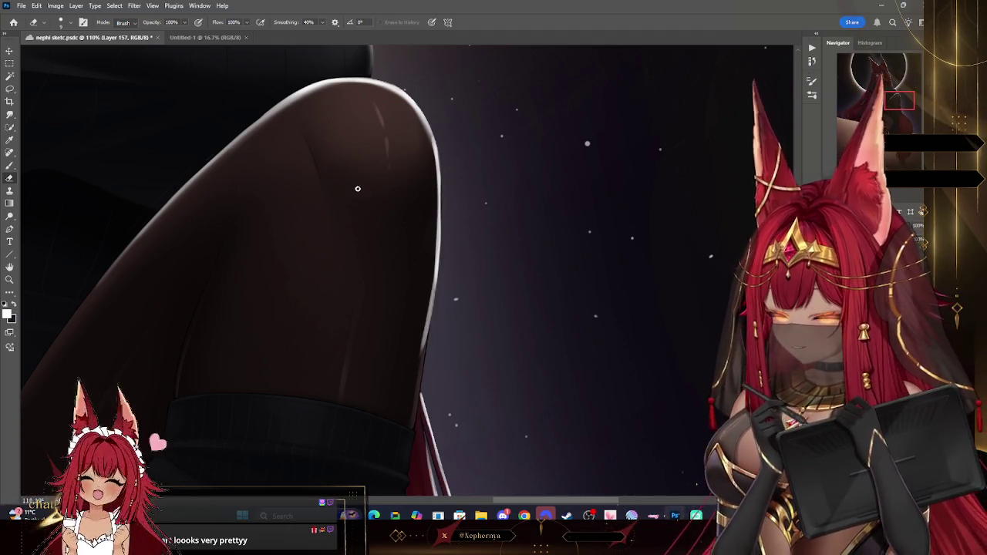
pyautogui.rightClick(177, 158)
pyautogui.click(259, 136)
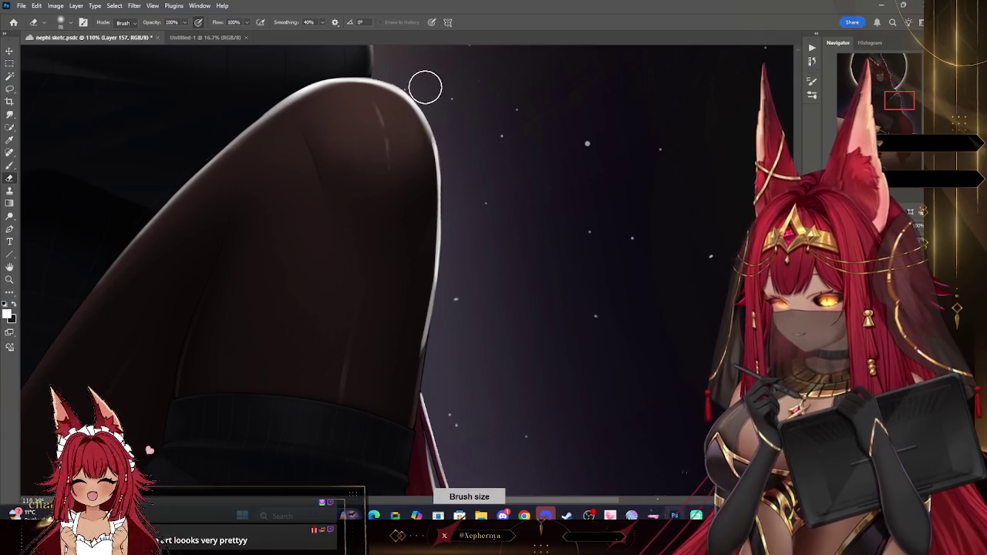
pyautogui.moveTo(406, 333)
pyautogui.mouseDown()
pyautogui.moveTo(423, 308)
pyautogui.moveTo(411, 166)
pyautogui.mouseUp()
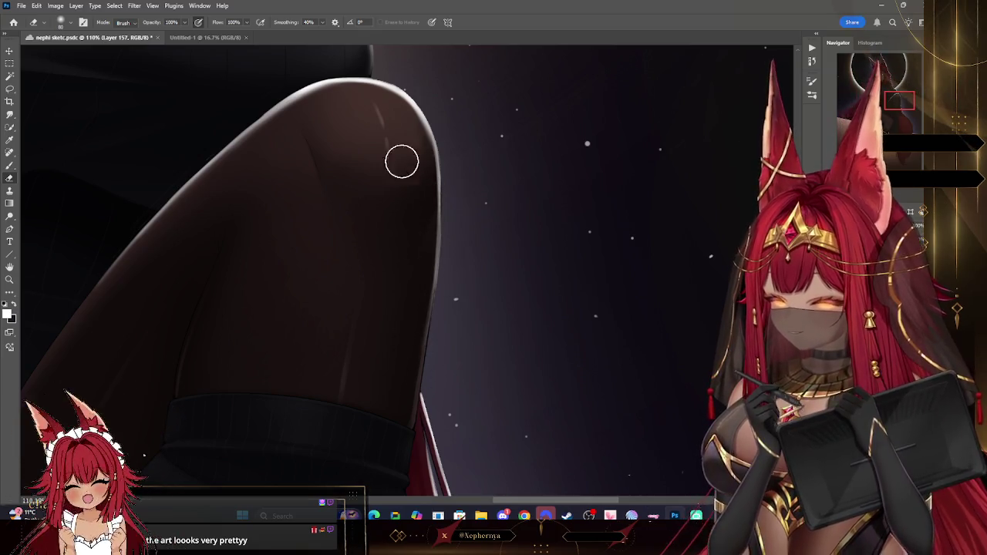
pyautogui.click(11, 280)
pyautogui.scroll(-5, 535, 327)
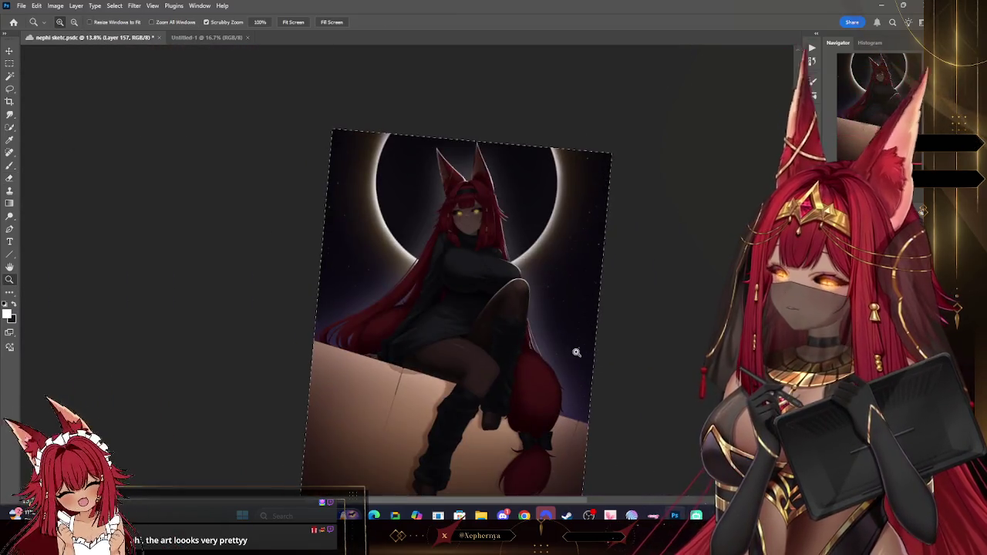
pyautogui.scroll(3, 573, 328)
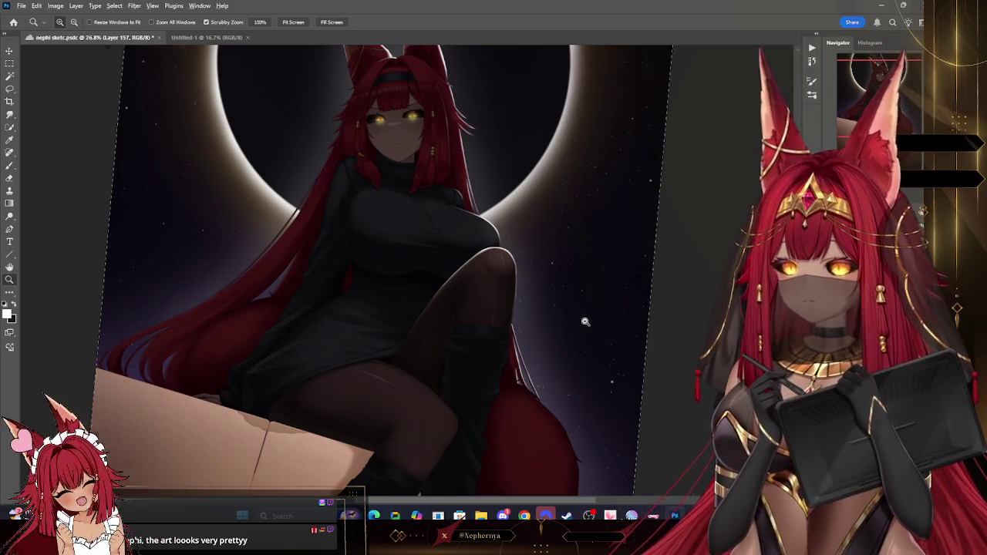
pyautogui.press('r')
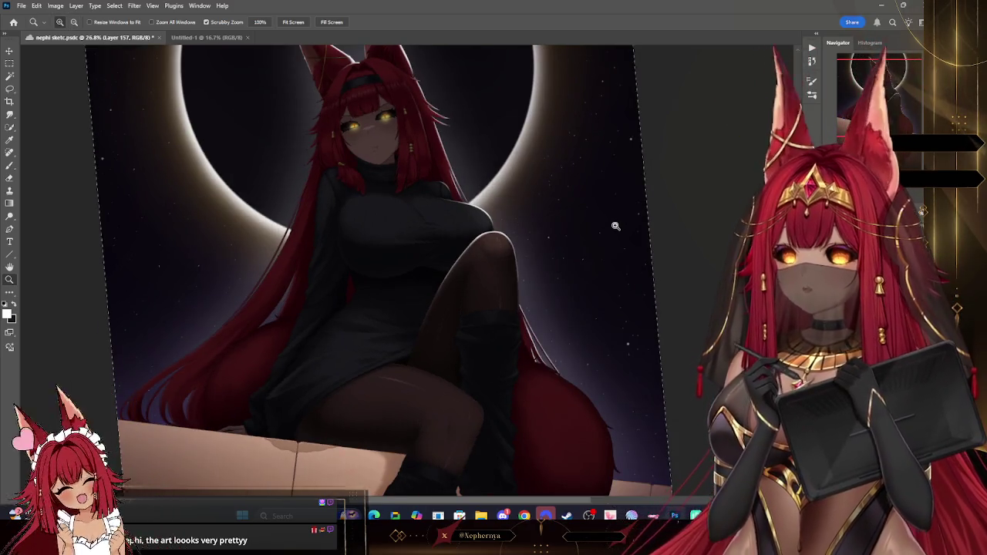
pyautogui.scroll(-3, 621, 216)
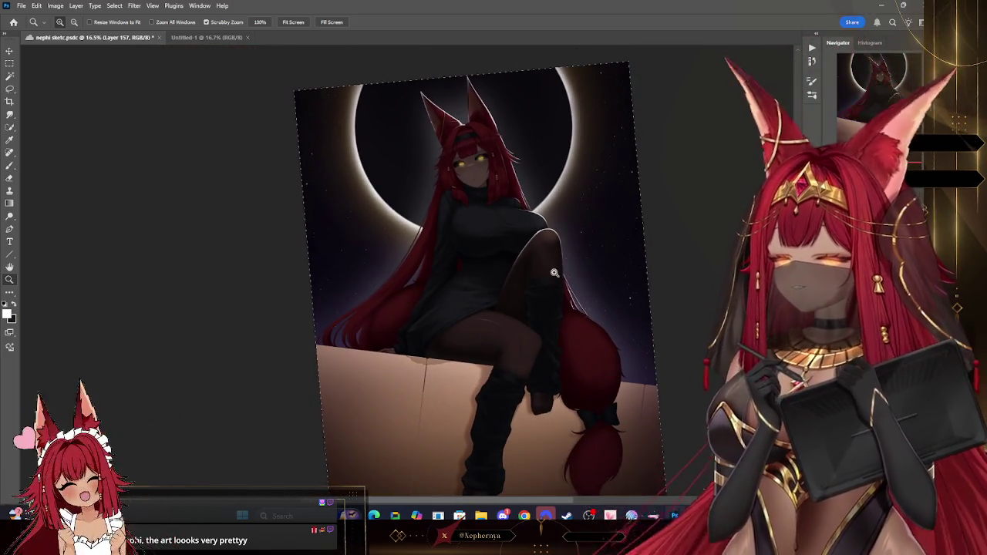
pyautogui.moveTo(554, 272); pyautogui.dragTo(578, 223)
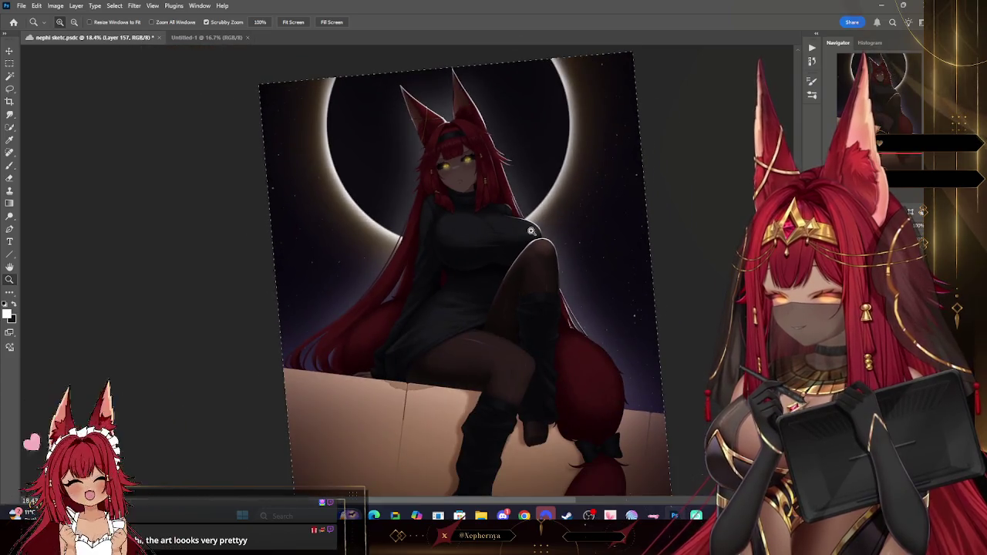
pyautogui.scroll(-2, 613, 241)
pyautogui.scroll(4, 547, 320)
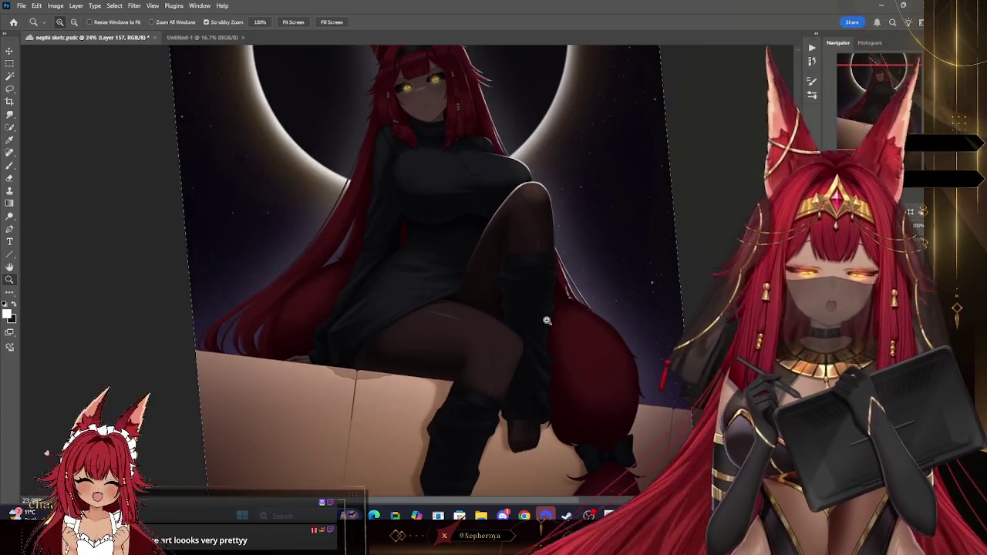
pyautogui.scroll(-1, 613, 199)
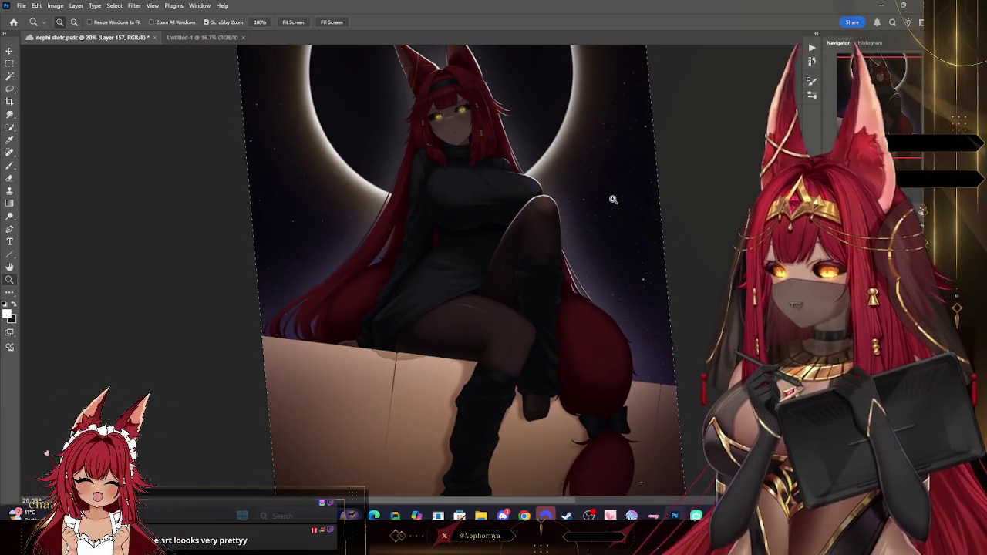
pyautogui.scroll(5, 519, 241)
pyautogui.scroll(-1, 586, 214)
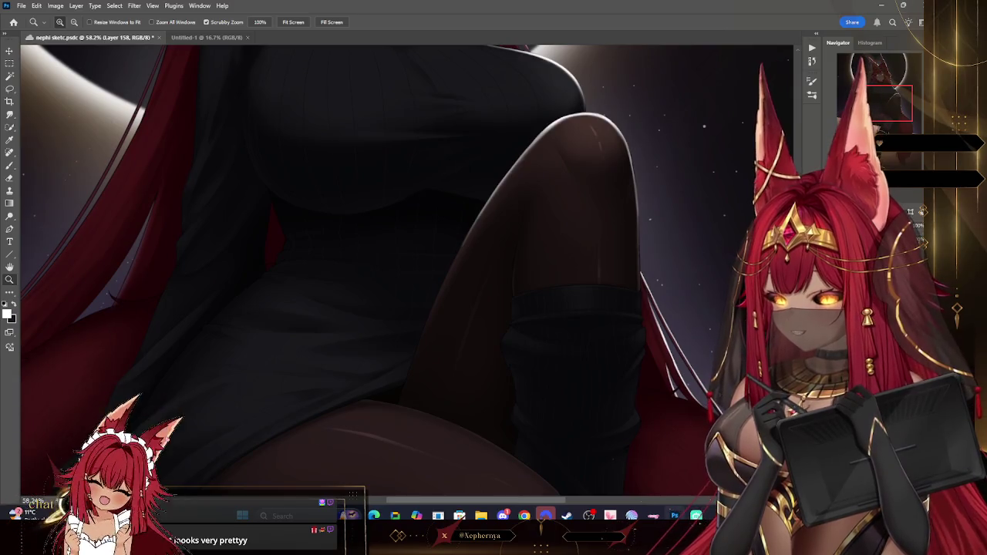
pyautogui.scroll(2, 646, 104)
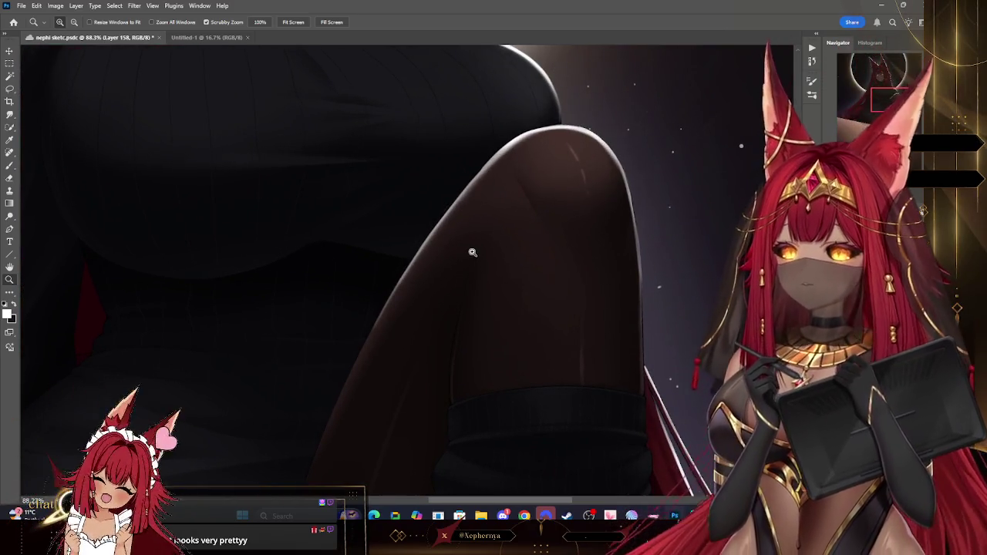
pyautogui.click(13, 181)
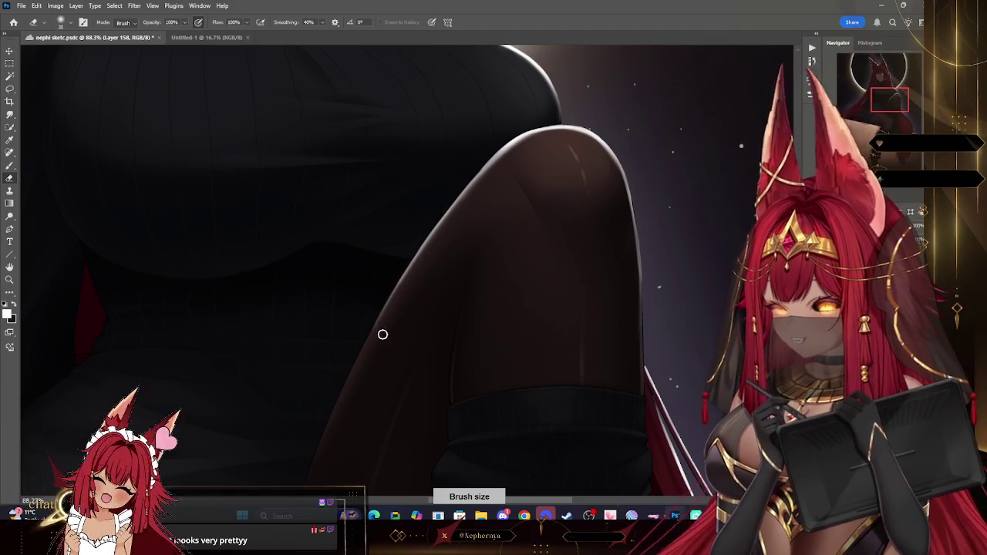
pyautogui.rightClick(109, 78)
pyautogui.click(221, 120)
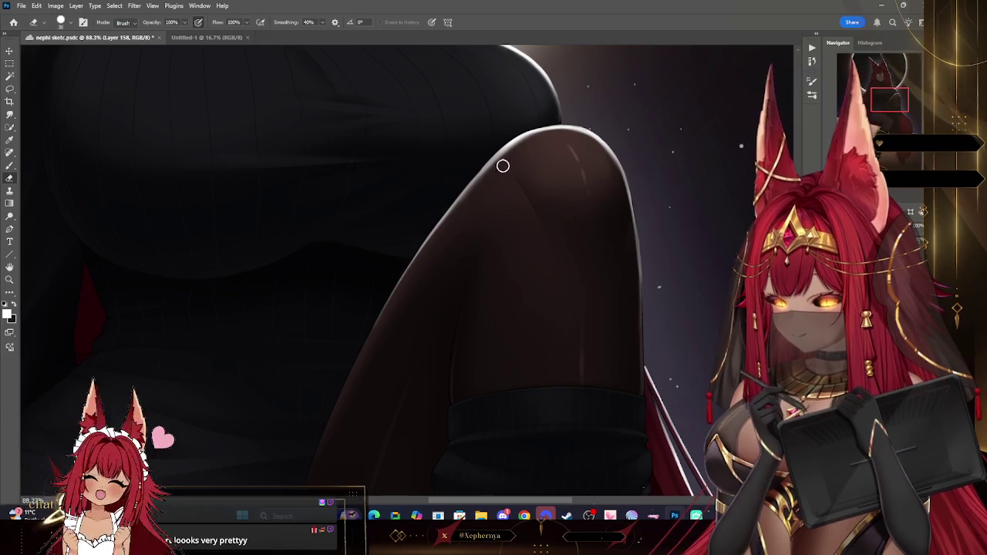
pyautogui.press('z')
pyautogui.scroll(-4, 590, 207)
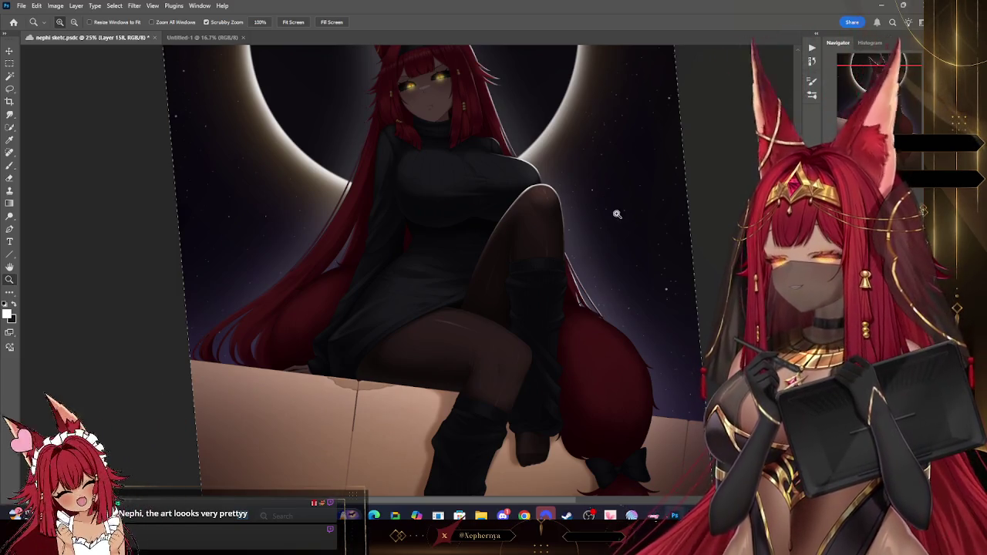
pyautogui.moveTo(621, 221); pyautogui.dragTo(605, 188)
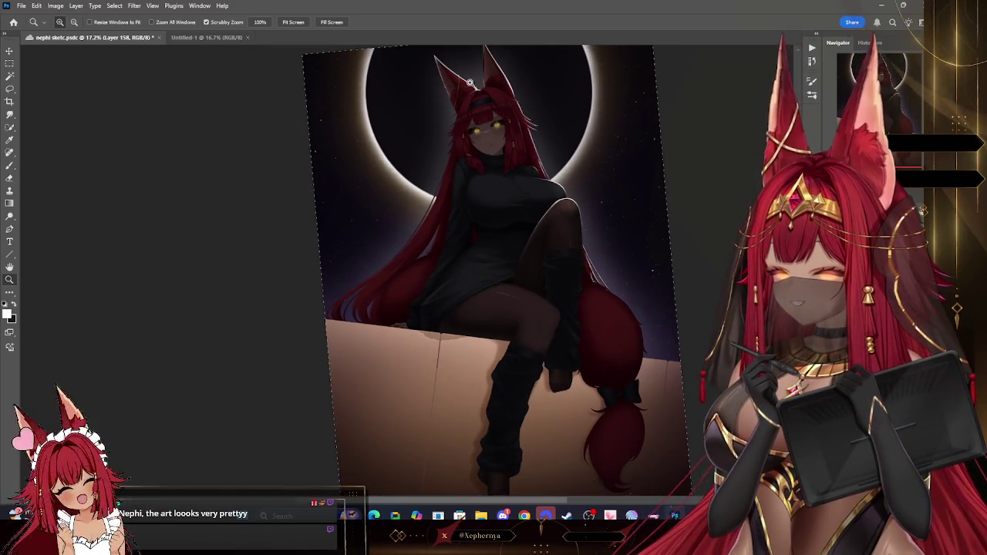
pyautogui.moveTo(472, 83); pyautogui.dragTo(571, 195)
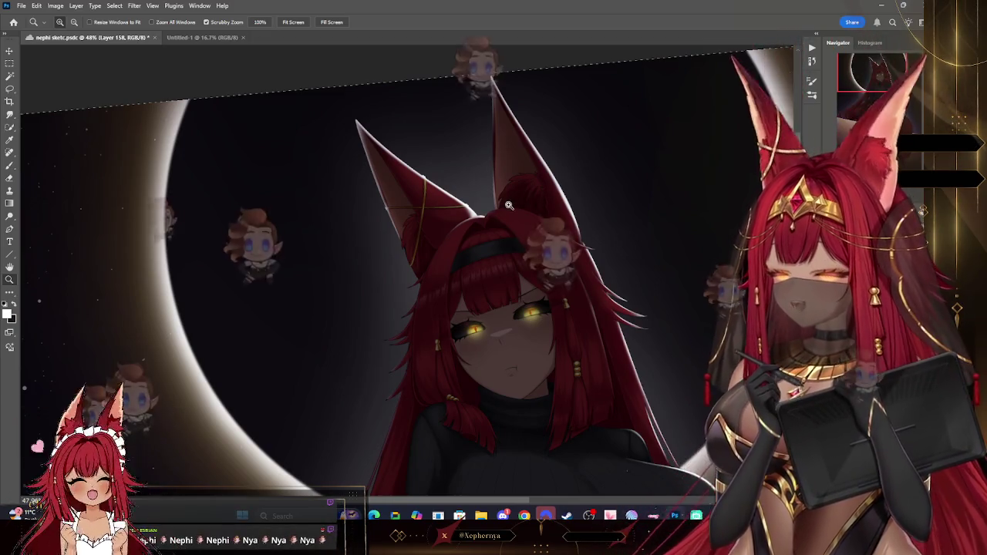
# Paint a white highlight along the hair top between the ears with a small brush.
pyautogui.moveTo(561, 262); pyautogui.dragTo(617, 261)
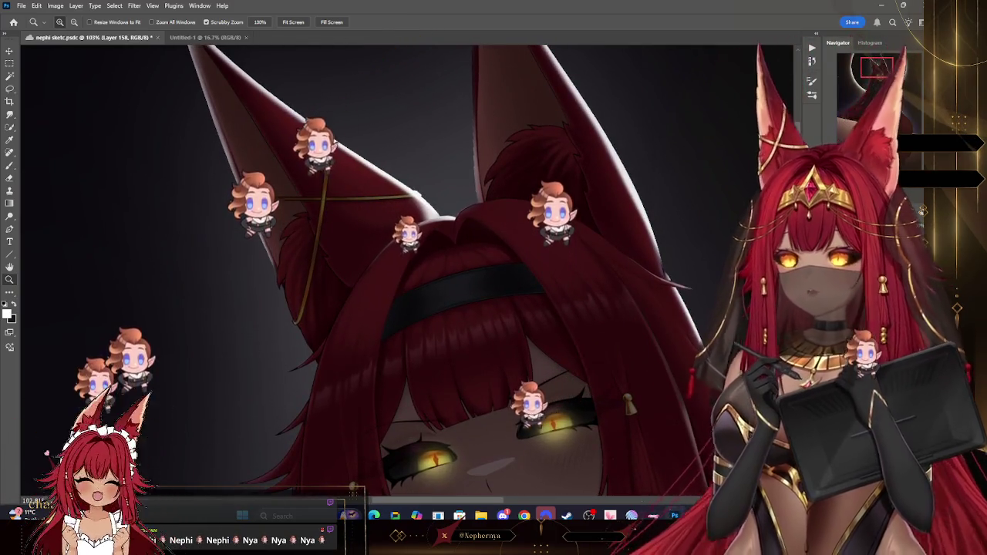
pyautogui.moveTo(532, 237); pyautogui.dragTo(563, 237)
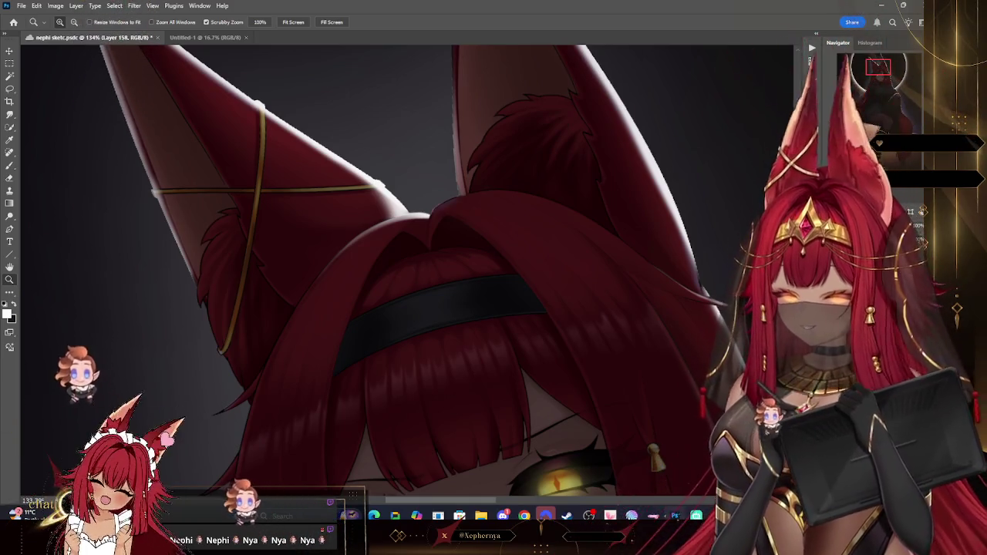
pyautogui.click(10, 166)
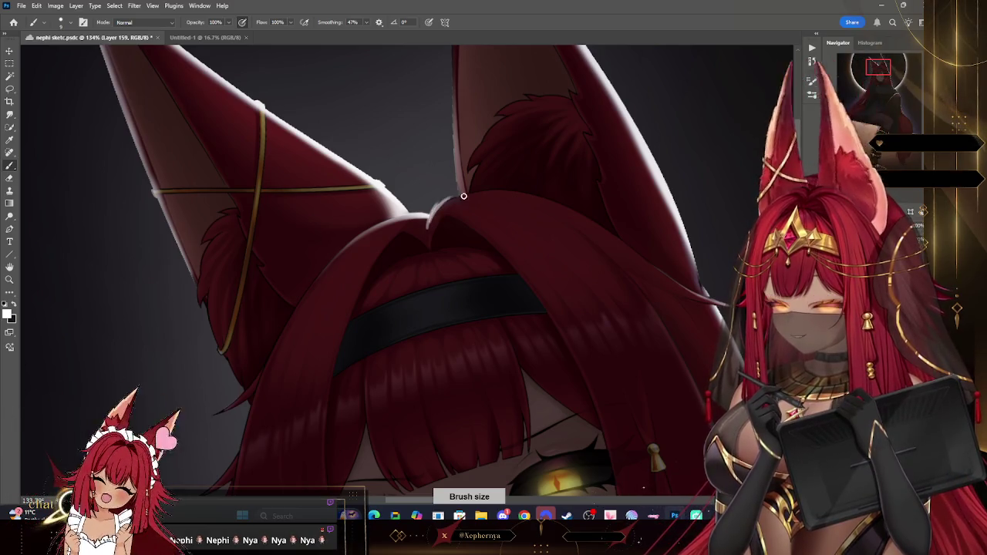
pyautogui.moveTo(453, 207)
pyautogui.mouseDown()
pyautogui.moveTo(525, 188)
pyautogui.moveTo(455, 194)
pyautogui.mouseUp()
pyautogui.press('[')
pyautogui.press('[')
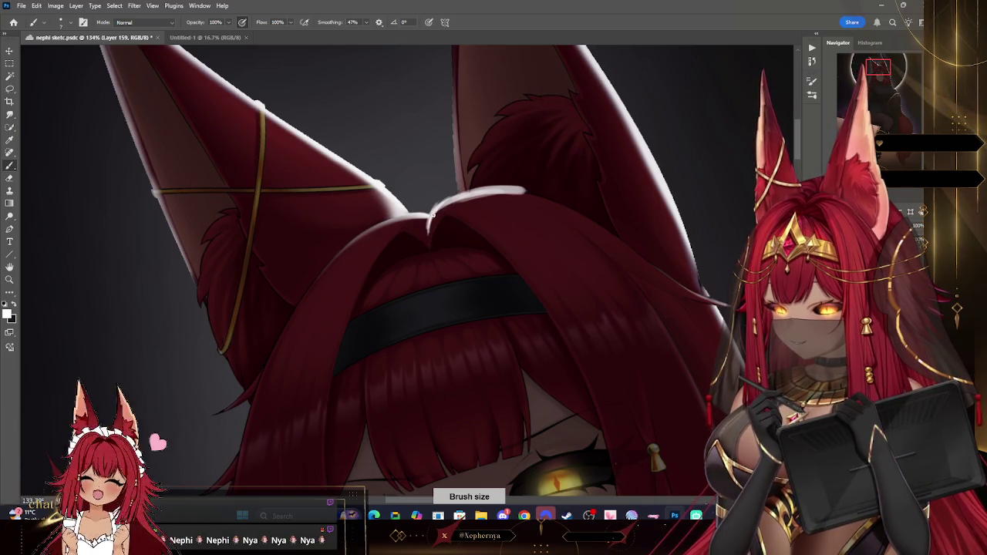
pyautogui.moveTo(586, 158); pyautogui.dragTo(532, 232)
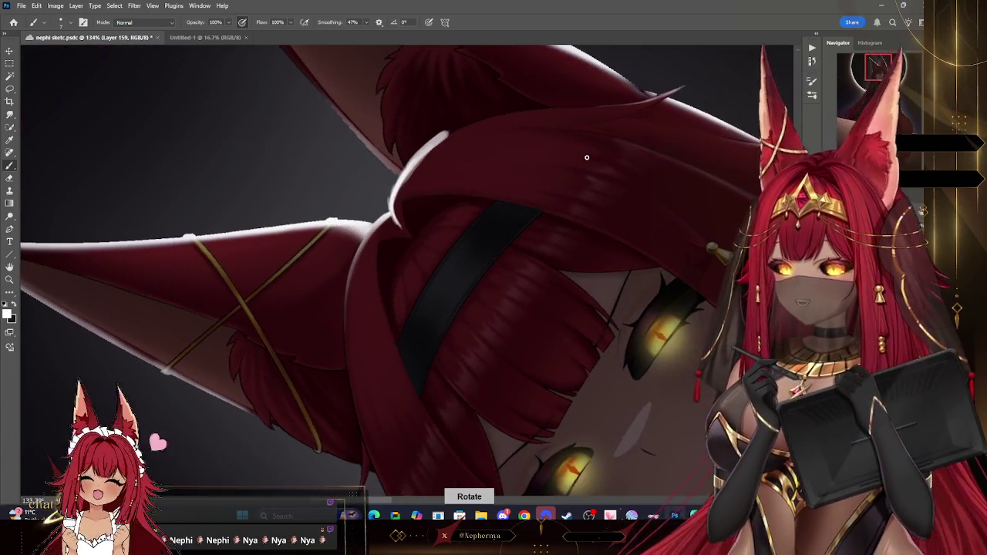
# Trim the hair-top rim light to a clean, fainter edge with a fine soft round eraser.
pyautogui.press('e')
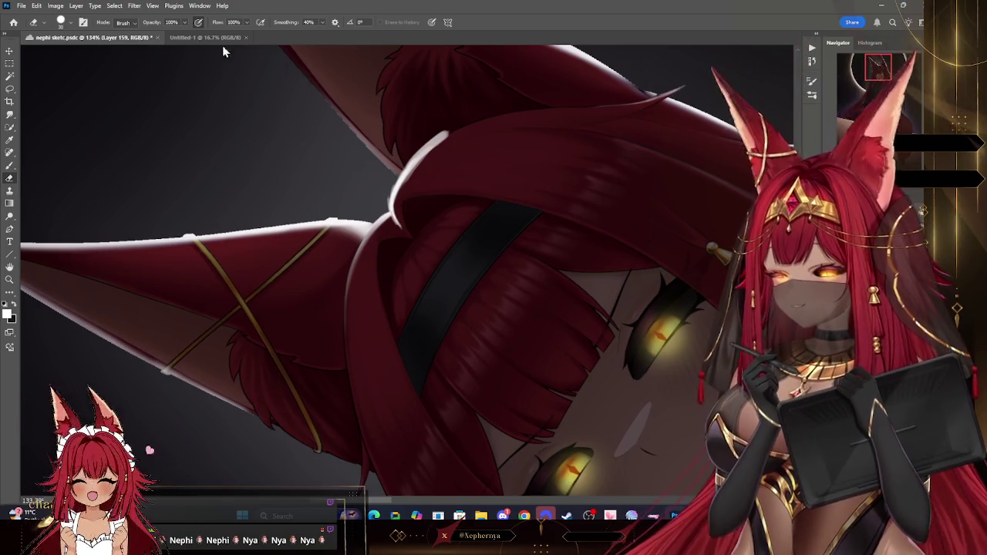
pyautogui.press('[')
pyautogui.press('[')
pyautogui.press('[')
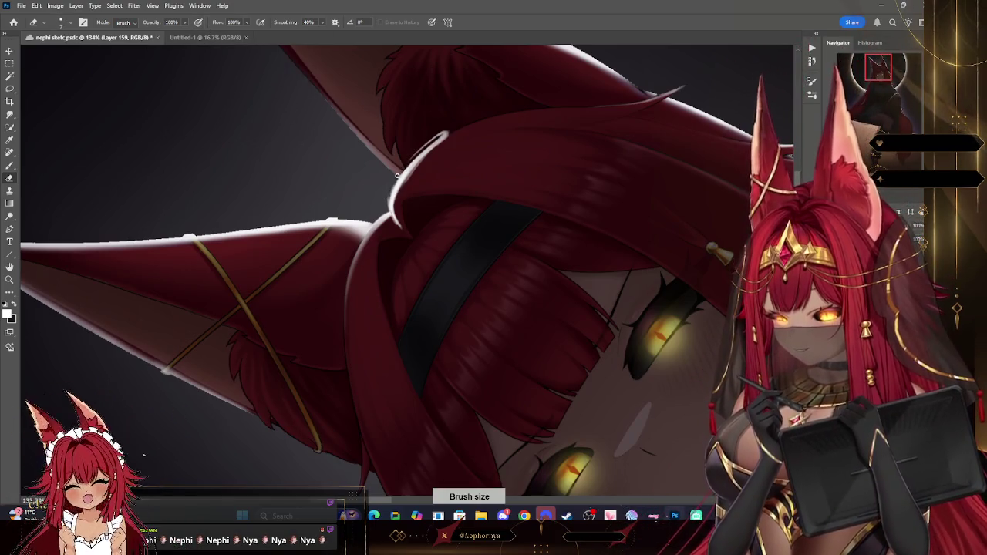
pyautogui.moveTo(446, 136)
pyautogui.mouseDown()
pyautogui.moveTo(408, 156)
pyautogui.moveTo(390, 189)
pyautogui.mouseUp()
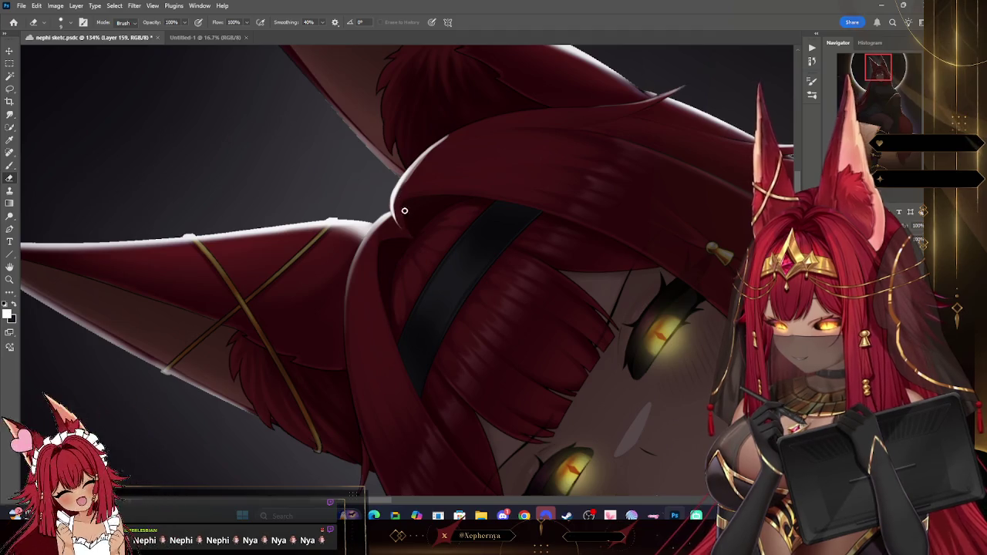
pyautogui.click(60, 22)
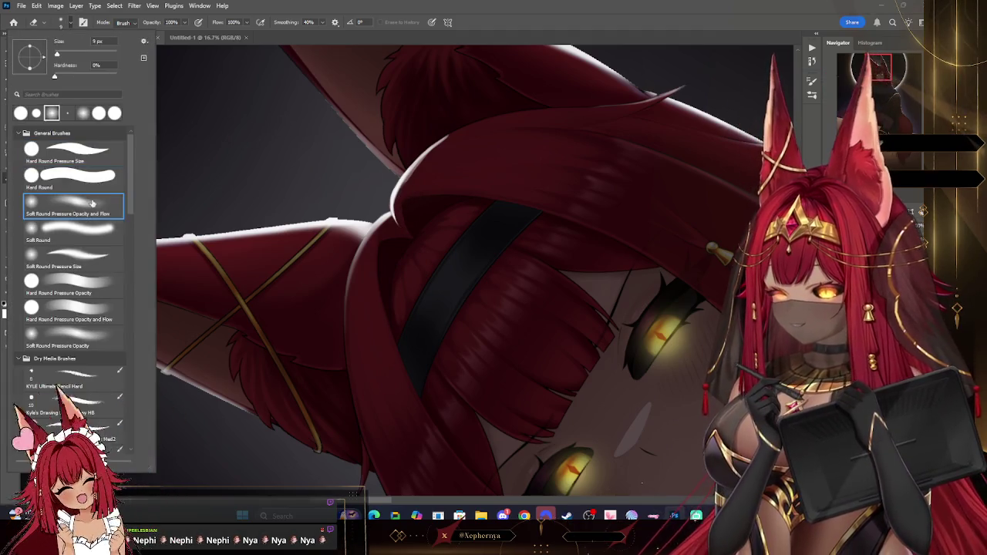
pyautogui.moveTo(424, 159); pyautogui.dragTo(399, 202)
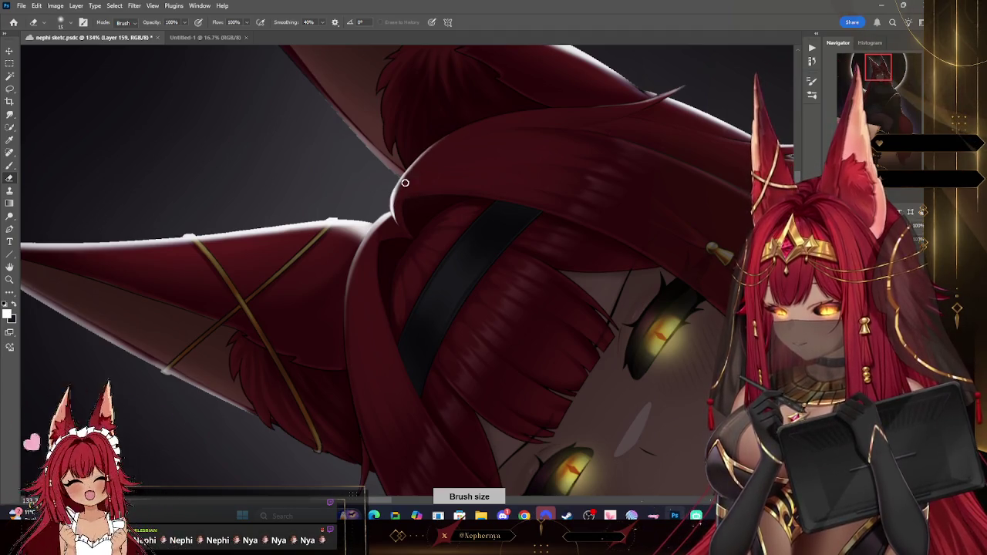
pyautogui.moveTo(398, 223); pyautogui.dragTo(412, 182)
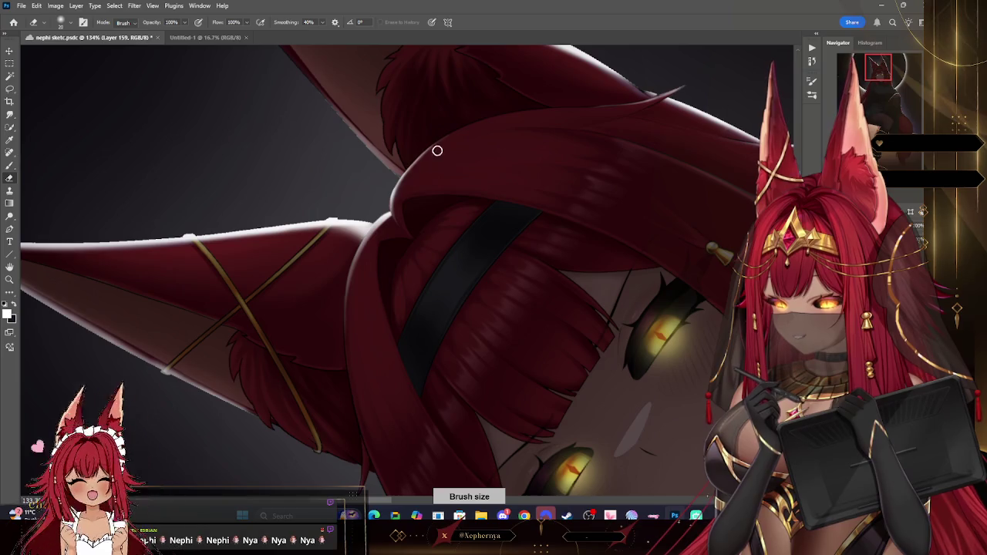
pyautogui.click(10, 279)
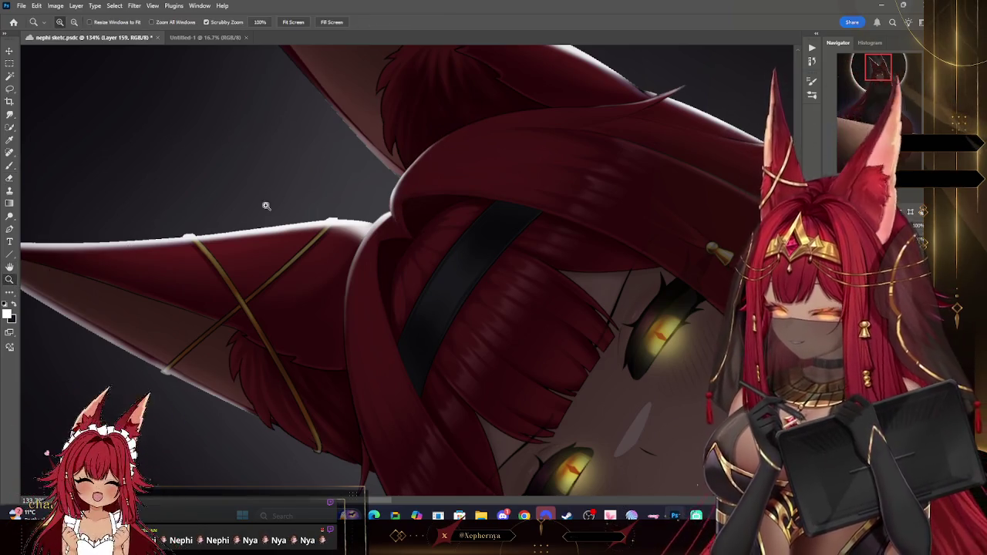
# Magic Wand-select the left-side hair strands and paint thin white edge highlights with a smaller brush.
pyautogui.scroll(-5, 617, 116)
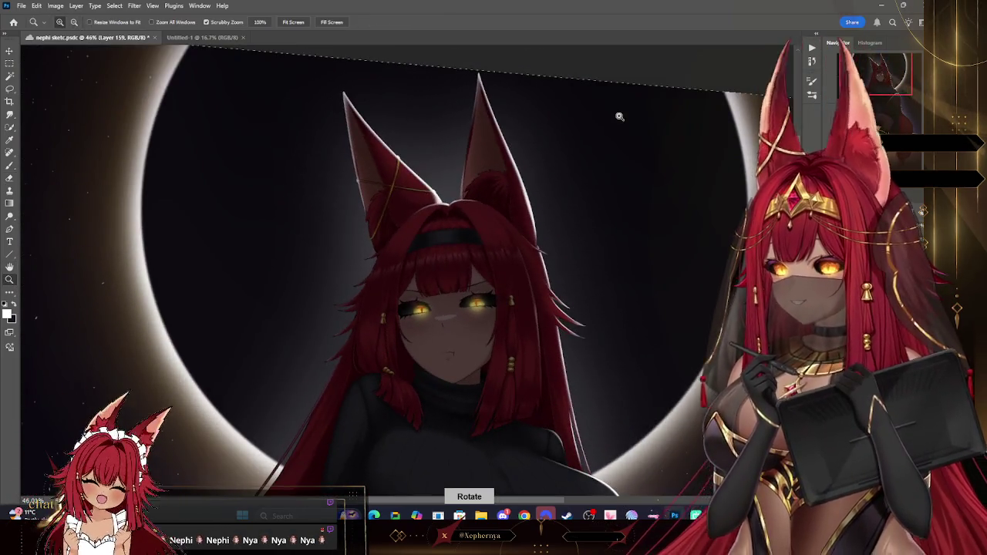
pyautogui.scroll(-1, 594, 166)
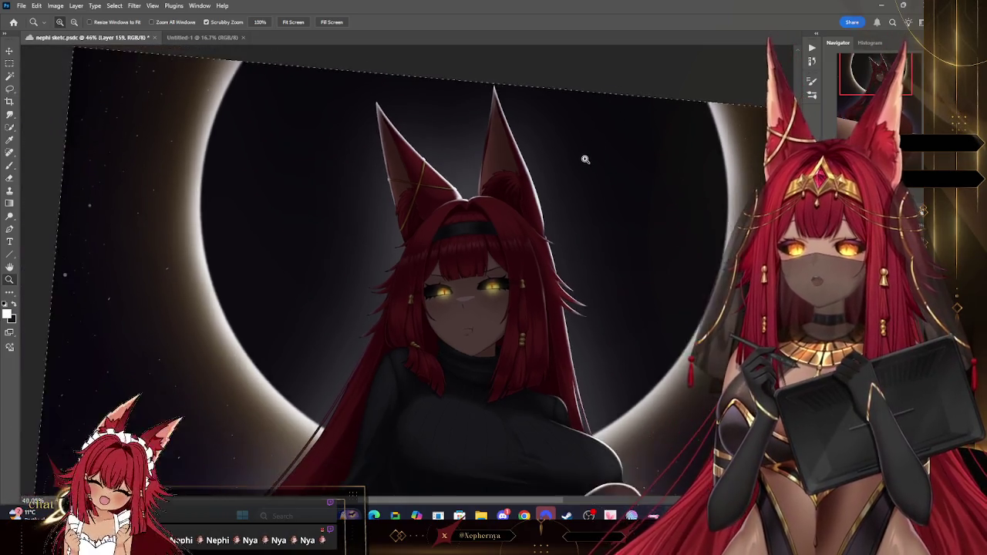
pyautogui.scroll(-1, 583, 162)
pyautogui.scroll(-1, 586, 166)
pyautogui.scroll(1, 650, 198)
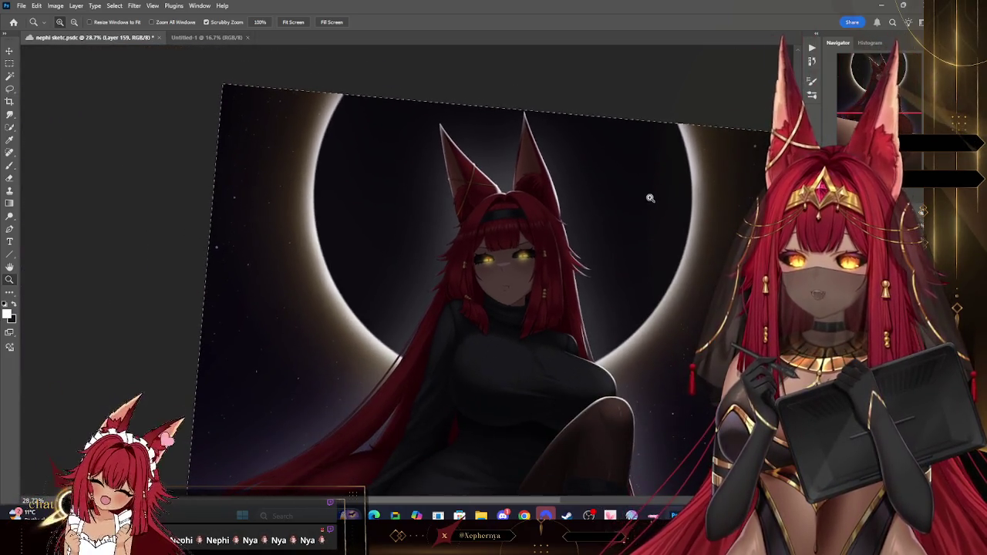
pyautogui.scroll(-1, 612, 193)
pyautogui.scroll(2, 632, 281)
pyautogui.scroll(-1, 624, 231)
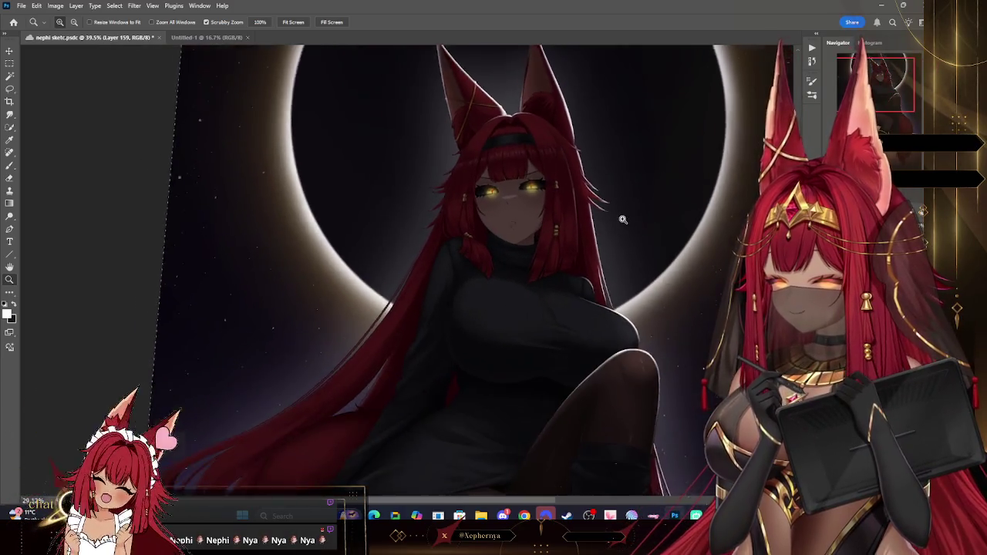
pyautogui.scroll(-1, 586, 193)
pyautogui.scroll(2, 546, 161)
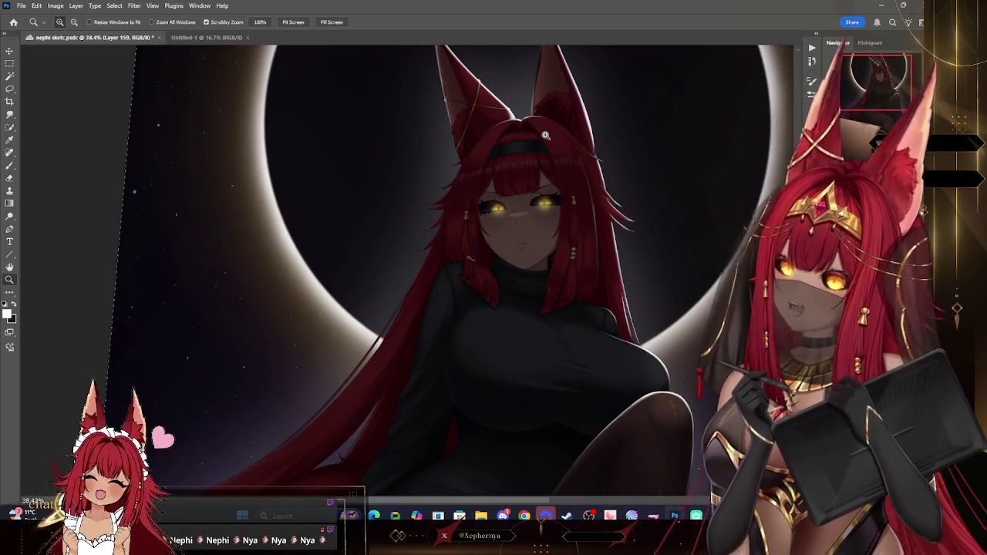
pyautogui.scroll(-2, 485, 124)
pyautogui.scroll(3, 485, 123)
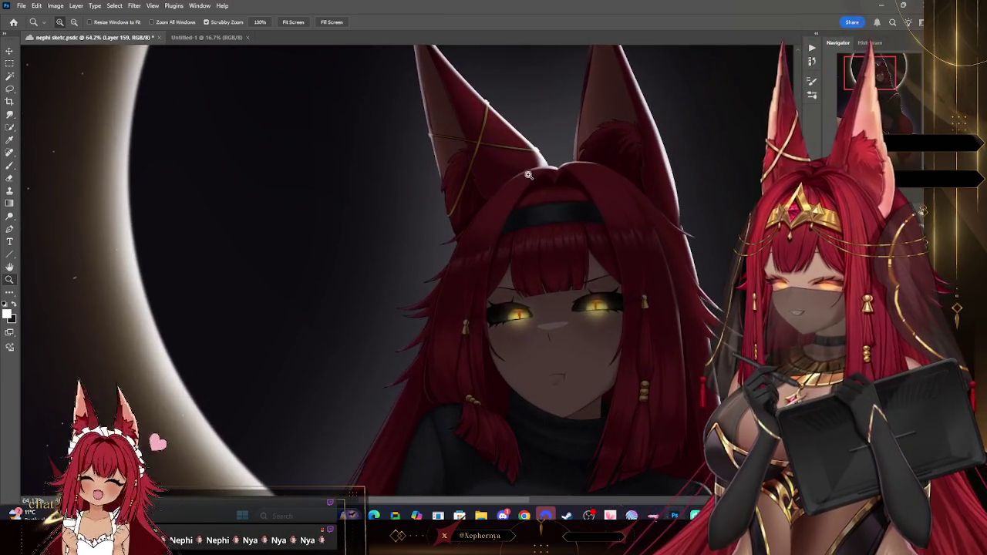
pyautogui.scroll(3, 469, 215)
pyautogui.scroll(-3, 478, 231)
pyautogui.scroll(1, 494, 247)
pyautogui.scroll(2, 515, 274)
pyautogui.scroll(2, 515, 274)
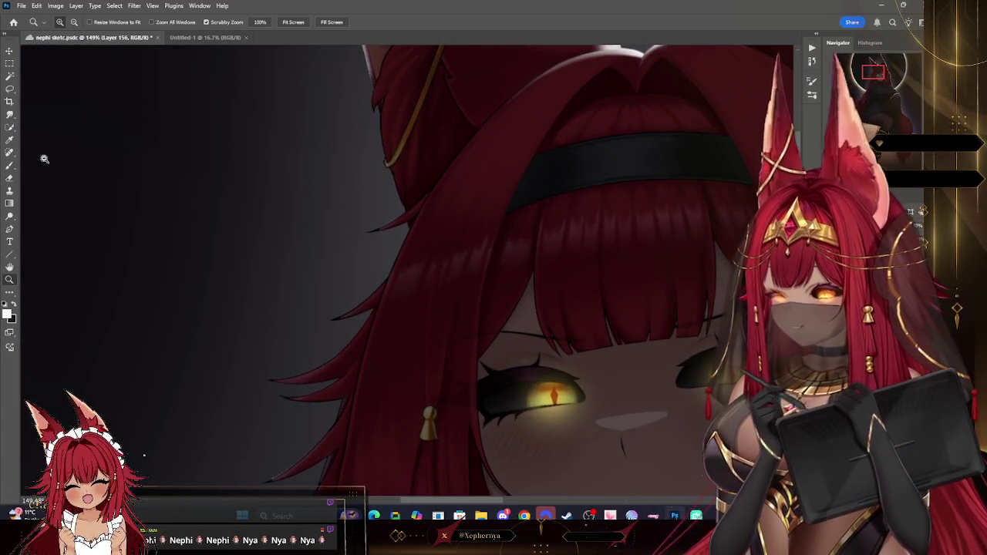
pyautogui.press('w')
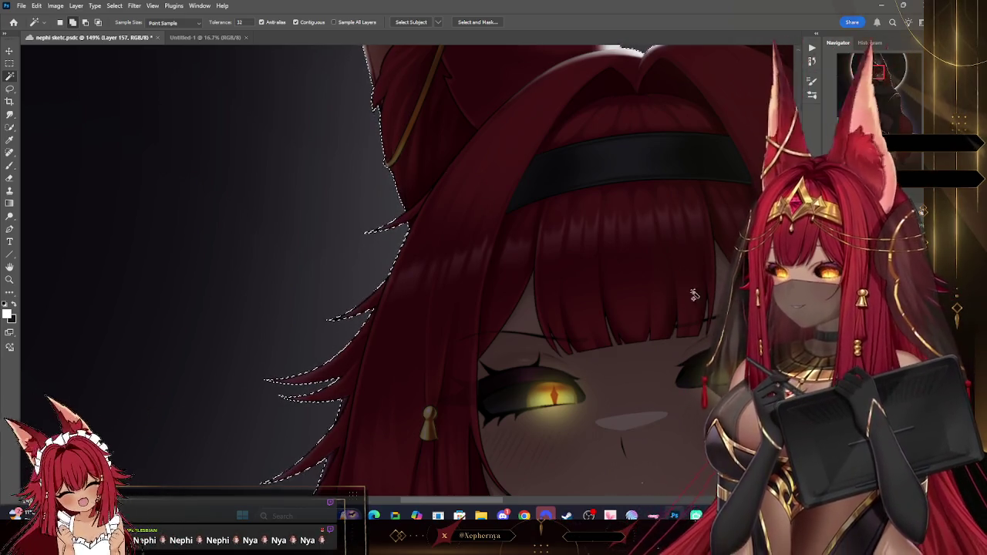
pyautogui.press('b')
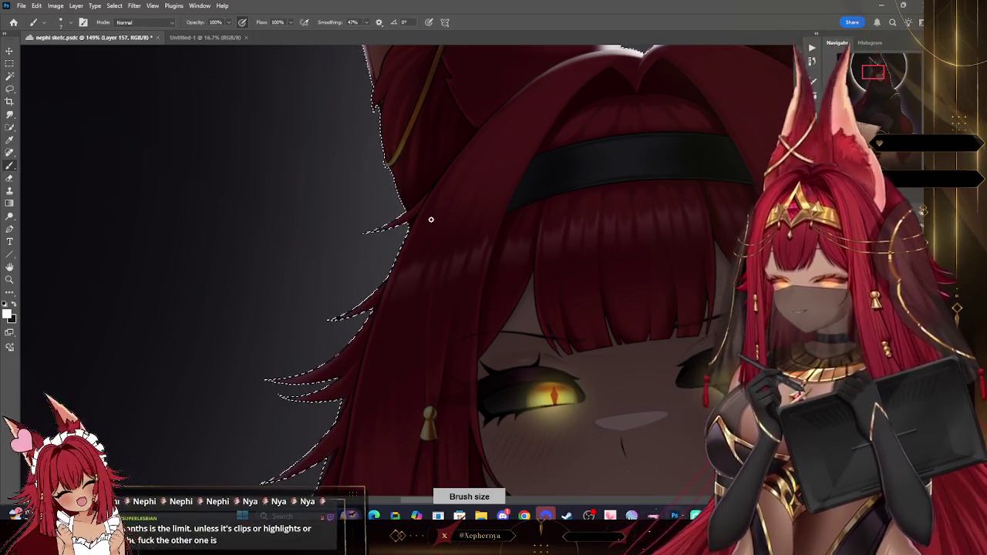
pyautogui.click(61, 23)
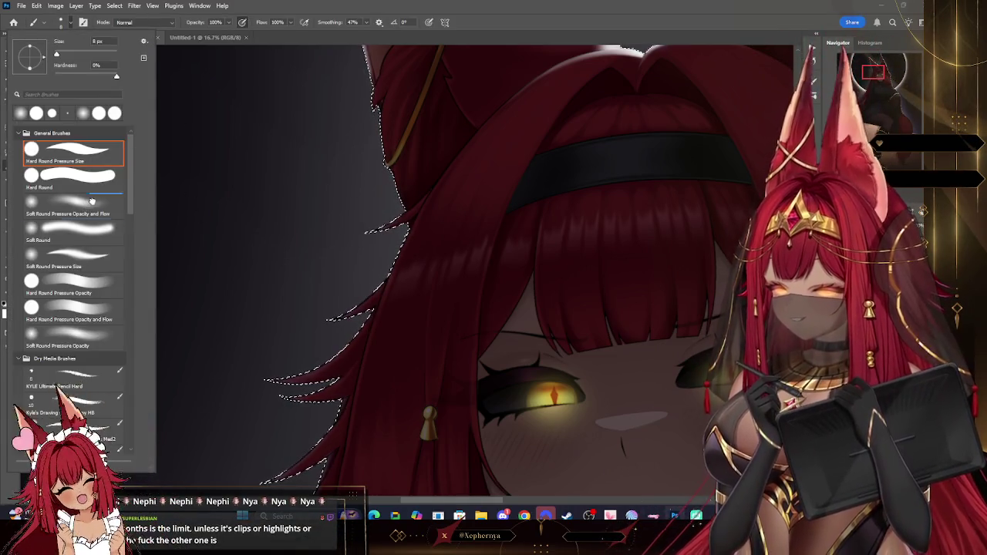
pyautogui.press('Escape')
pyautogui.press('[')
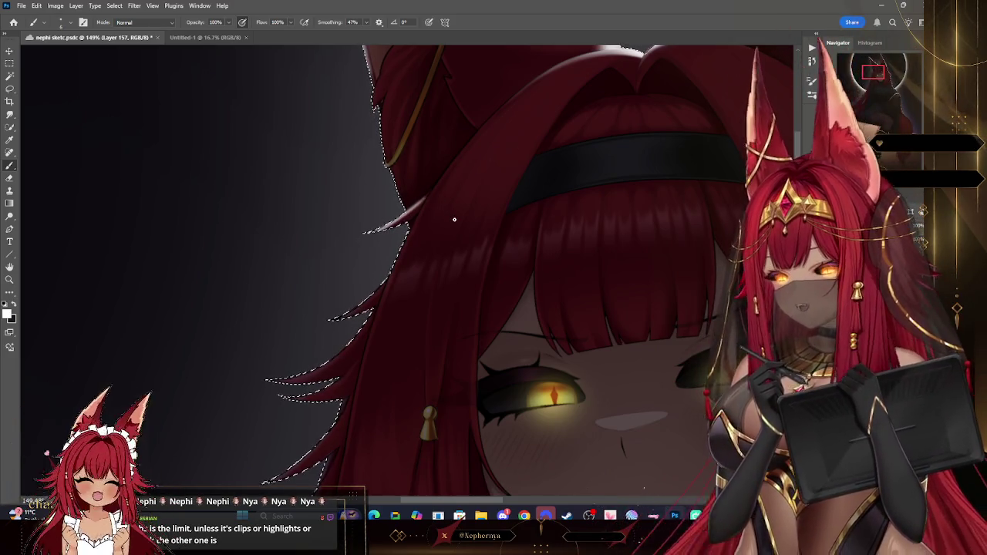
pyautogui.press('[')
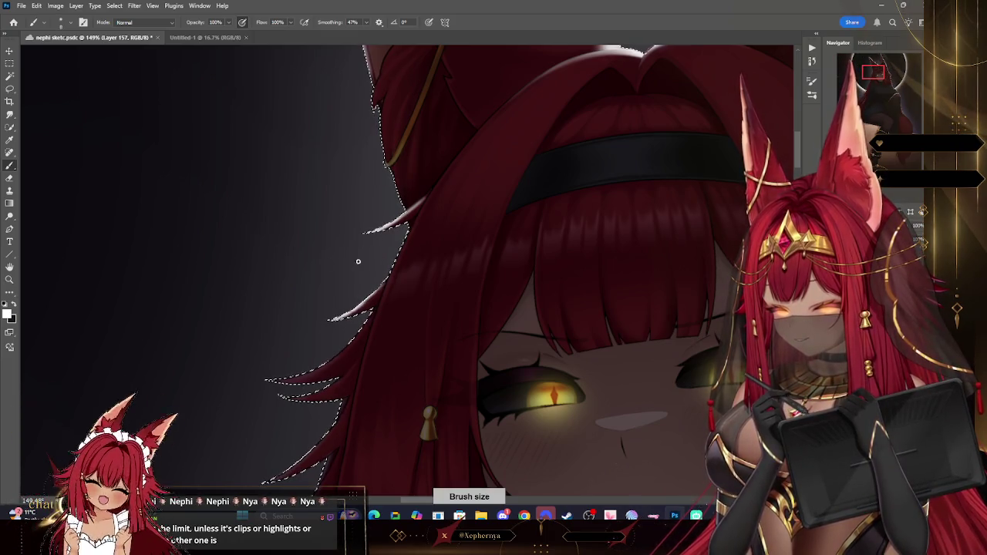
# Erase excess highlight with a size-16 eraser, touch up with the brush, then deselect.
pyautogui.click(19, 178)
pyautogui.rightClick(162, 106)
pyautogui.press('Escape')
pyautogui.press('[')
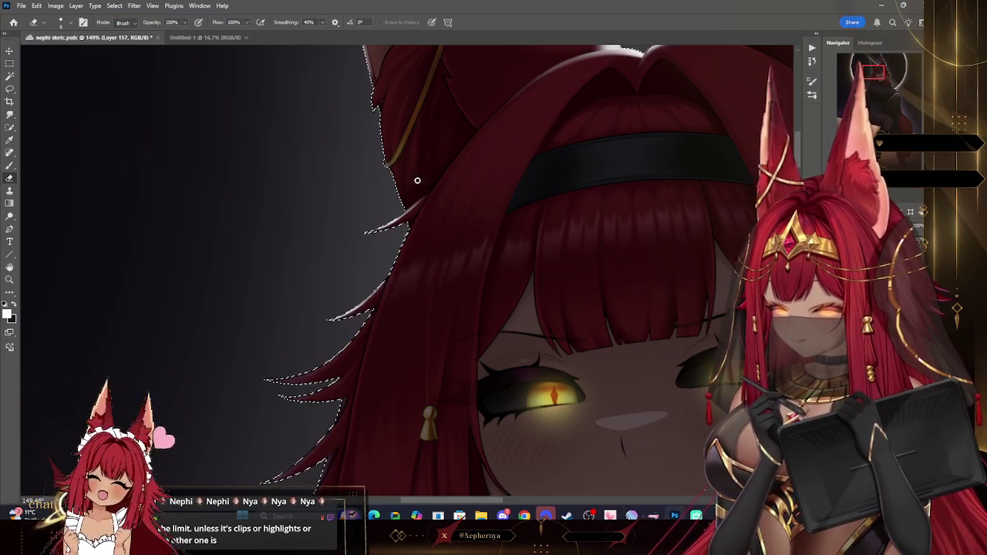
pyautogui.press('b')
pyautogui.press(']')
pyautogui.press(']')
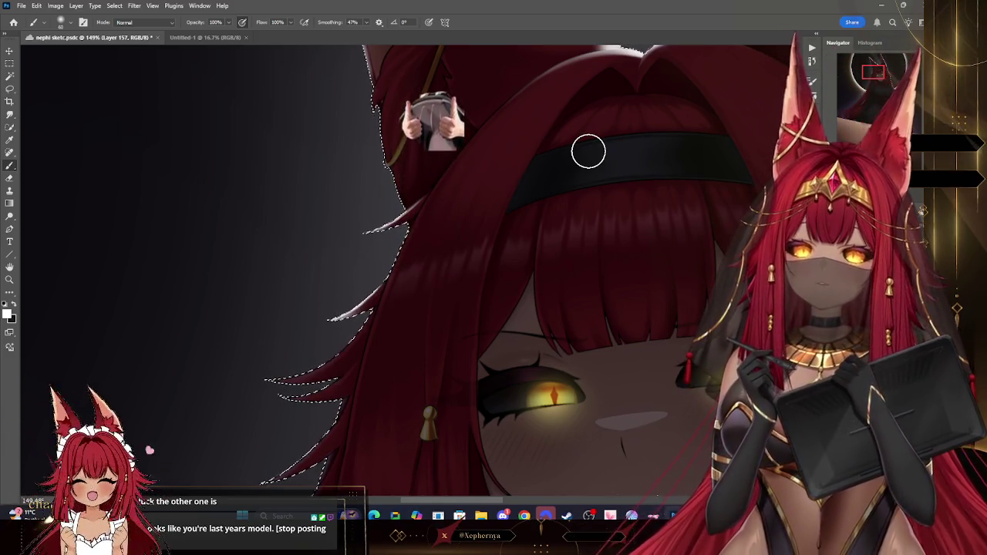
pyautogui.hotkey('ctrl', 'd')
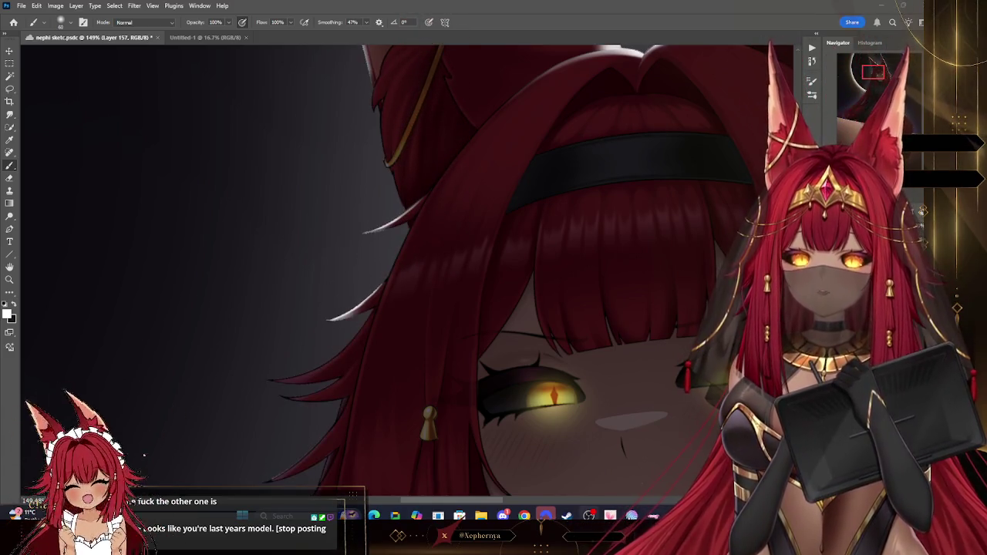